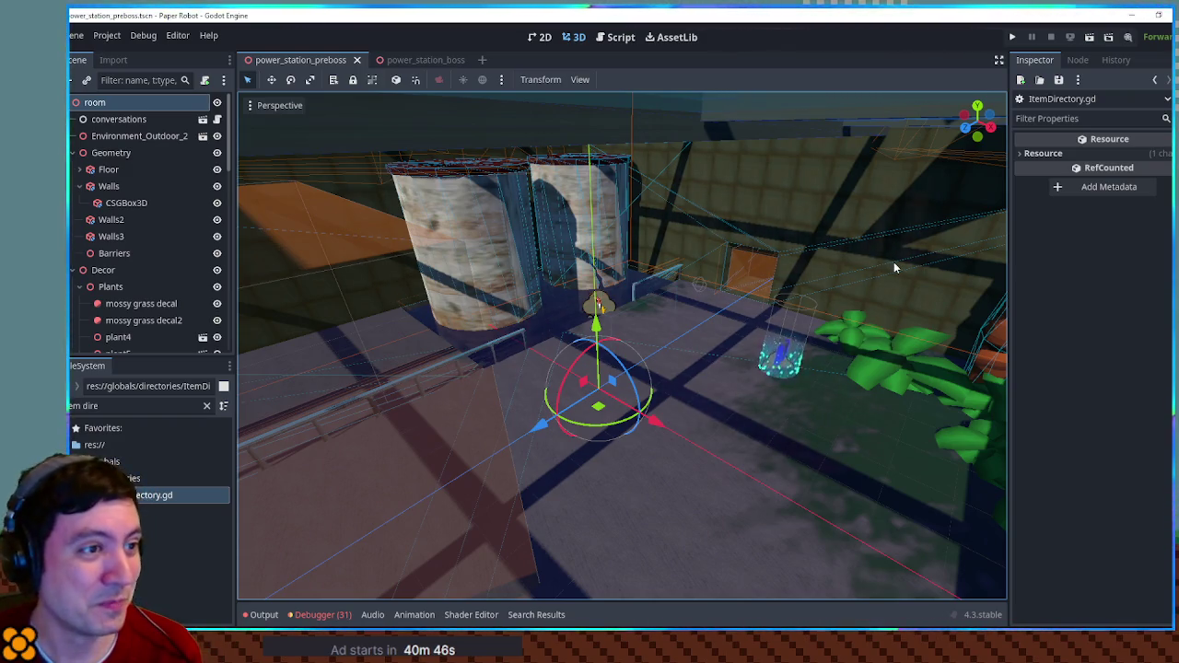
- Orbit and zoom around the 3D room, then open ItemDirectory.gd from the FileSystem dock
scroll(645, 220, "up", 3)
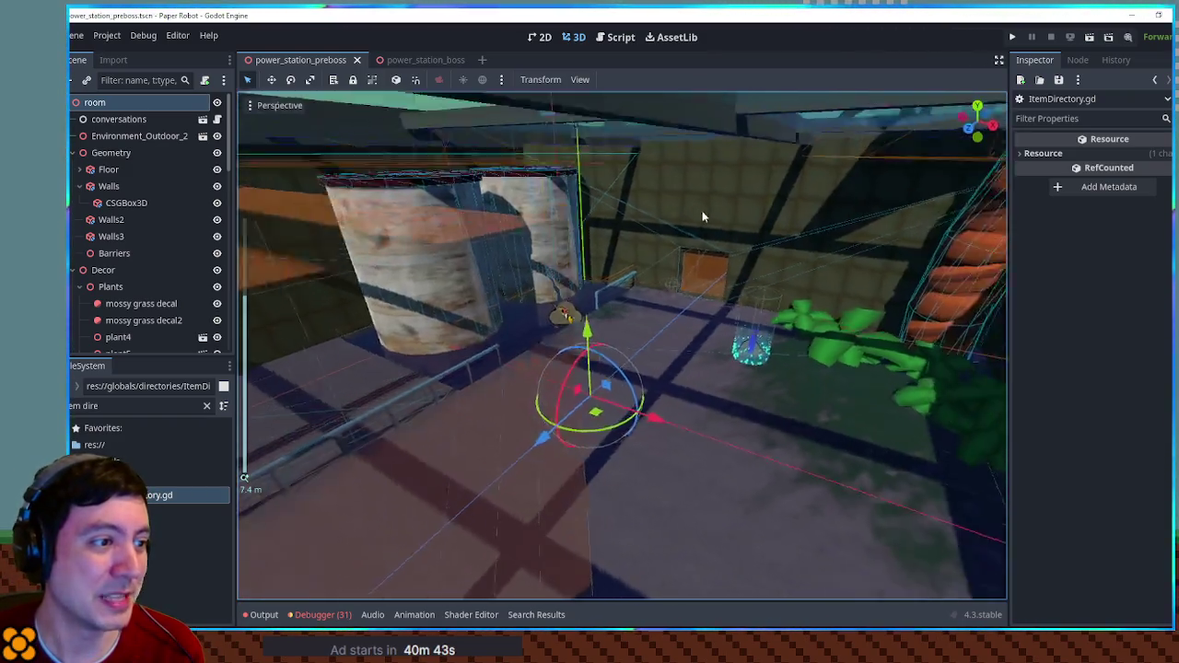
left_click_drag(702, 216, 734, 206)
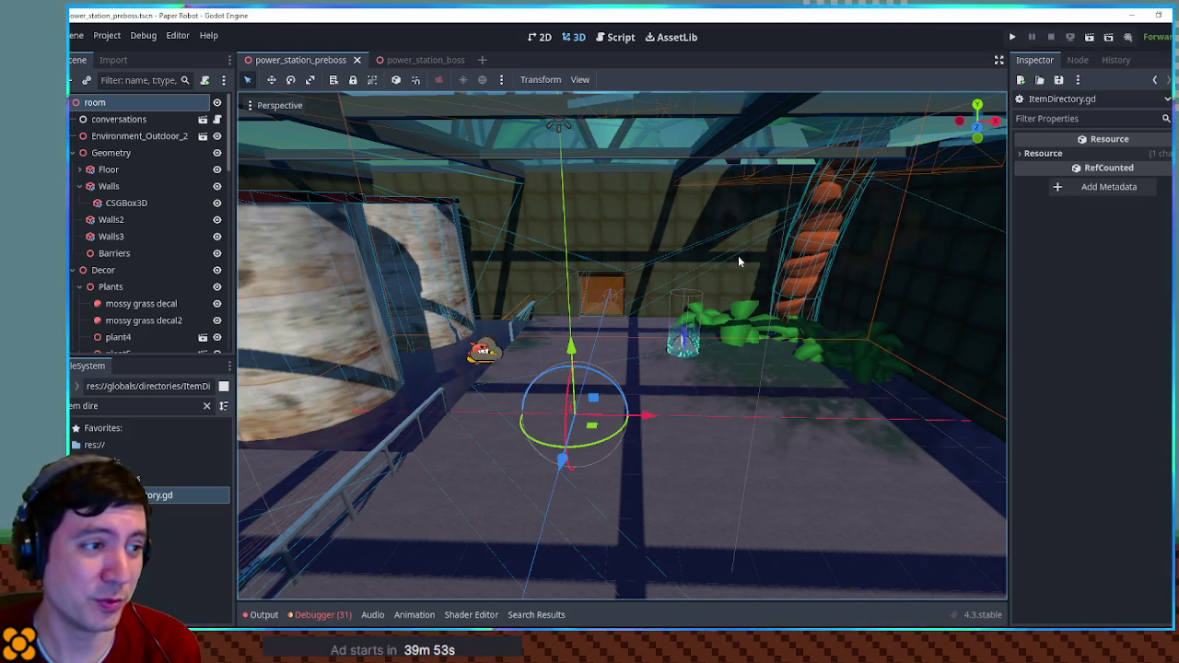
scroll(738, 256, "down", 10)
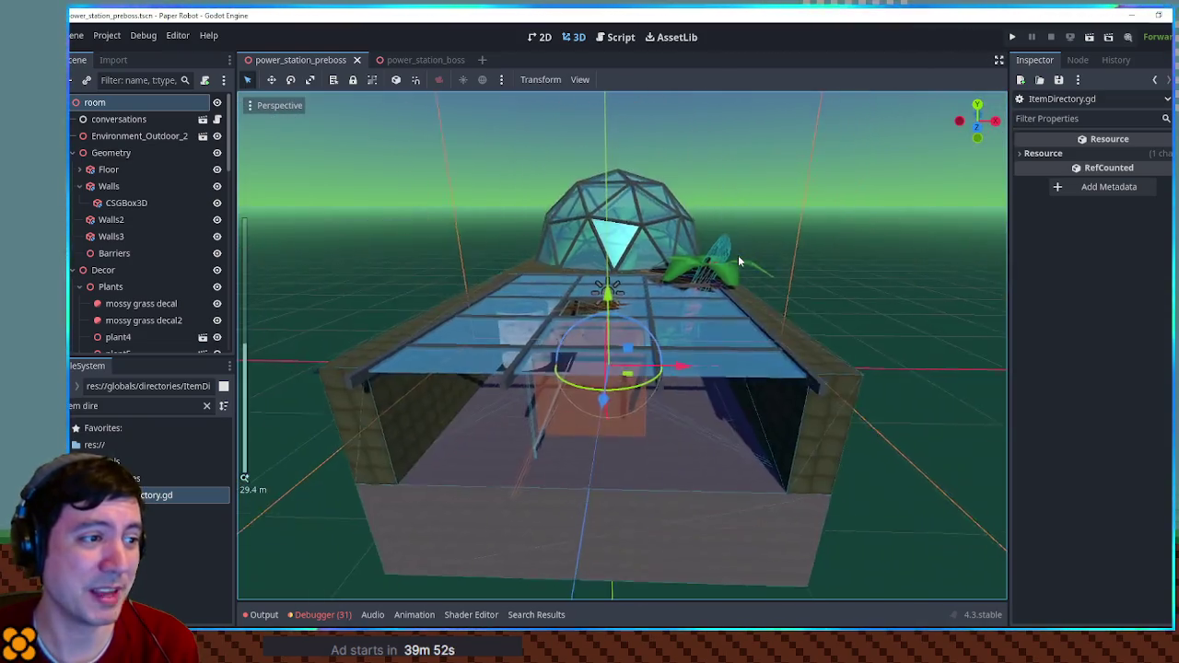
scroll(738, 256, "up", 10)
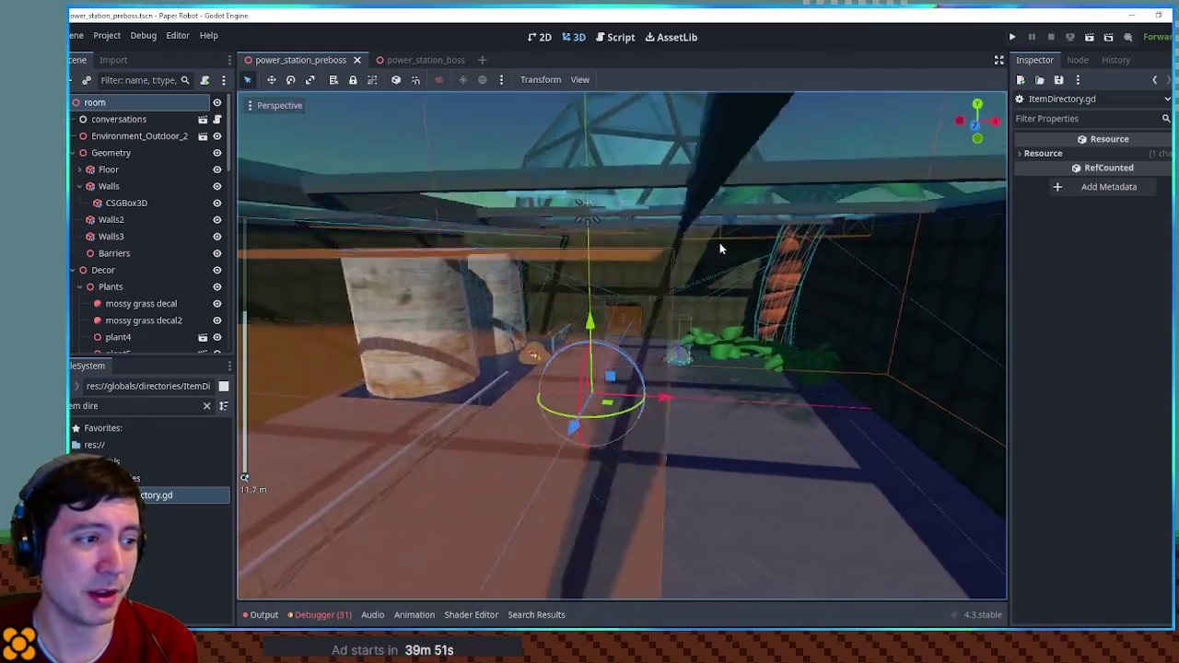
scroll(677, 262, "up", 2)
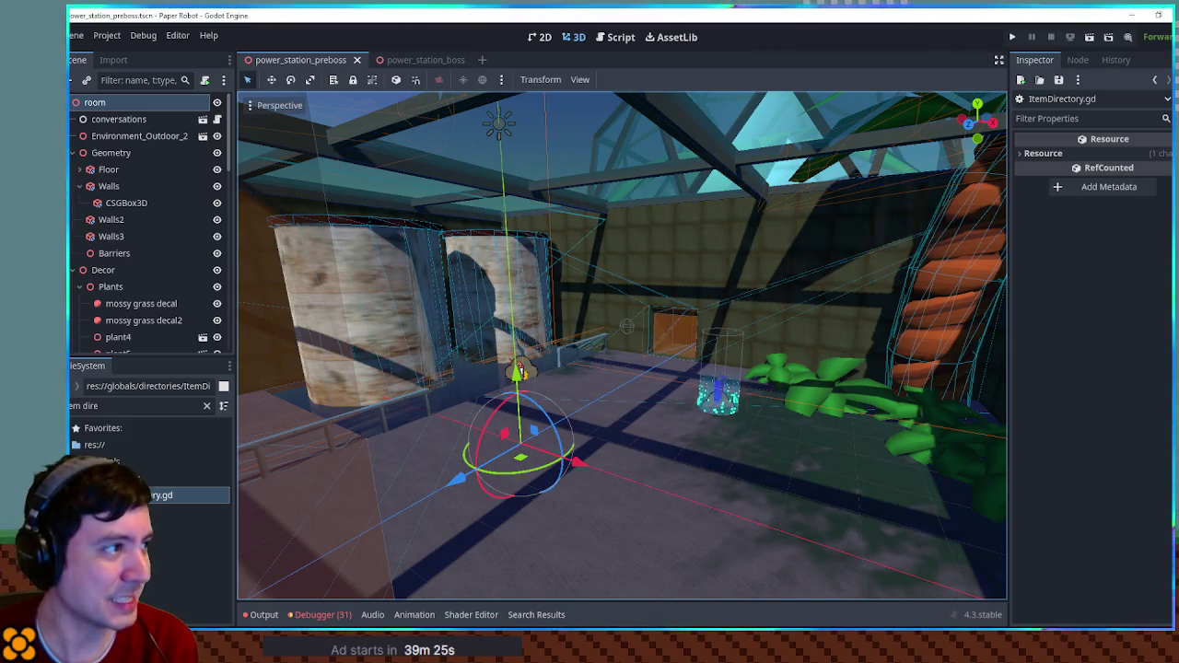
double_click(161, 495)
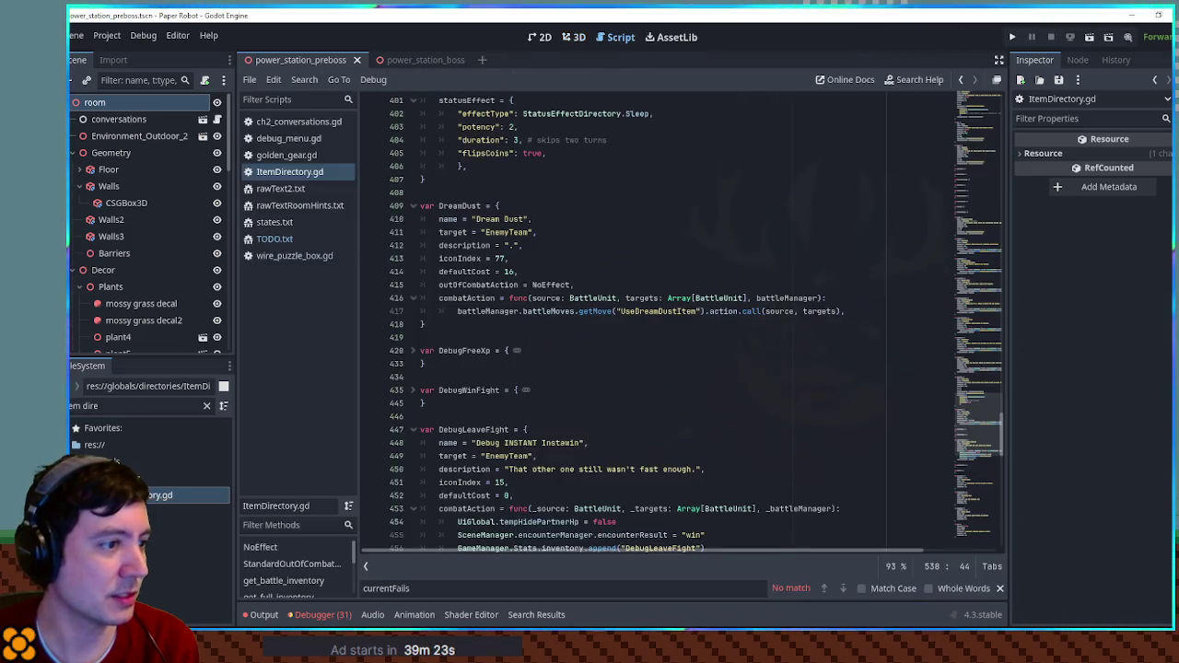
- Note the DreamDust item and its UseDreamDustItem move, then filter FileSystem for 'move' and open item_moves.gd
double_click(461, 206)
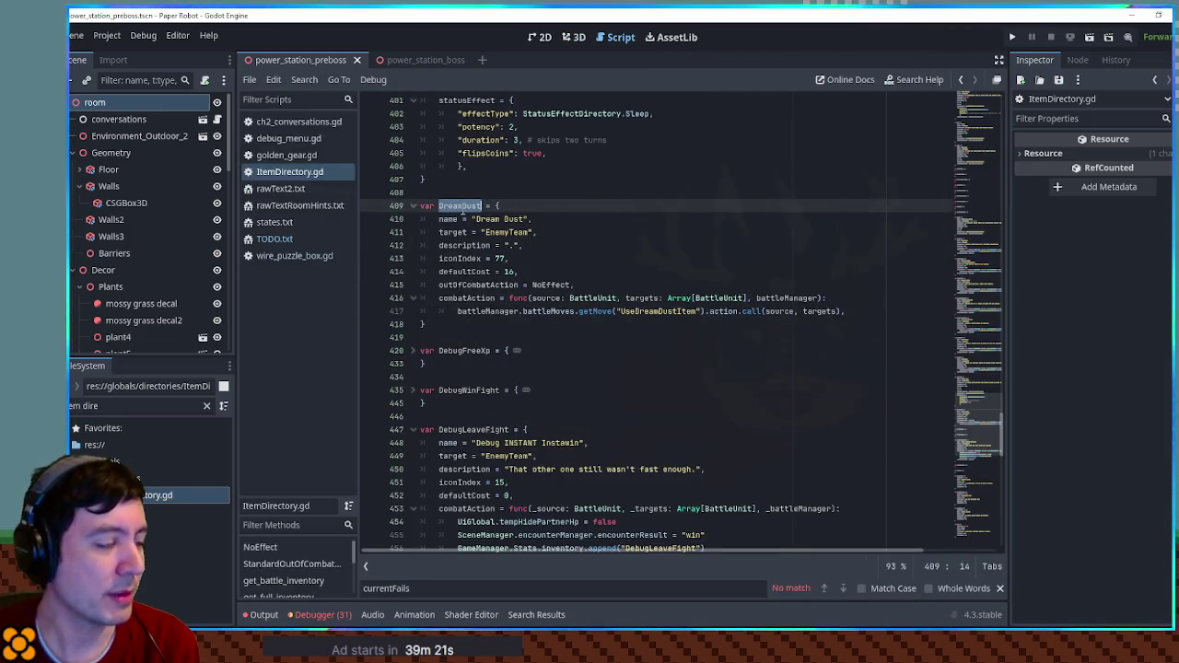
double_click(656, 312)
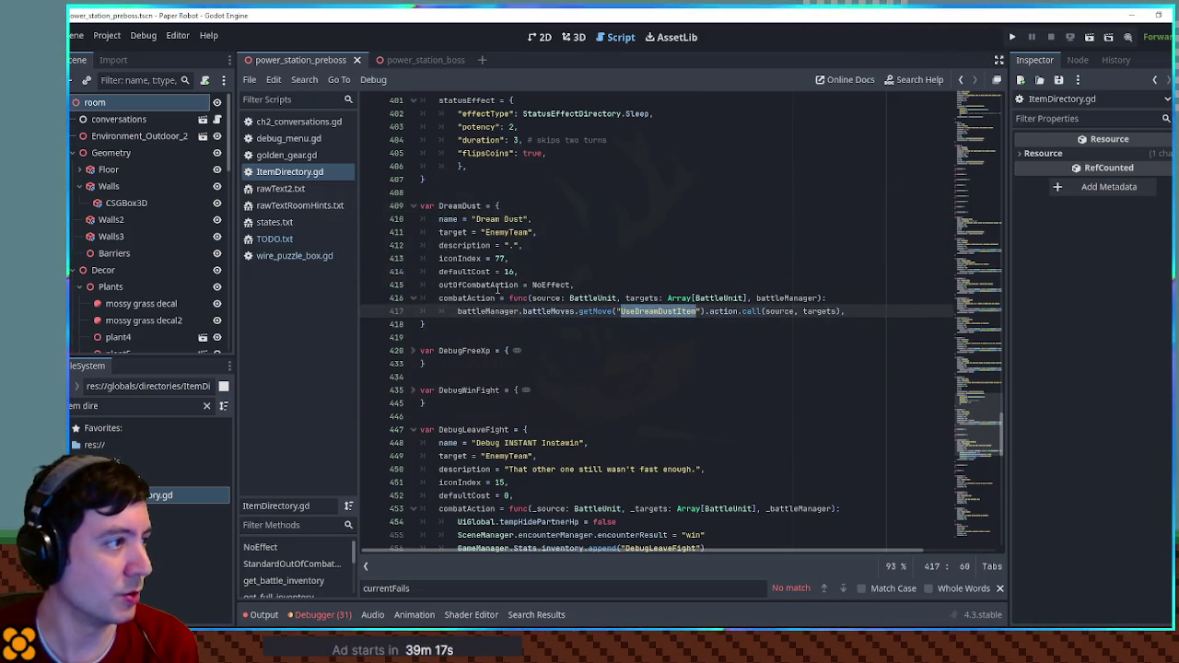
left_click(141, 404)
key("BackSpace")
key("BackSpace")
key("BackSpace")
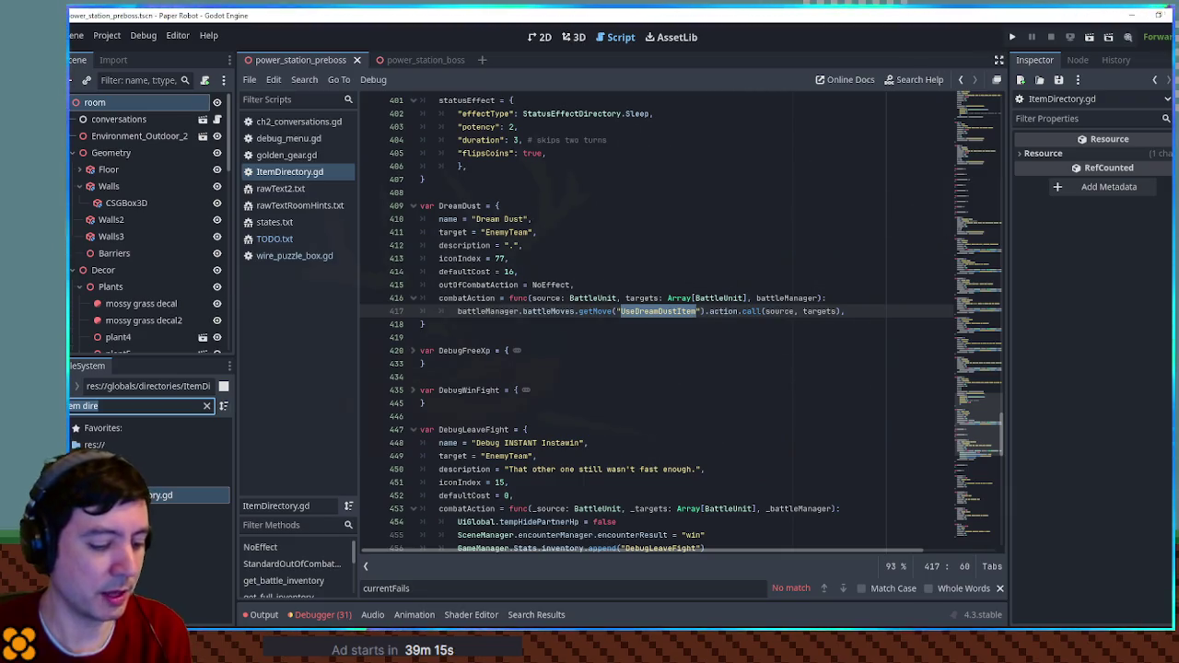
type("move")
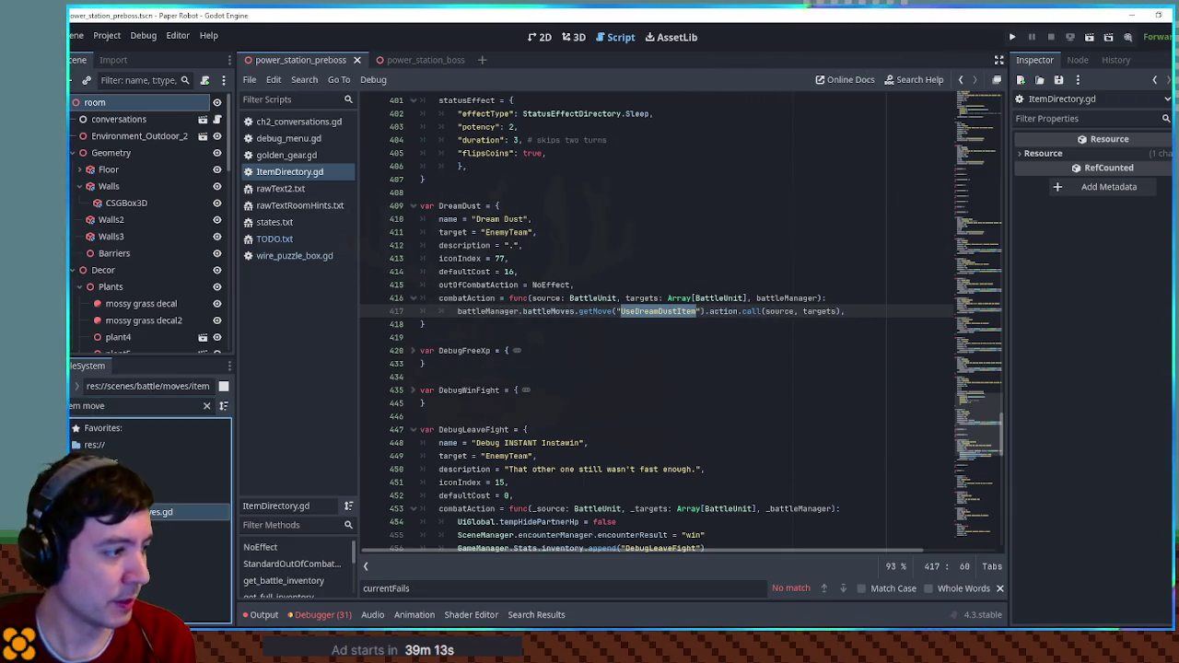
double_click(157, 513)
- Back in ItemDirectory.gd, inspect the combatAction and outOfCombatAction lines and the NoEffect function definition
left_click(294, 172)
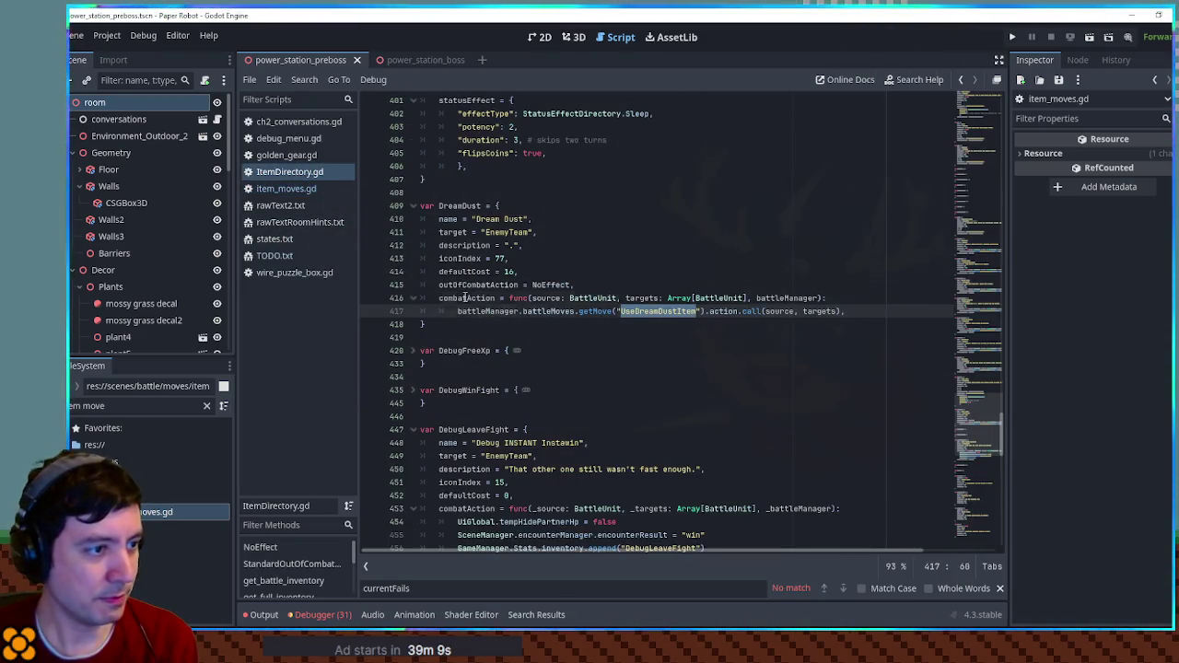
double_click(489, 297)
left_click_drag(510, 298, 820, 298)
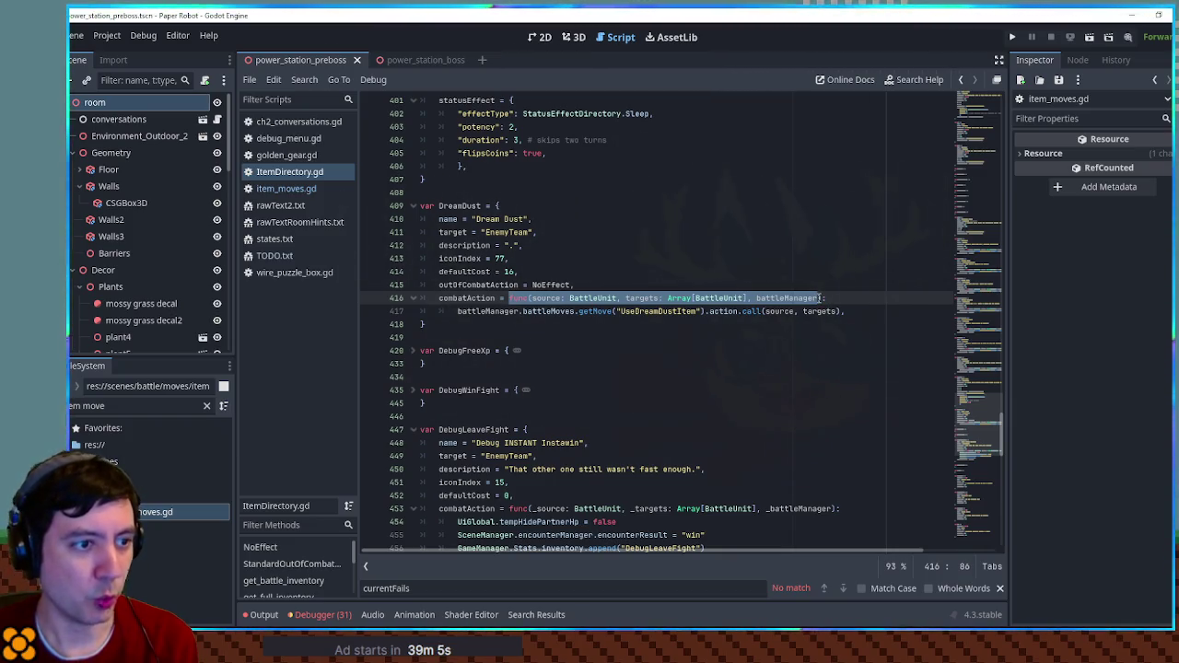
double_click(479, 284)
left_click(464, 298)
double_click(471, 285)
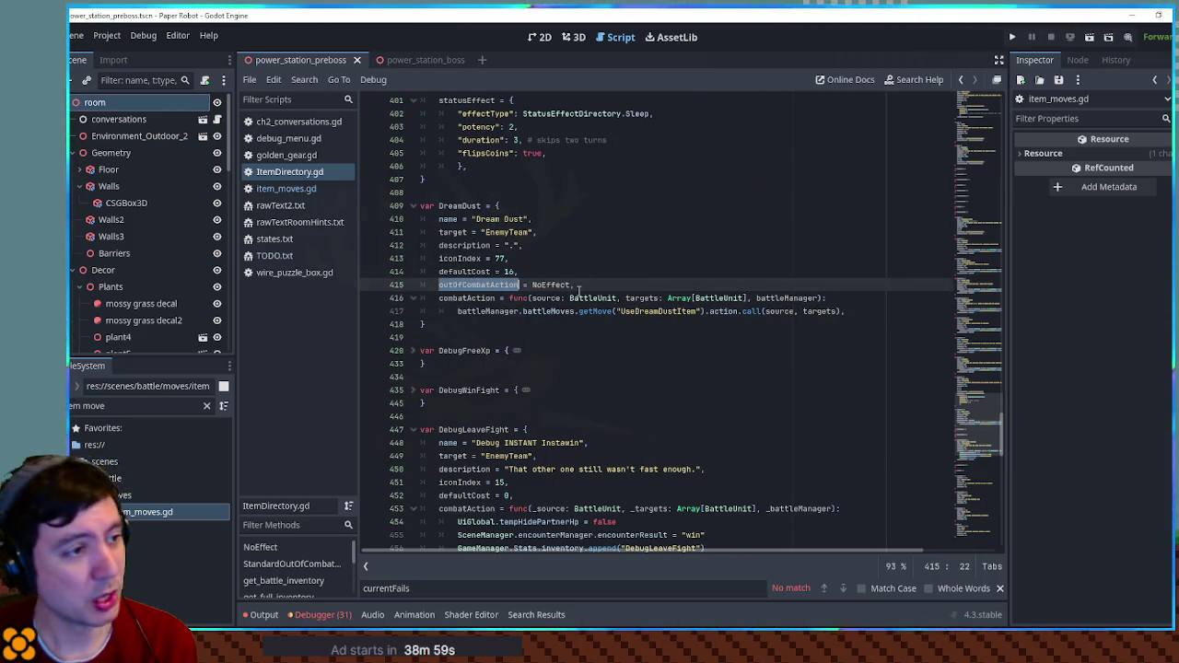
double_click(551, 285)
left_click(551, 285, "ctrl")
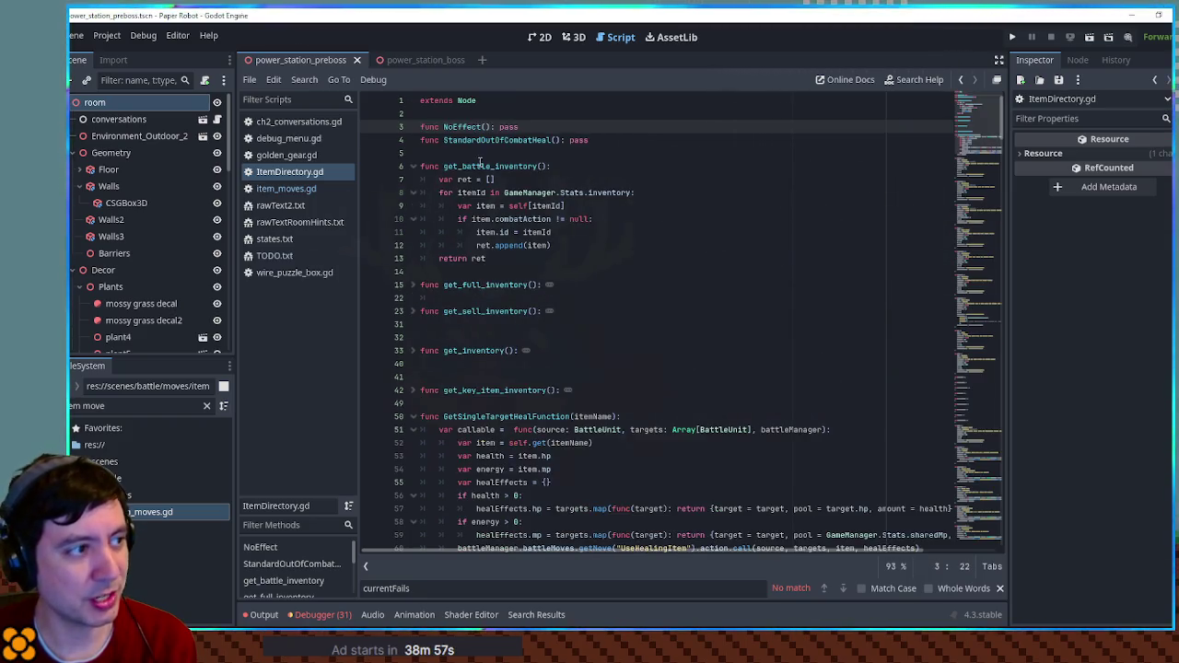
left_click_drag(514, 128, 418, 128)
left_click_drag(517, 128, 419, 128)
left_click_drag(980, 127, 990, 442)
- Select UseDreamDustItem on line 417 and go to it in item_moves.gd
left_click(653, 375)
double_click(644, 389)
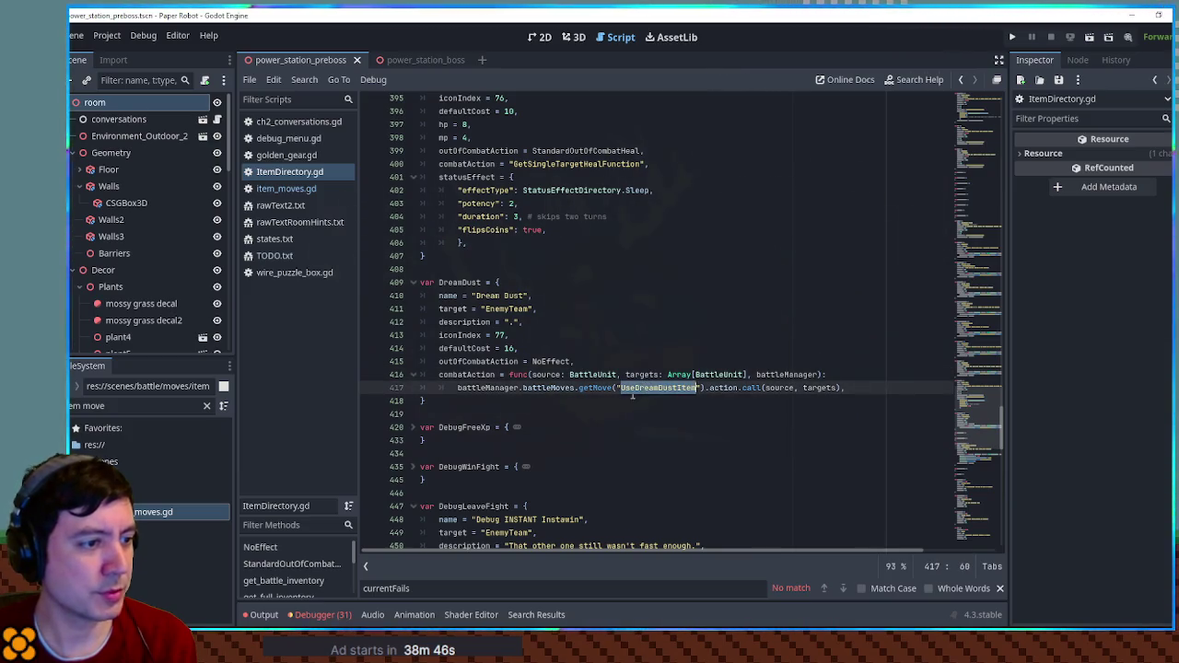
left_click_drag(469, 386, 687, 388)
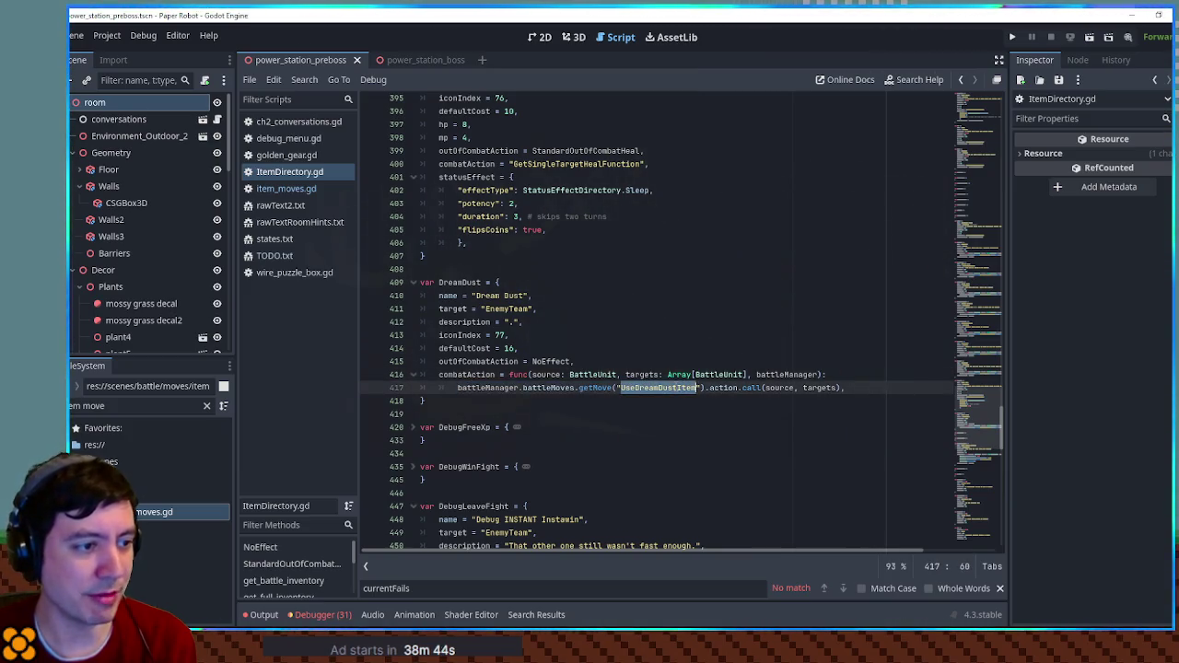
left_click(286, 188)
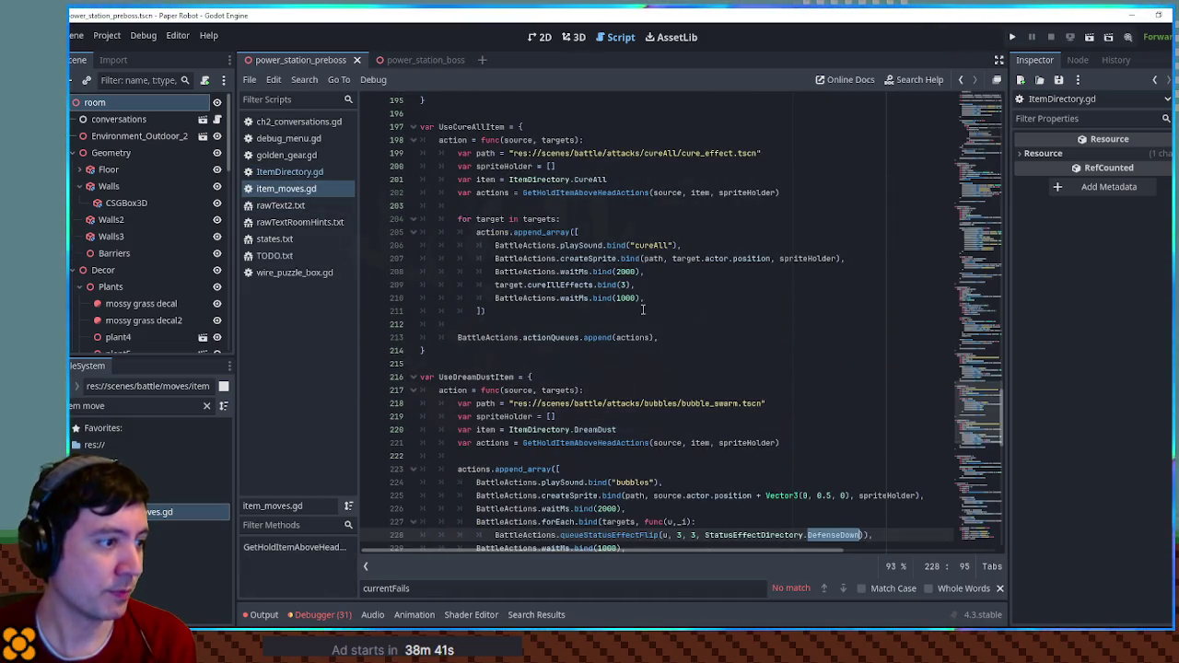
mouse_move(451, 204)
left_mouse_down()
mouse_move(447, 219)
mouse_move(674, 371)
left_mouse_up()
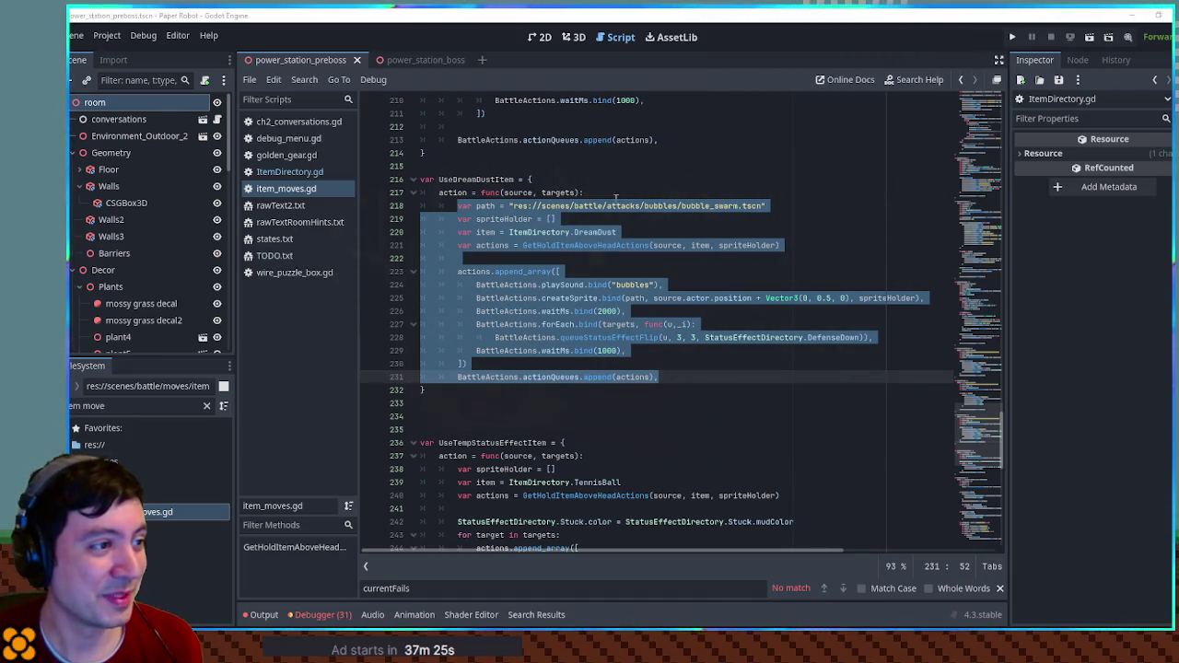
left_click(620, 196)
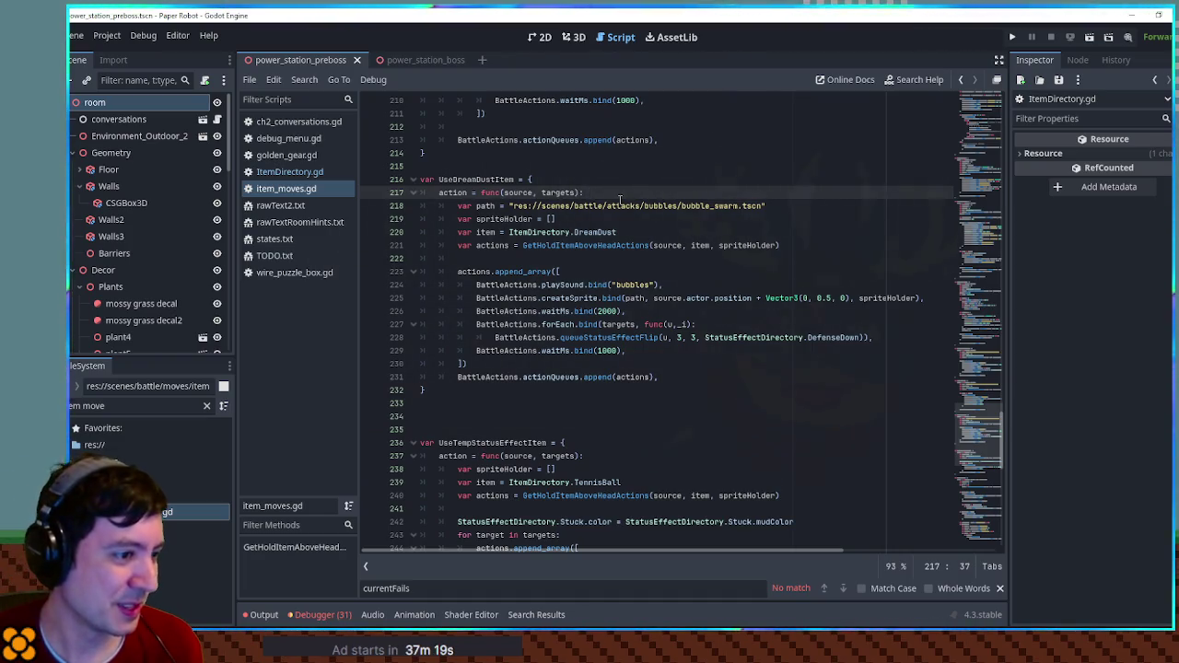
mouse_move(681, 379)
left_mouse_down()
mouse_move(457, 233)
mouse_move(460, 207)
left_mouse_up()
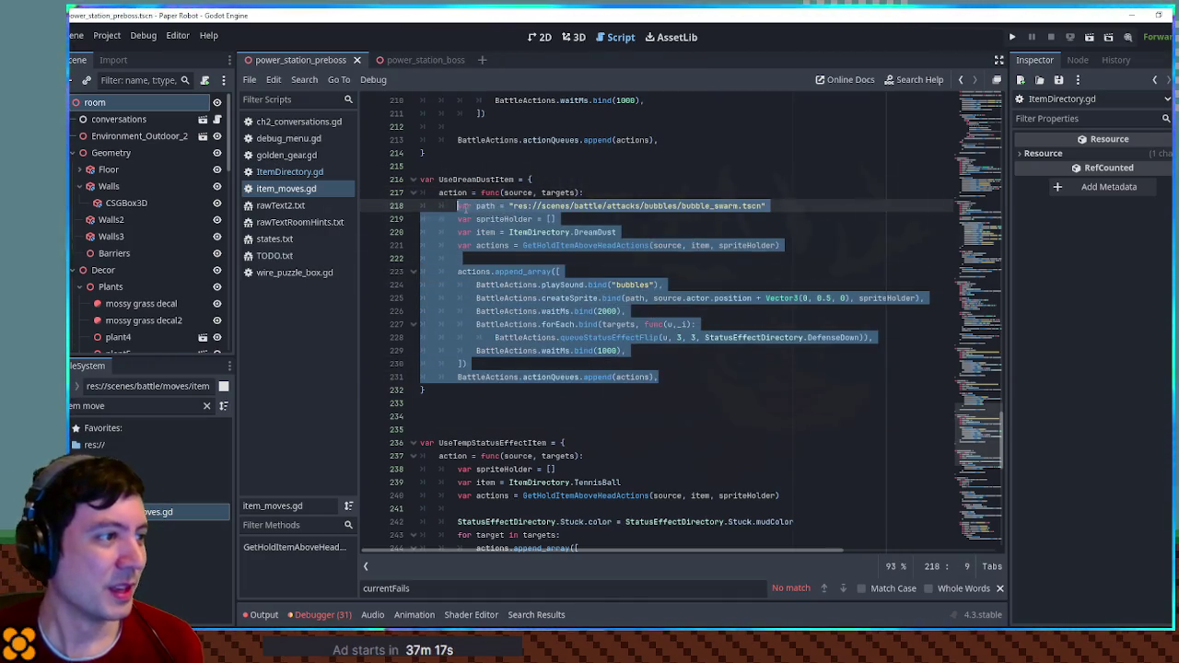
left_click(518, 220)
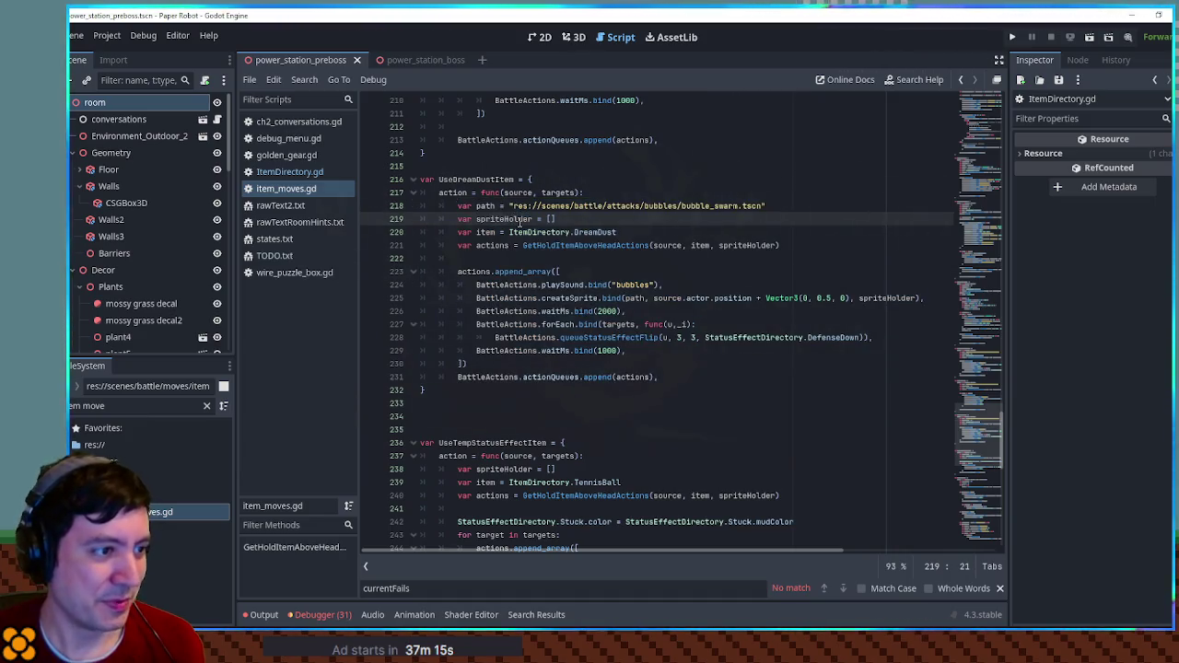
left_click_drag(458, 205, 794, 208)
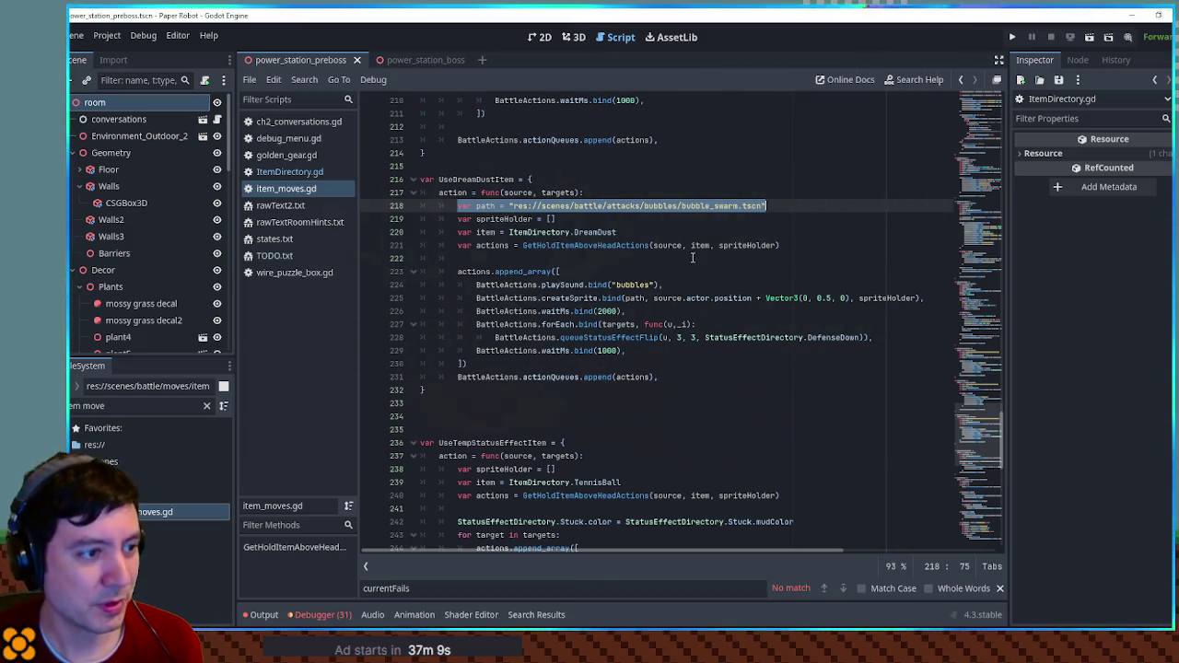
left_click_drag(476, 285, 685, 284)
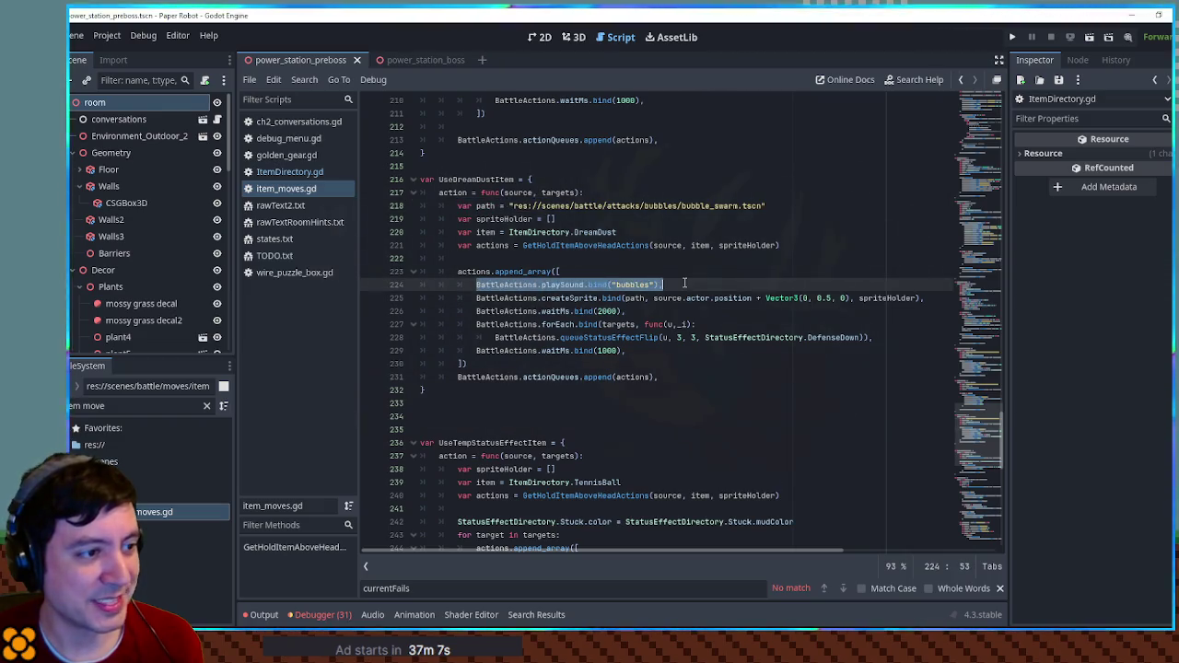
left_click(495, 337)
left_click_drag(495, 337, 734, 337)
double_click(834, 337)
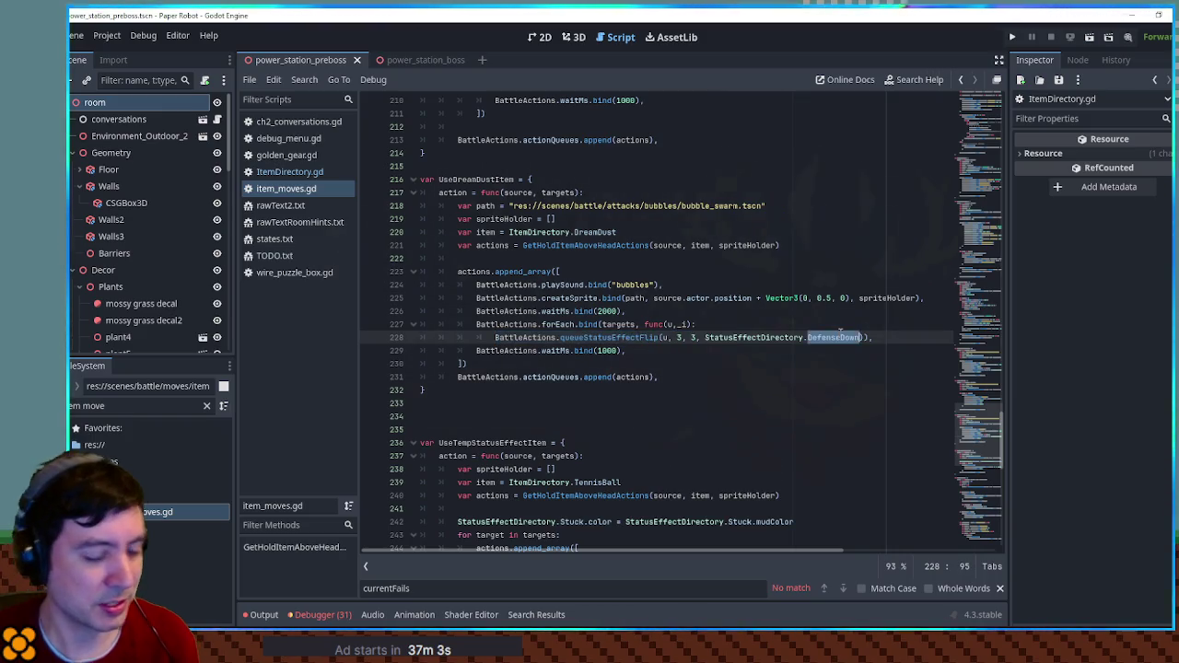
- Replace DefenseDown with Sleep on line 228 and change queueStatusEffectFlip's first argument from 3 to 2
type("Sleep")
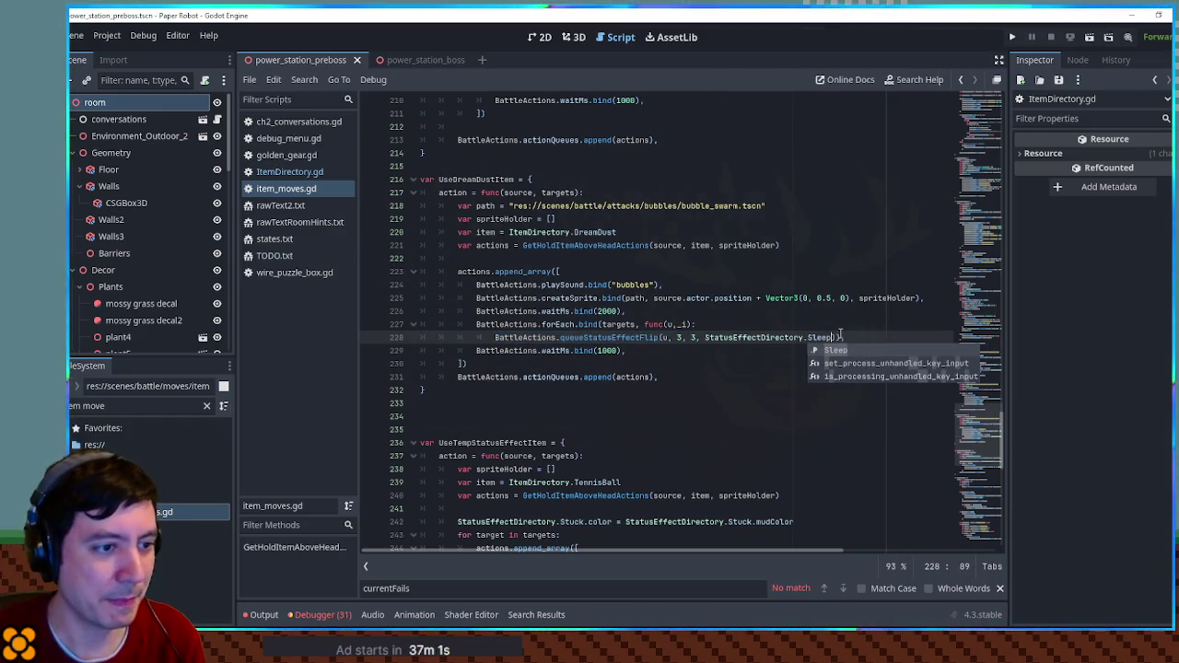
double_click(636, 337)
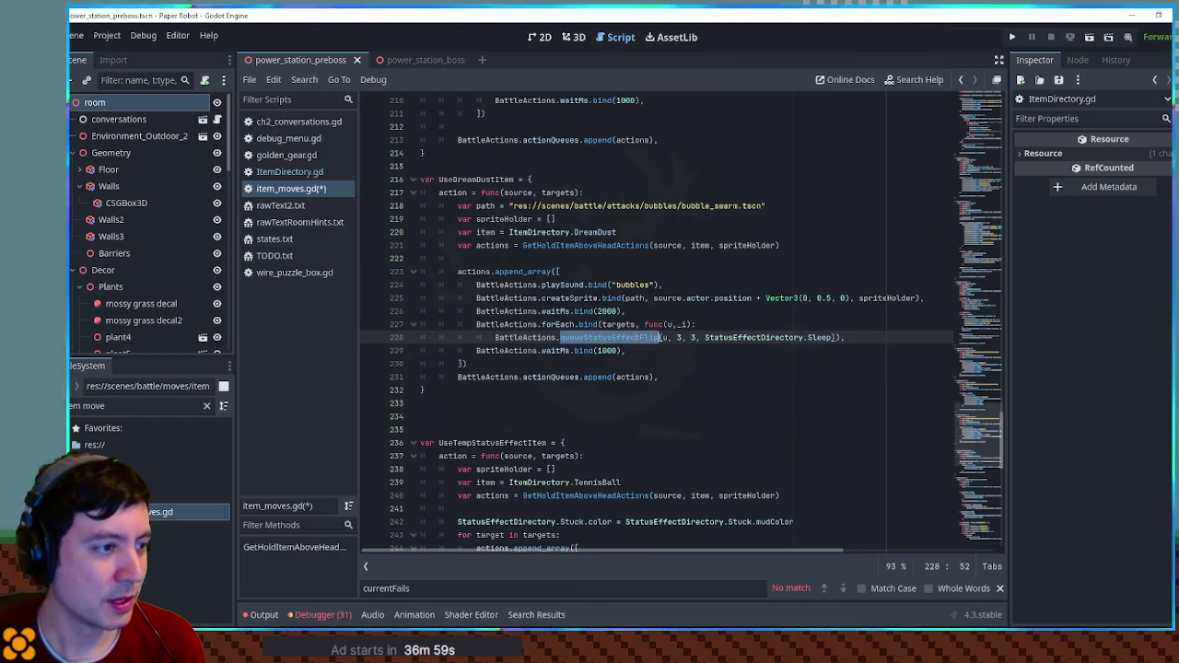
left_click(682, 337)
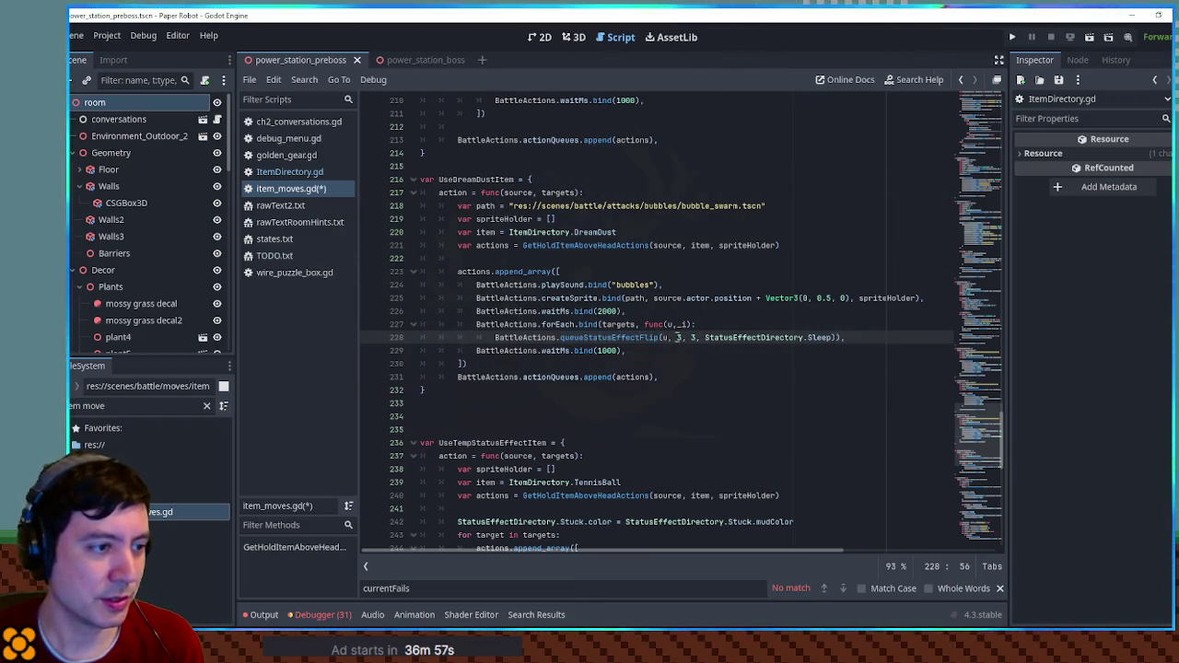
type("2")
key("BackSpace")
type("2")
key("Right")
key("Right")
left_click(759, 323)
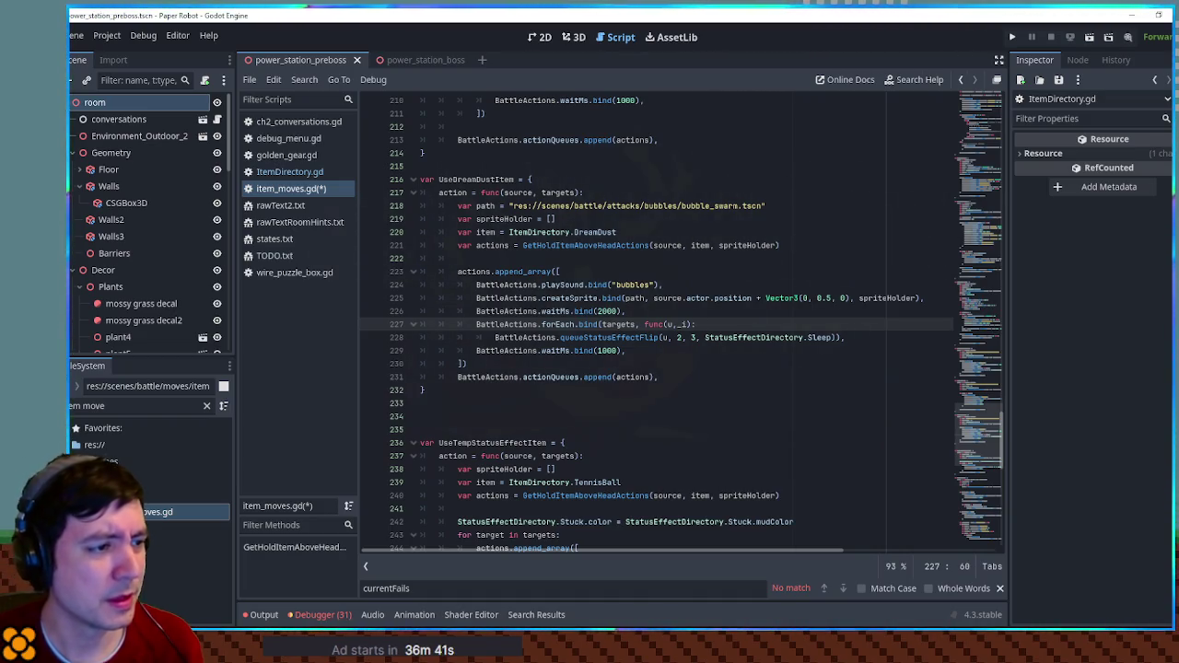
left_click(670, 311)
left_click(664, 285)
left_click(657, 268)
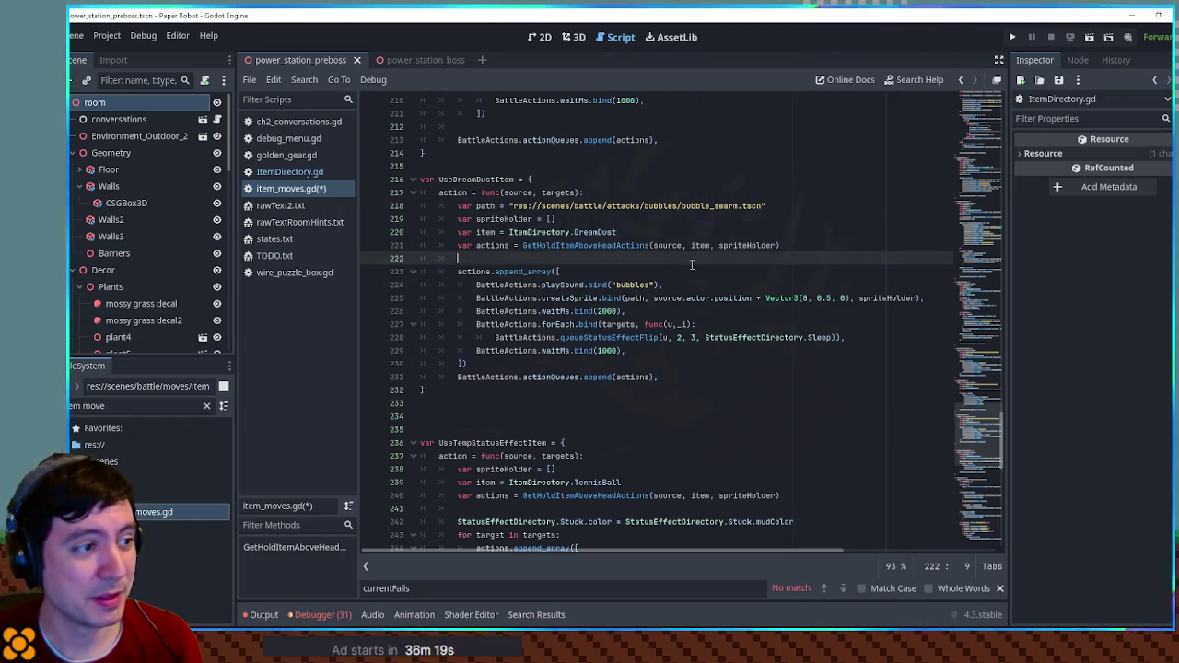
left_click(696, 283)
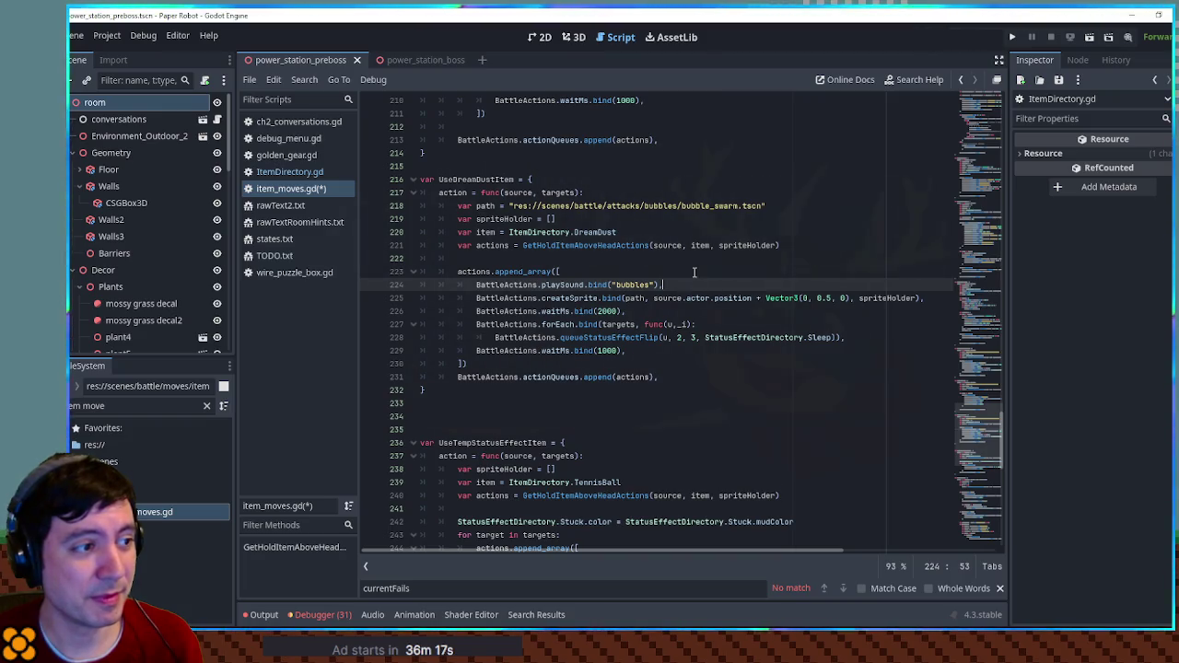
key("Up")
key("Up")
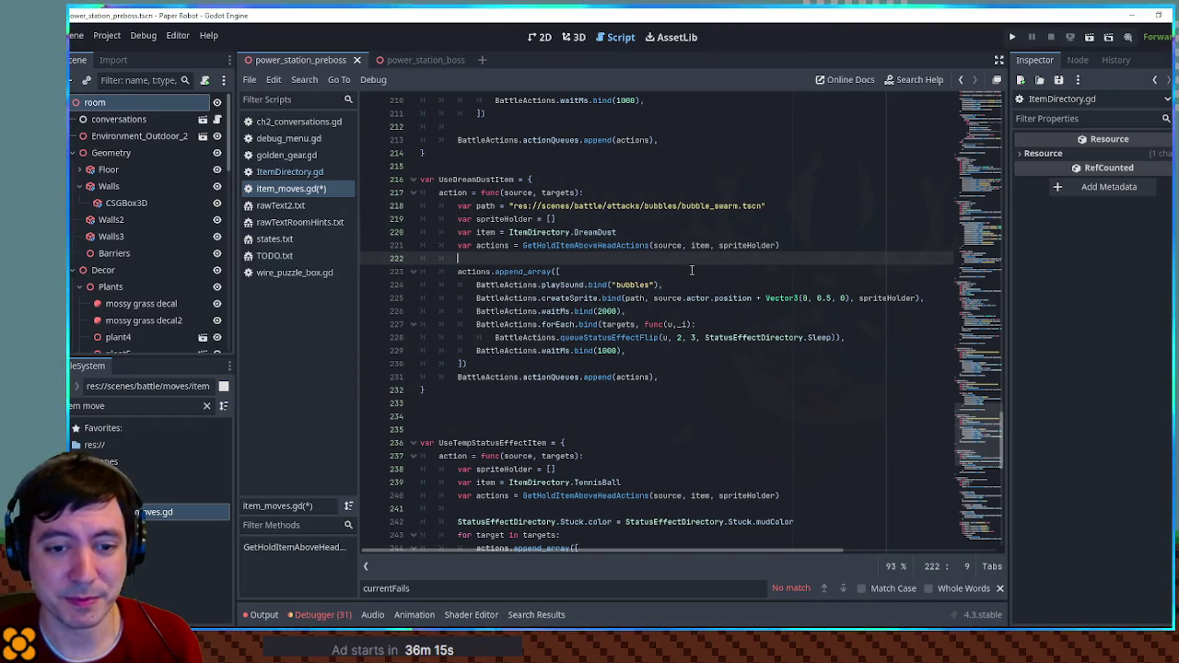
left_click(692, 270)
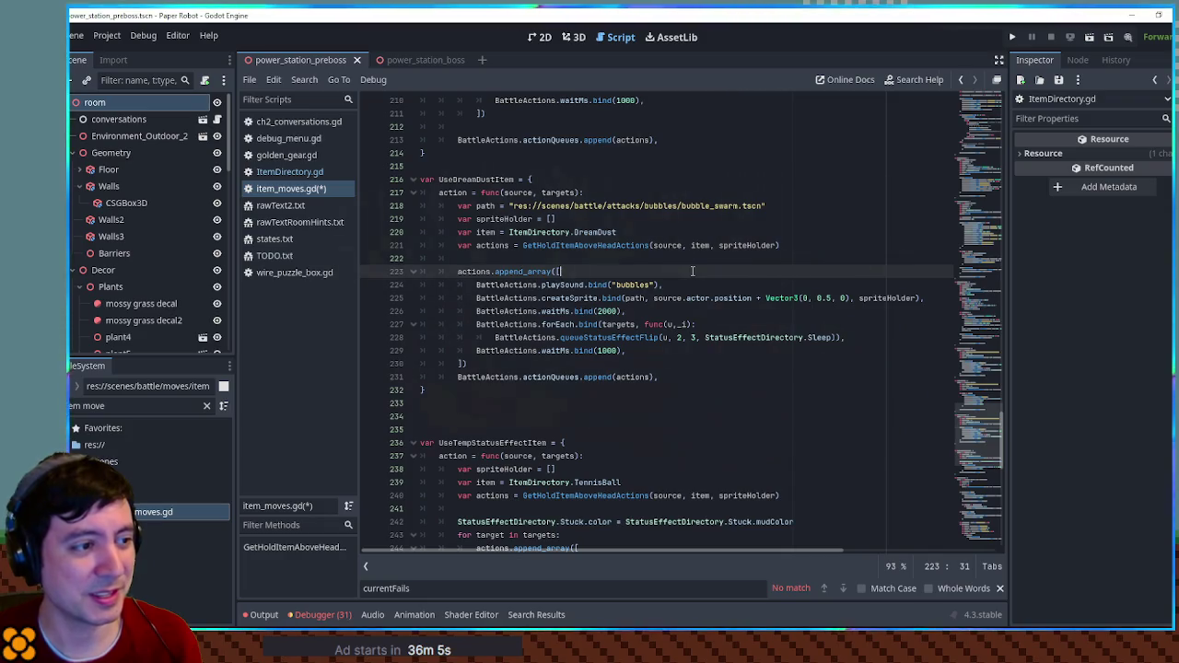
left_click(691, 264)
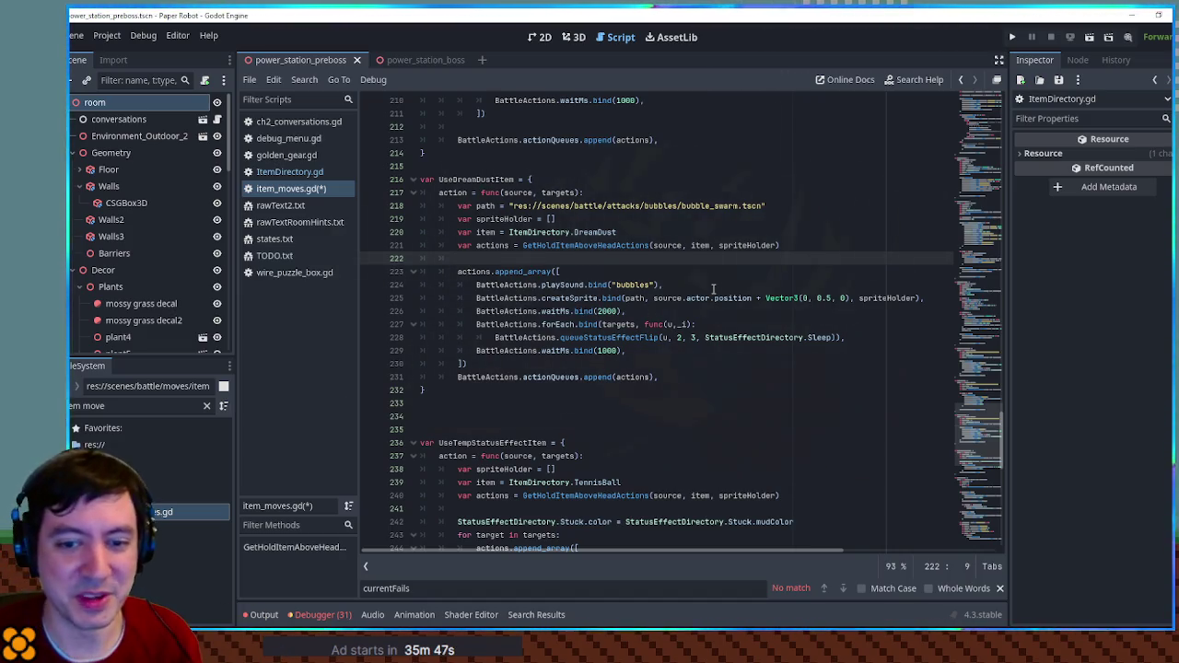
left_click(682, 285)
double_click(645, 285)
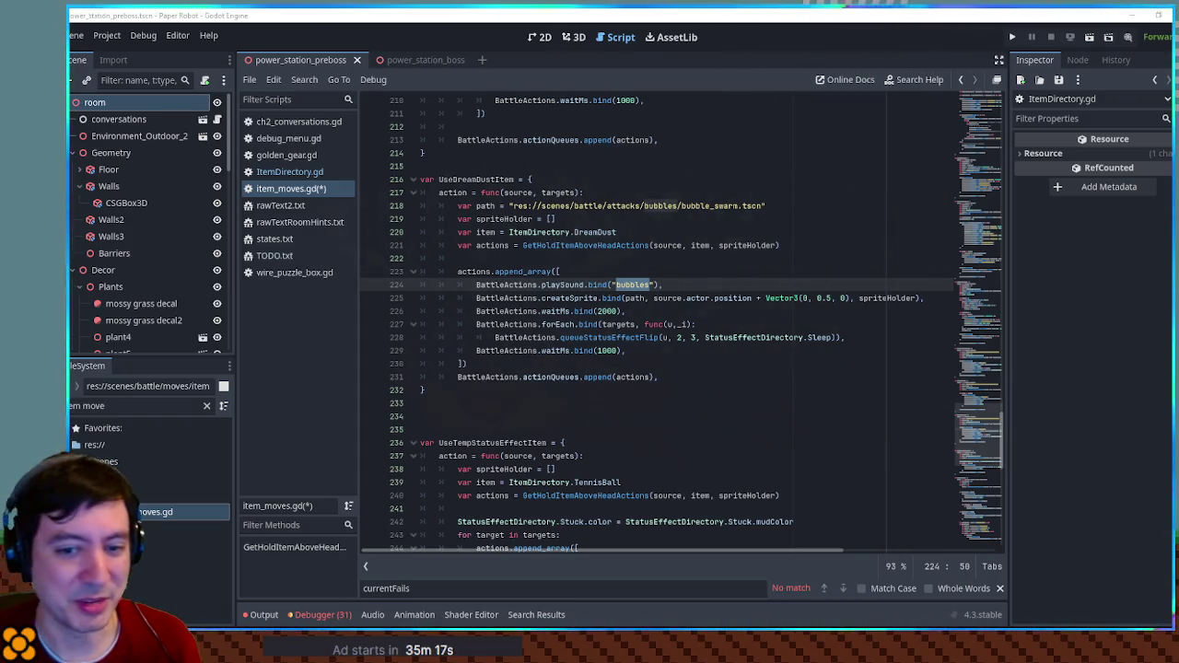
left_click(609, 258)
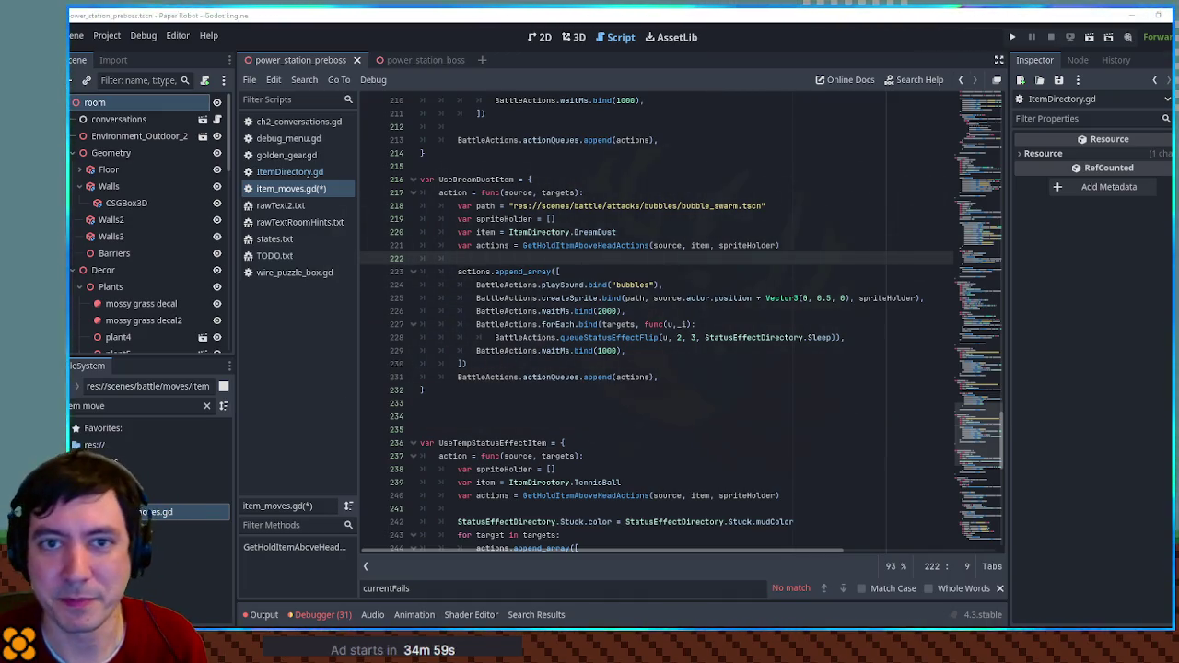
key("alt+Tab")
- Change the BeepBox instrument type from gumdrop to music box 1
left_click_drag(547, 48, 503, 58)
left_click(850, 408)
scroll(847, 267, "down", 6)
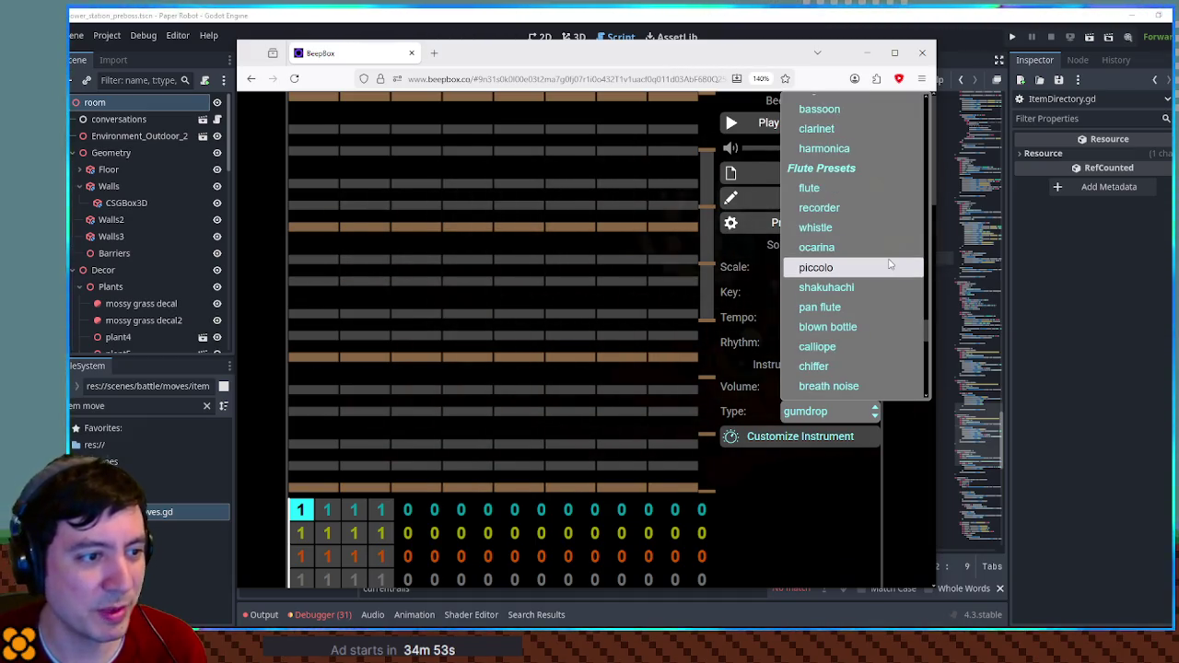
scroll(889, 264, "down", 10)
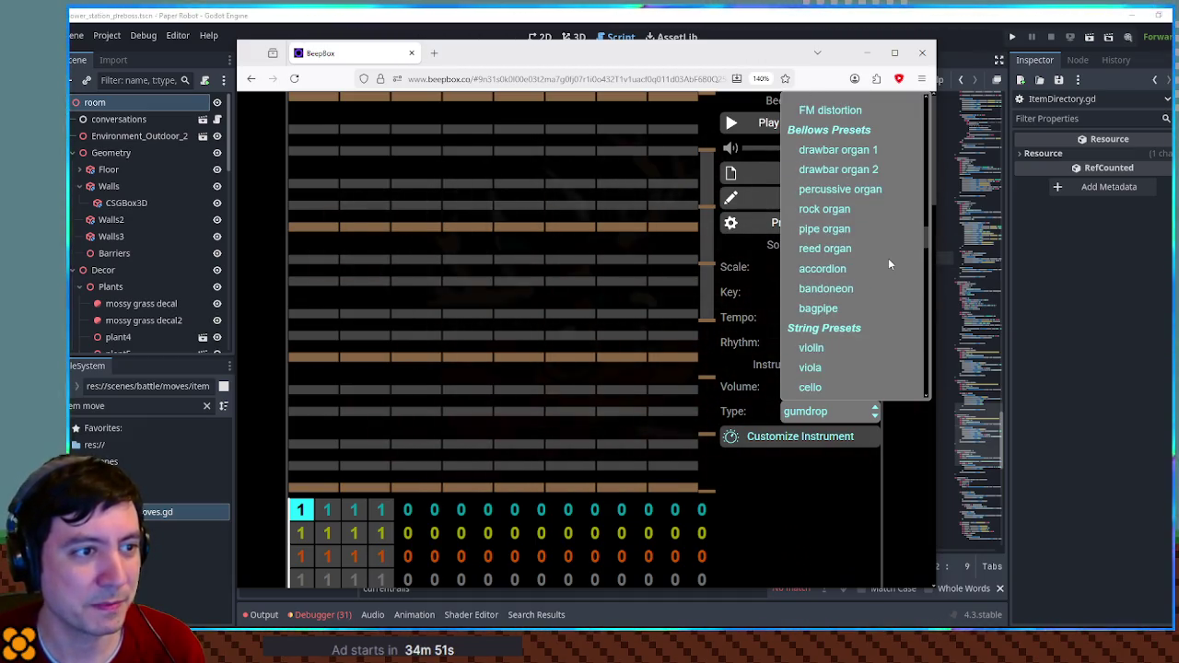
scroll(888, 264, "down", 5)
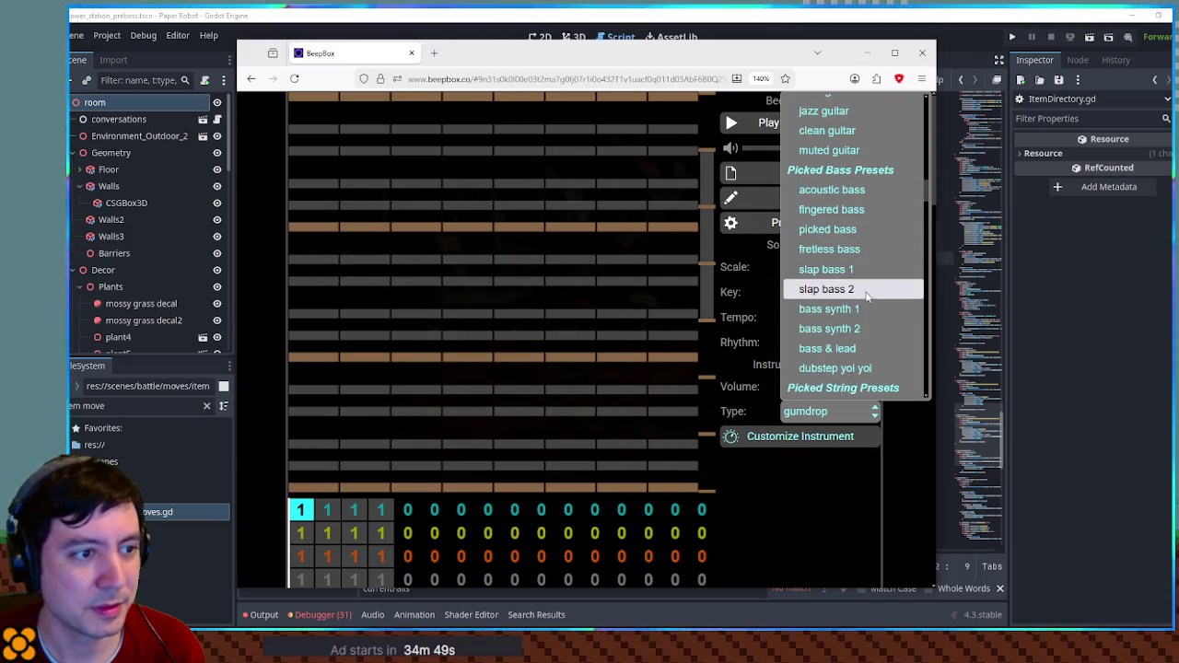
scroll(866, 293, "up", 3)
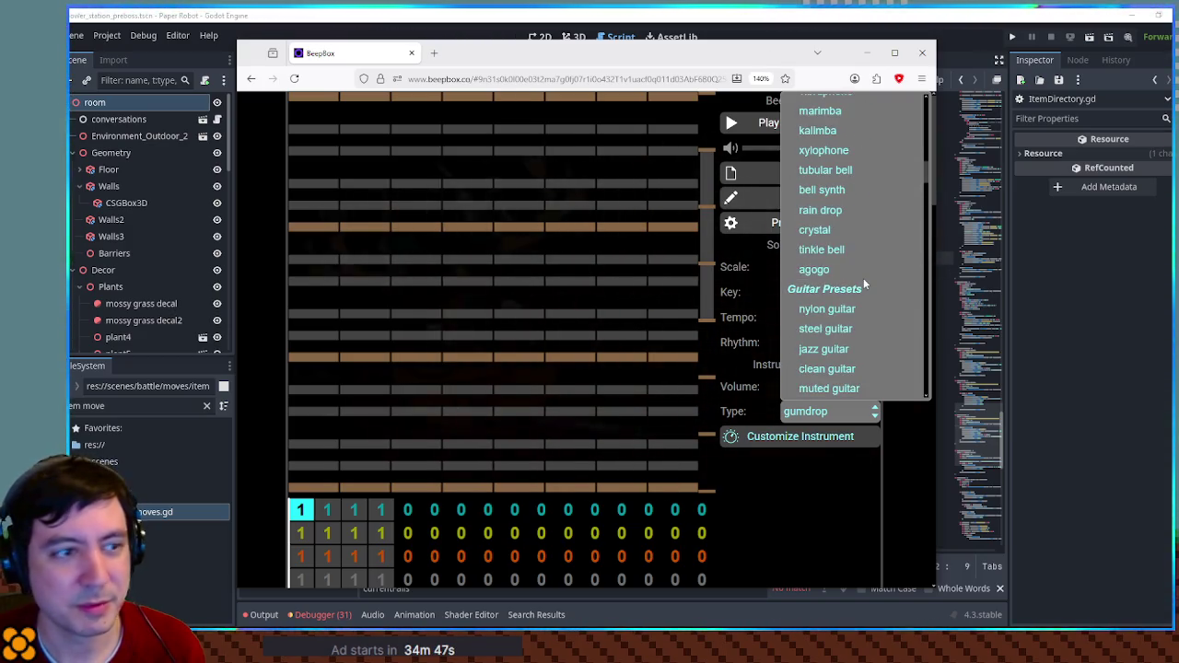
scroll(864, 277, "up", 4)
left_click(859, 290)
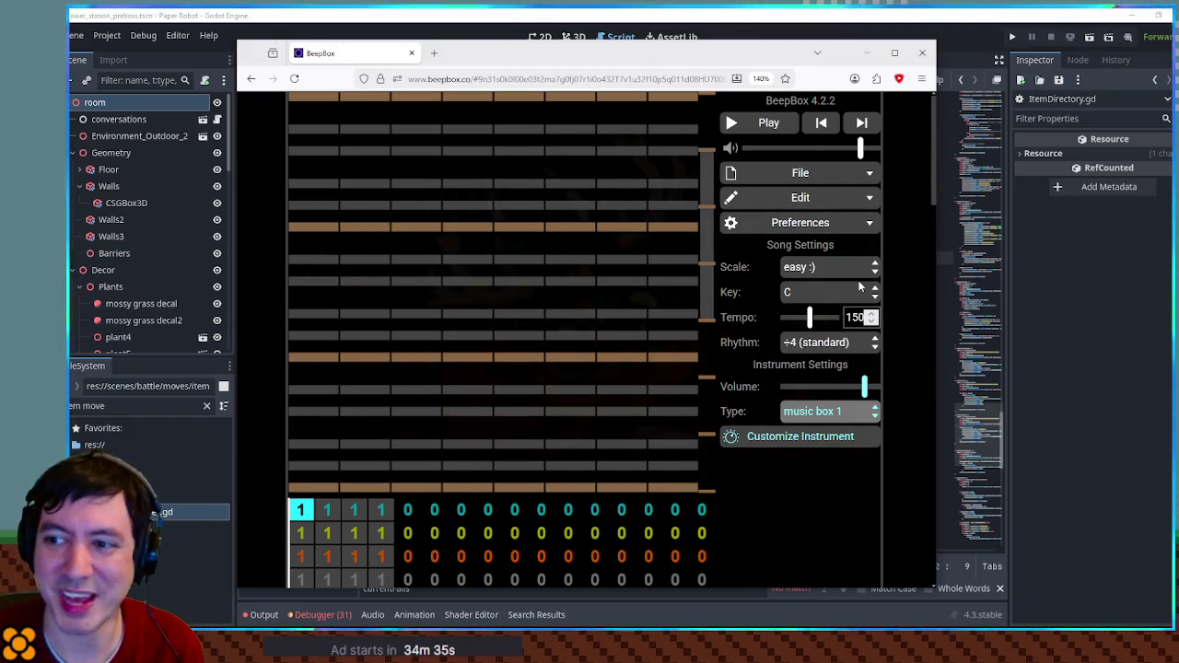
left_click_drag(657, 59, 869, 42)
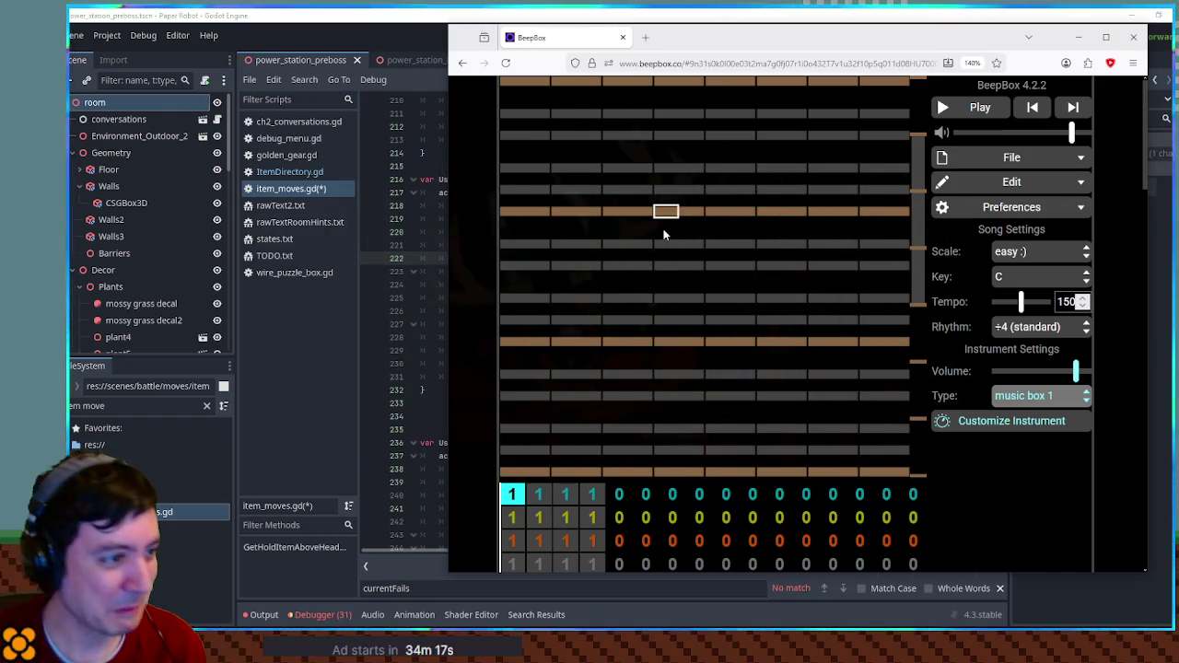
- Audition test notes in several grid rows, including the orange row, adding and removing them
left_click(512, 349)
left_click(513, 354)
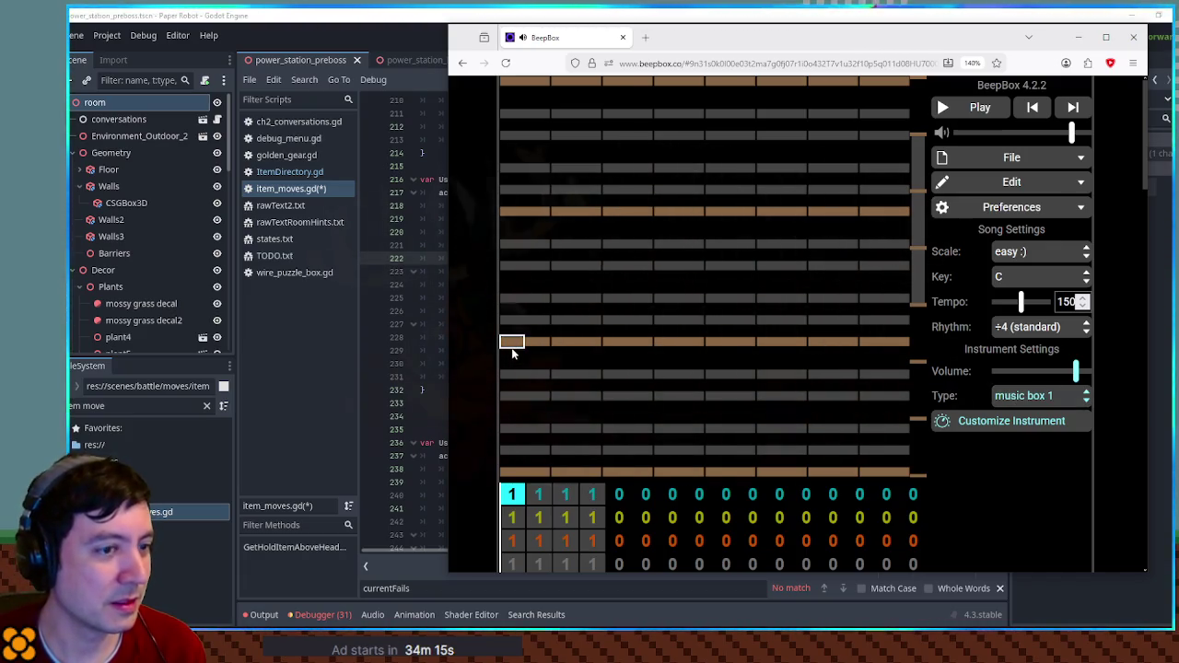
left_click(521, 270)
left_click(518, 270)
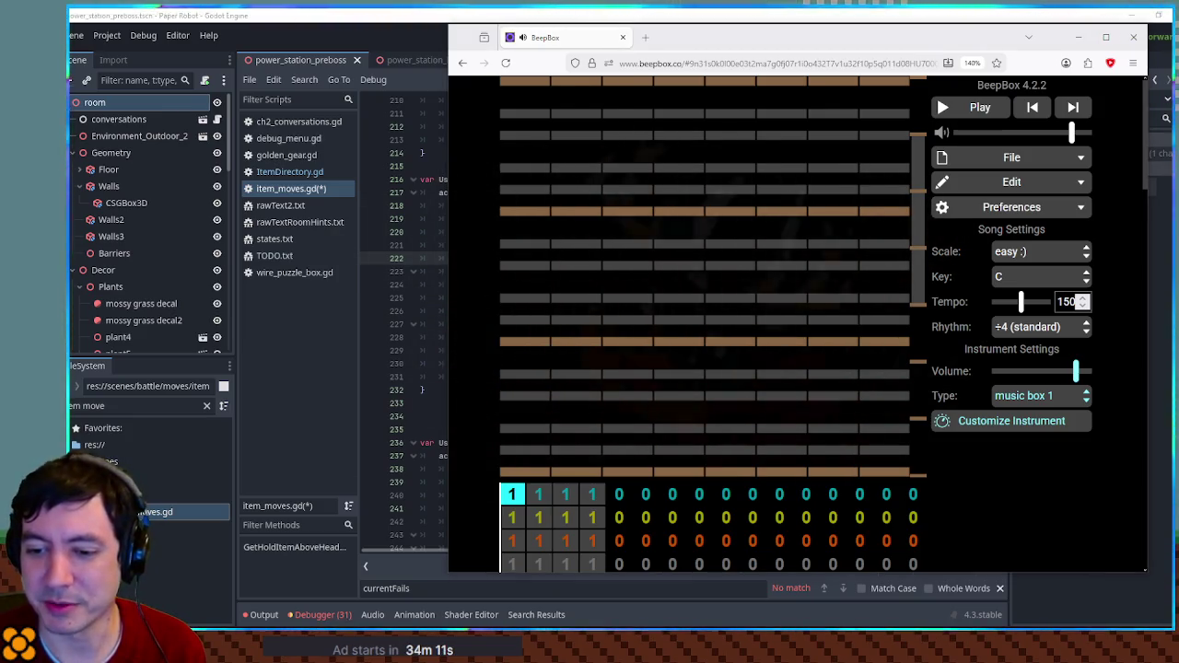
left_click(512, 214)
left_click(512, 214)
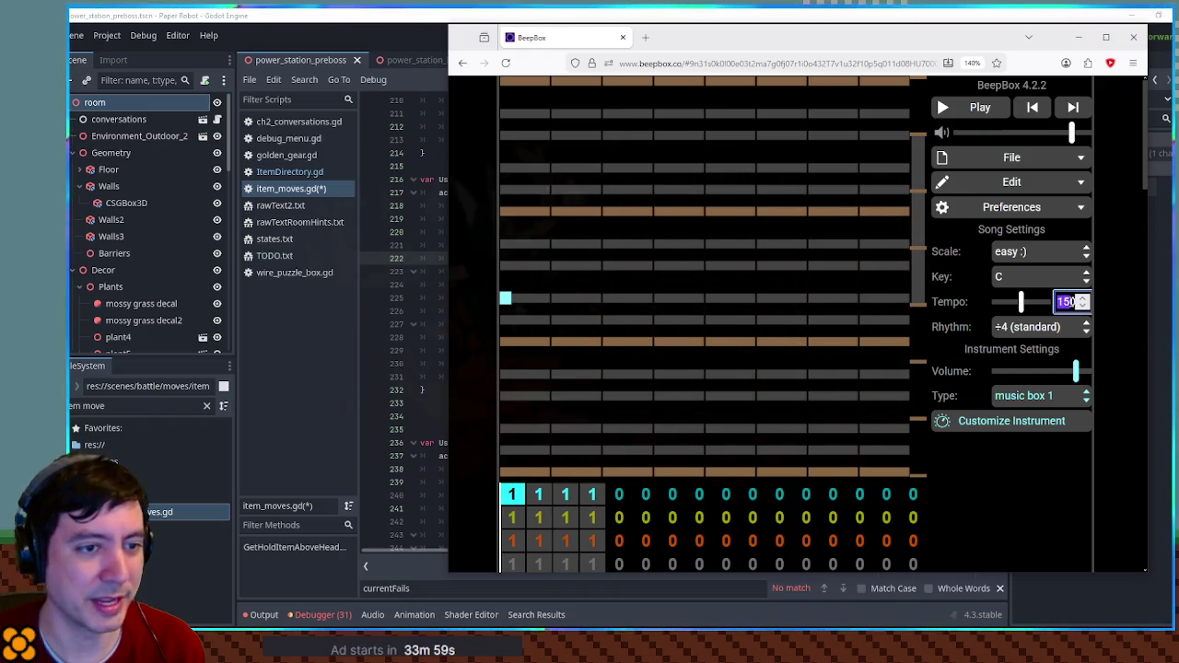
- Set the tempo to 90, preview playback, then lower the tempo to 75
type("90")
left_click(972, 110)
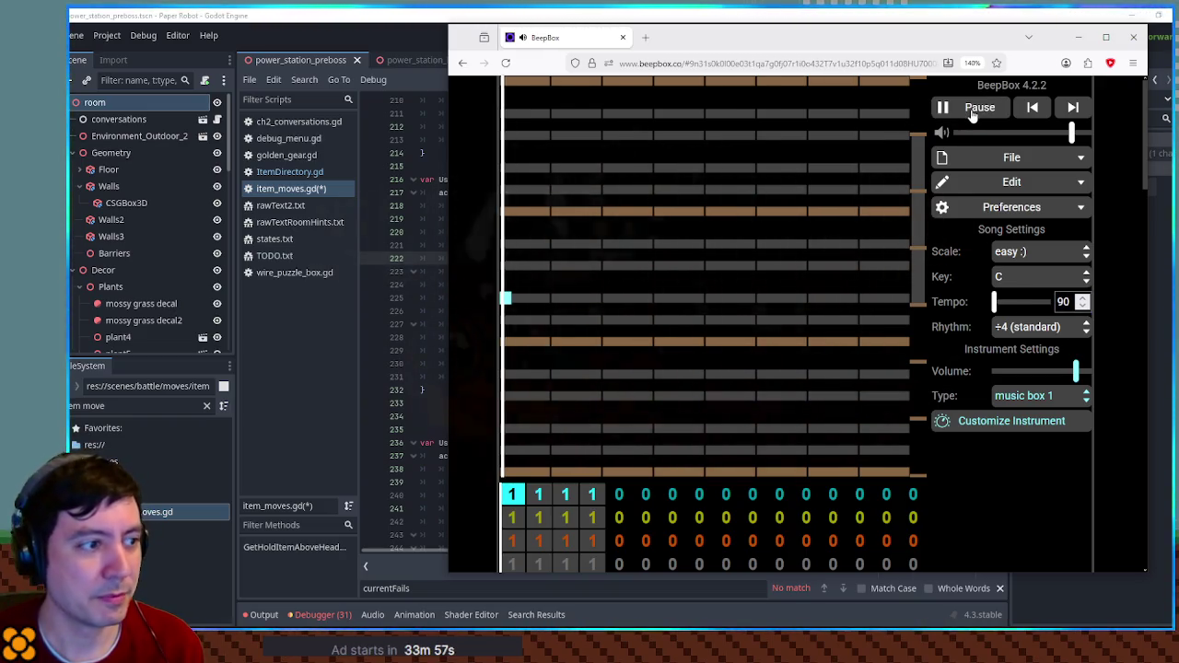
left_click(974, 111)
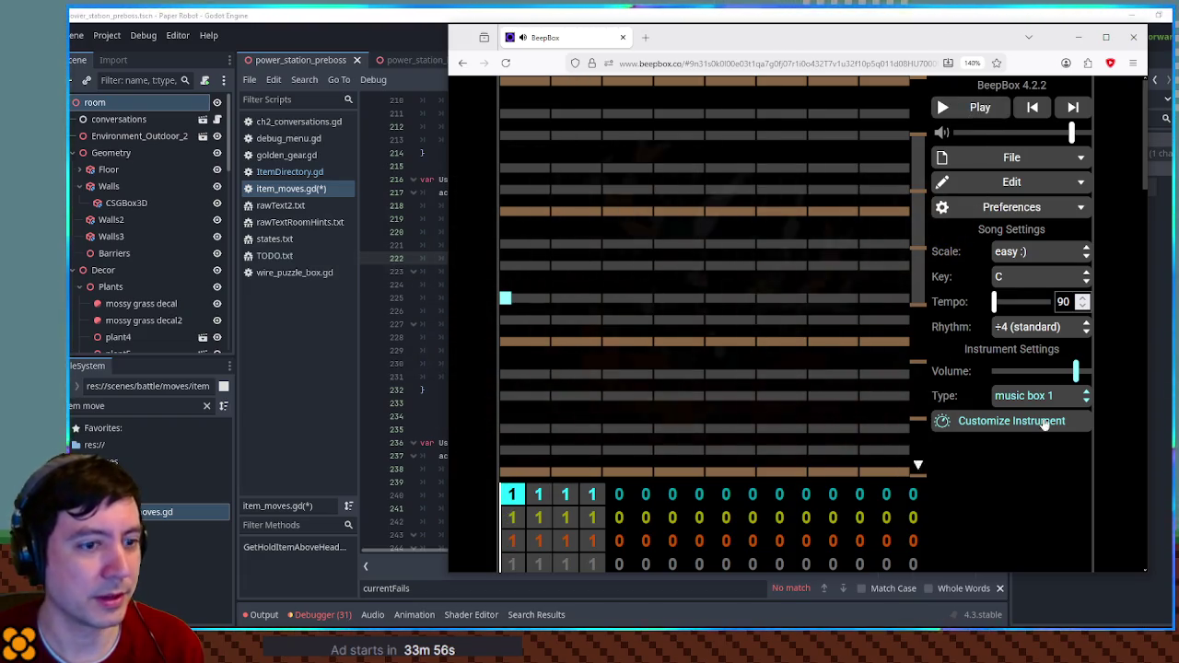
double_click(1063, 302)
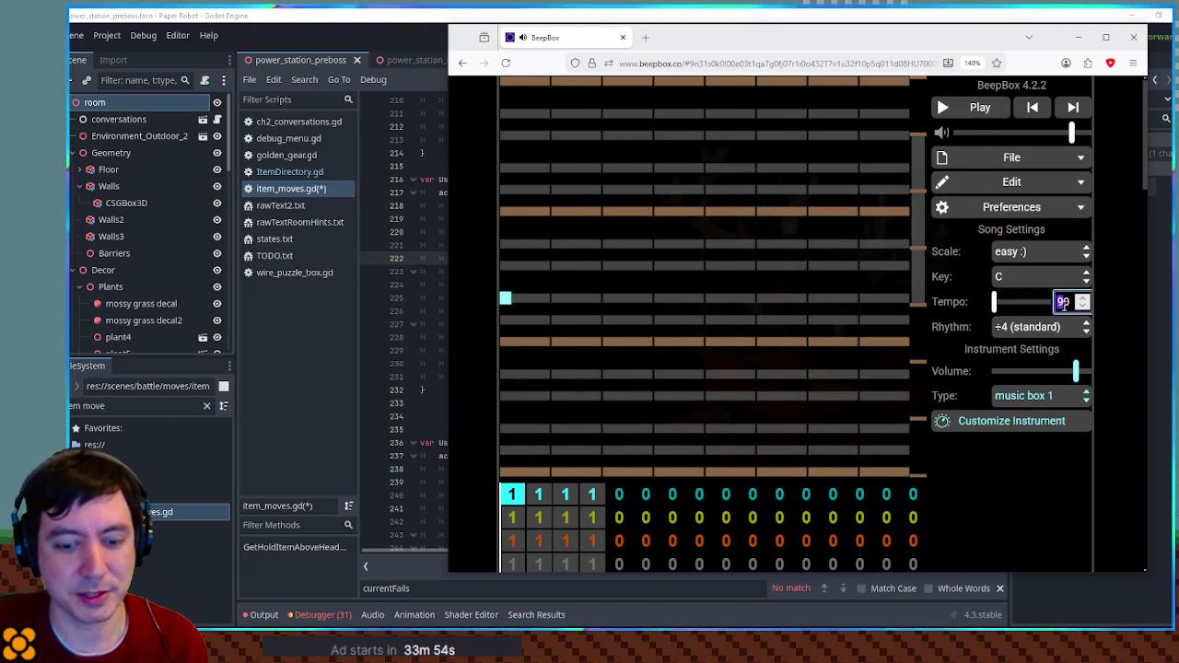
type("75")
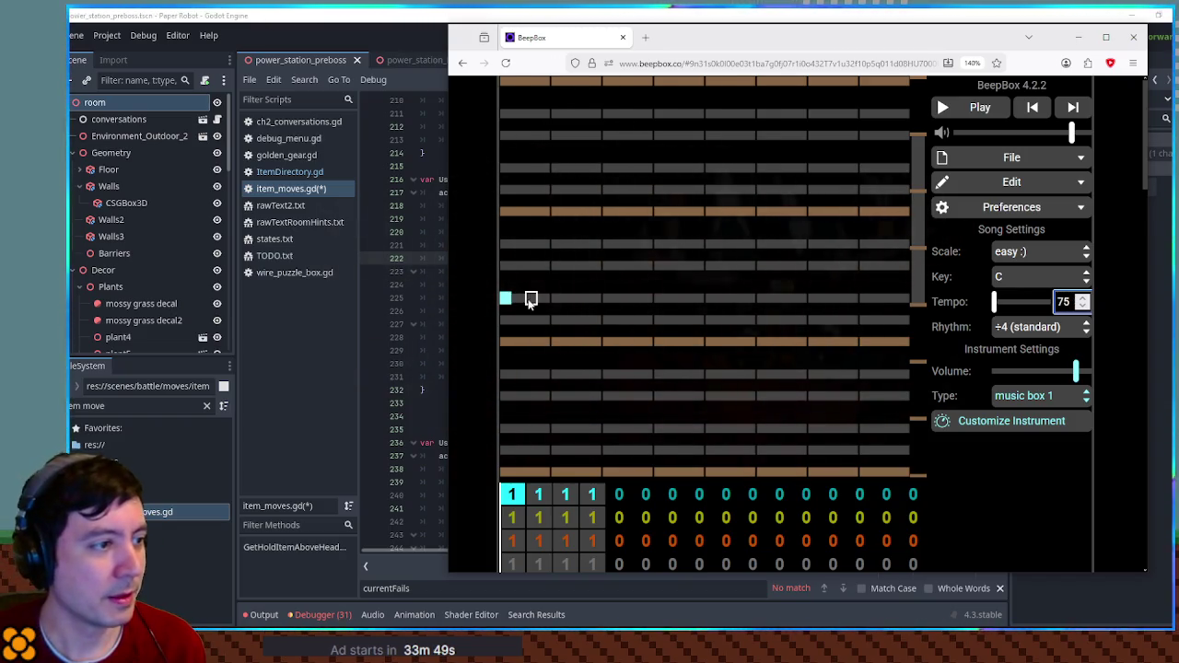
- Write a nine-note melody across three pitches in the first pattern, ending on a high orange-row note
left_click(556, 266)
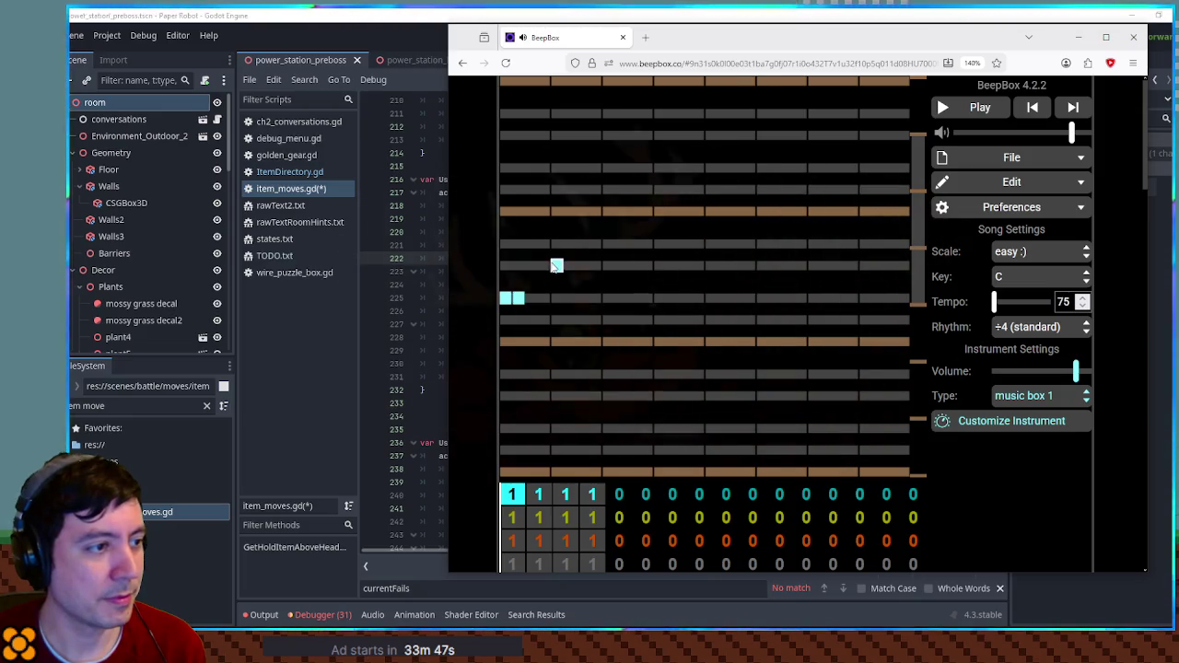
key("space")
key("space")
left_click(531, 300)
key("space")
key("space")
left_click(621, 299)
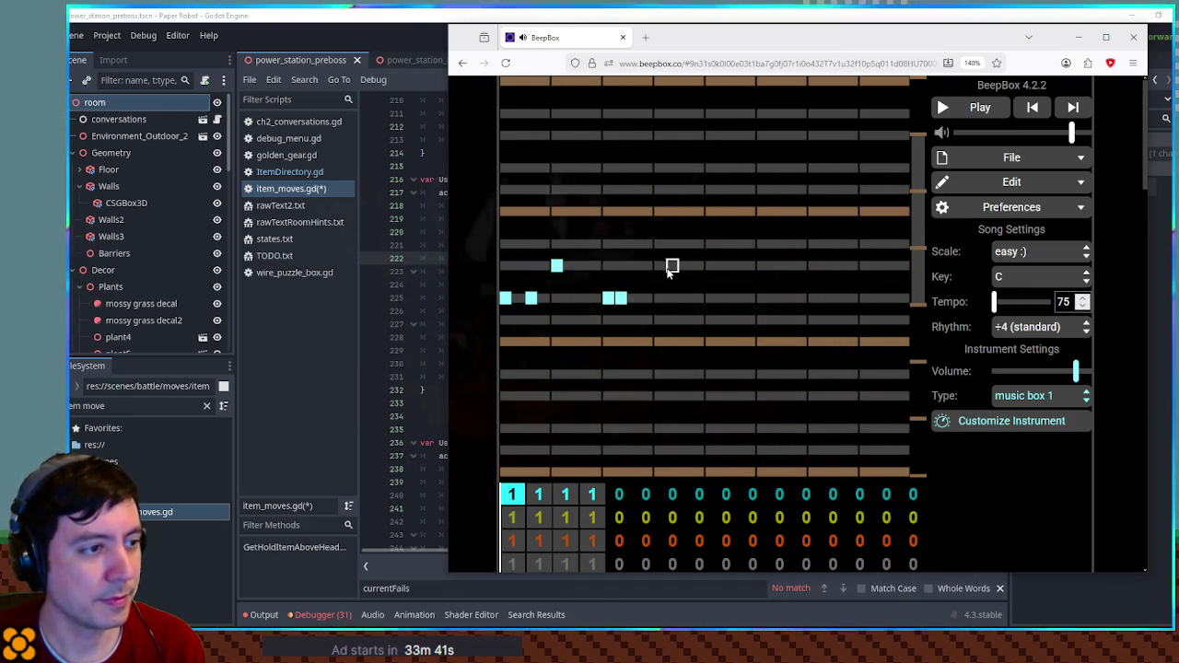
left_click_drag(619, 300, 634, 298)
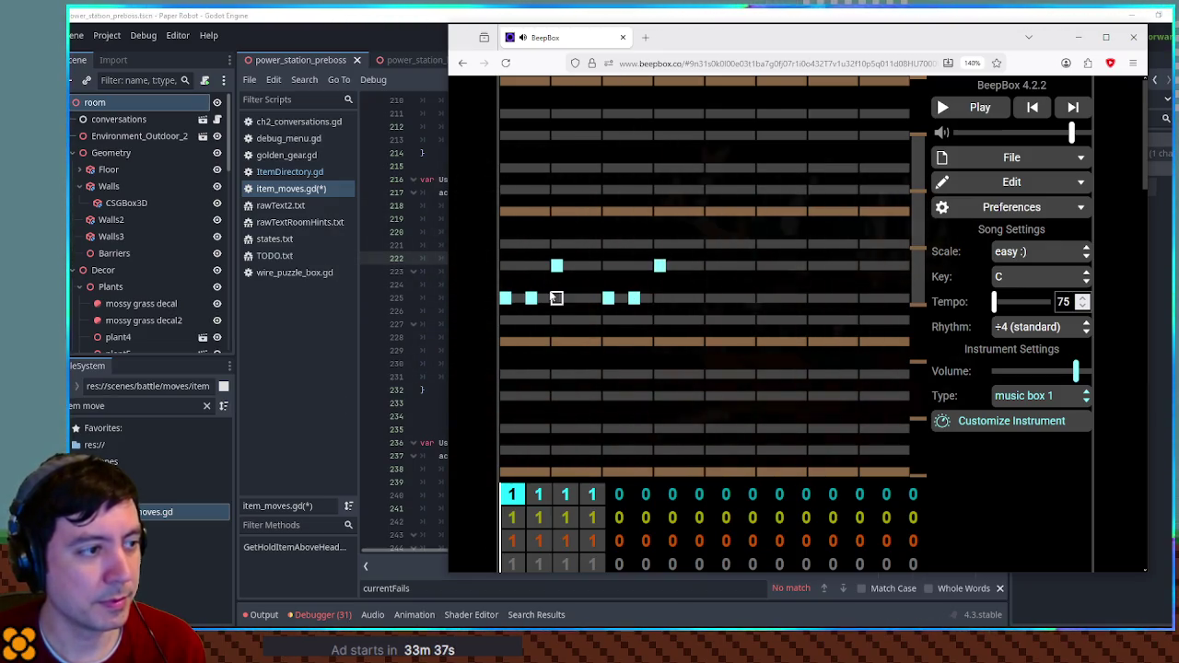
left_click(531, 297)
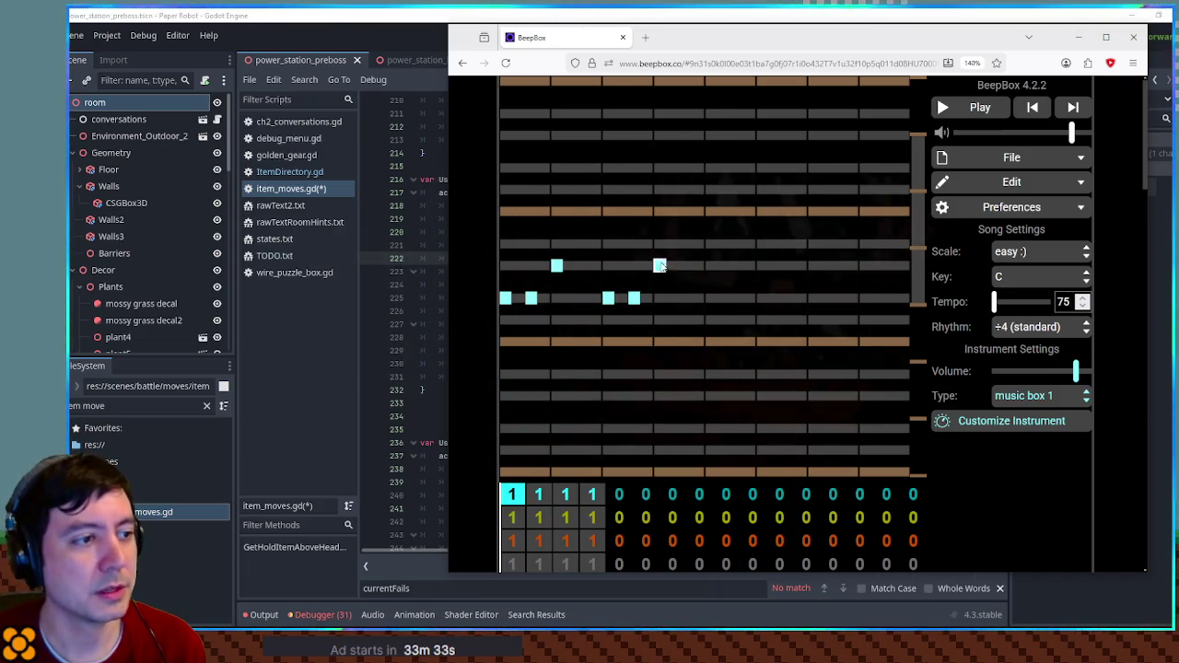
left_click(711, 297)
left_click(724, 265)
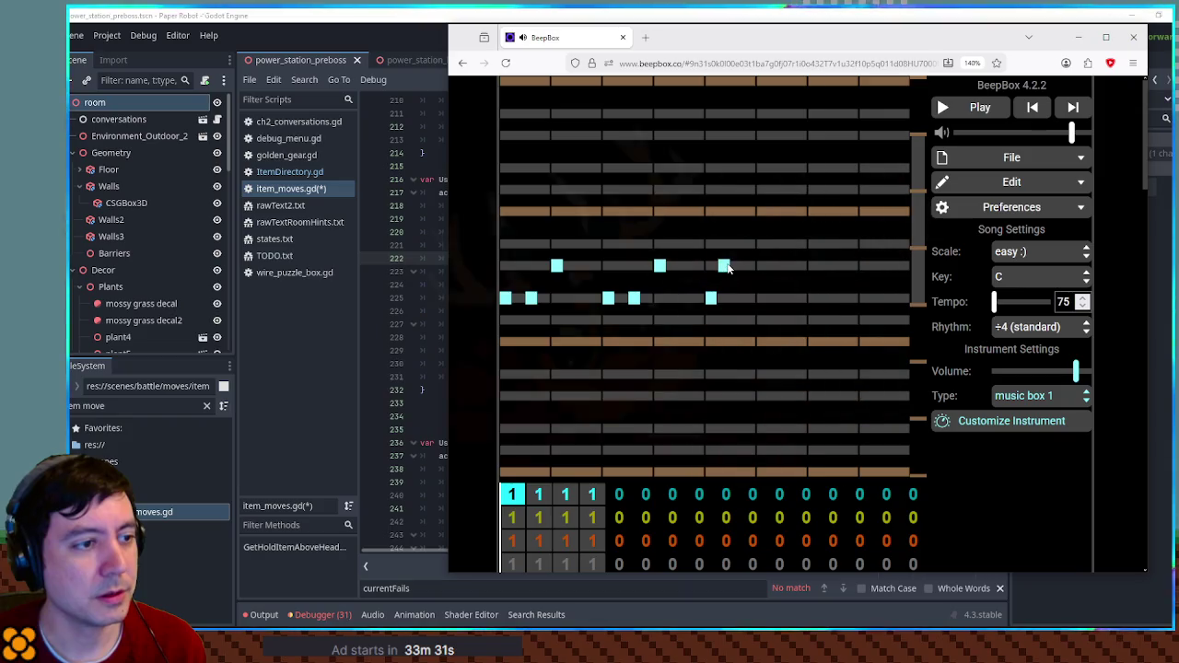
left_click_drag(724, 265, 737, 265)
left_click(762, 211)
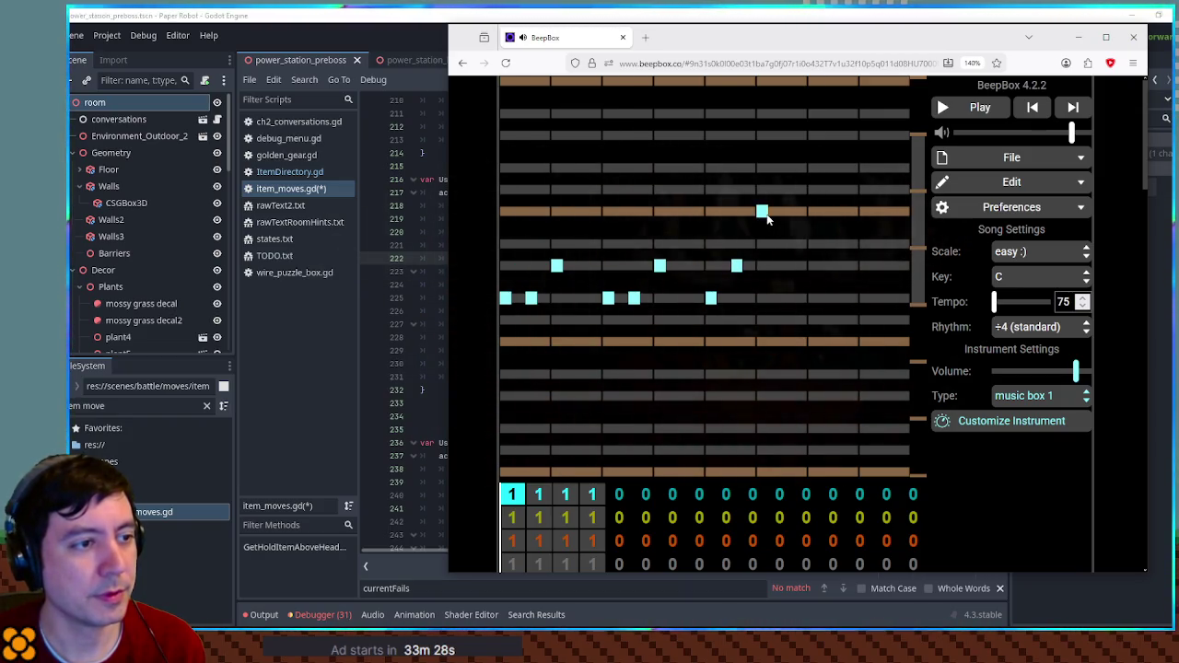
- Leave the instrument type unchanged and move the Scale choice toward normal :)
left_click(1074, 396)
left_click(1073, 397)
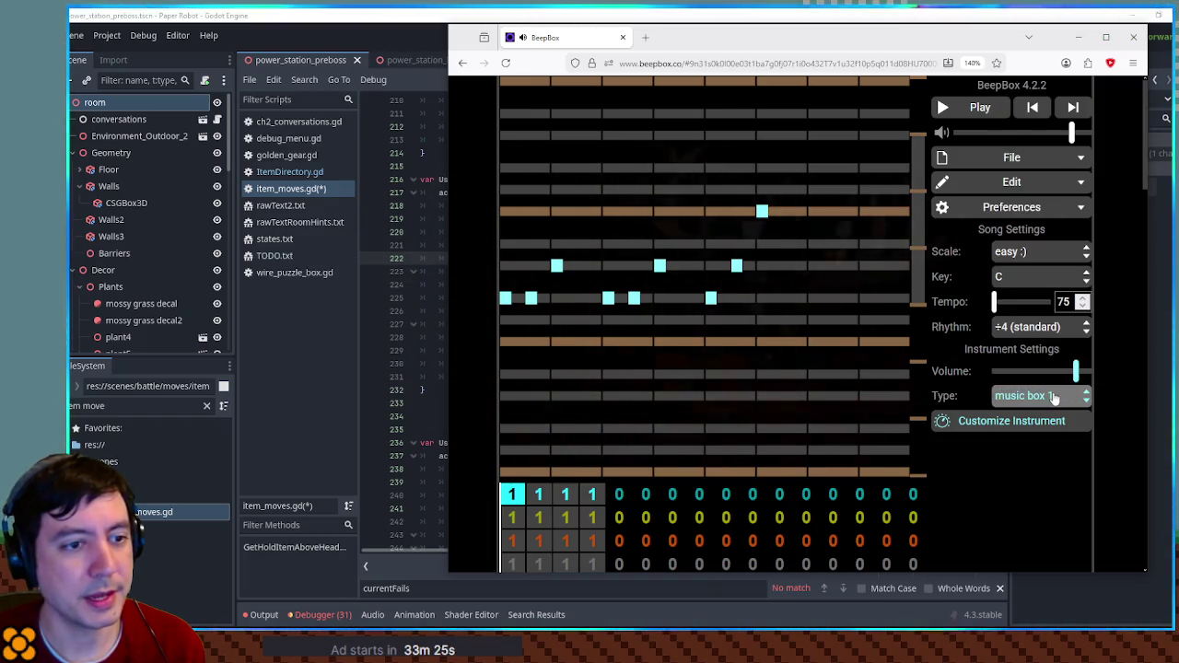
left_click(1032, 256)
key("Up")
key("Up")
key("Up")
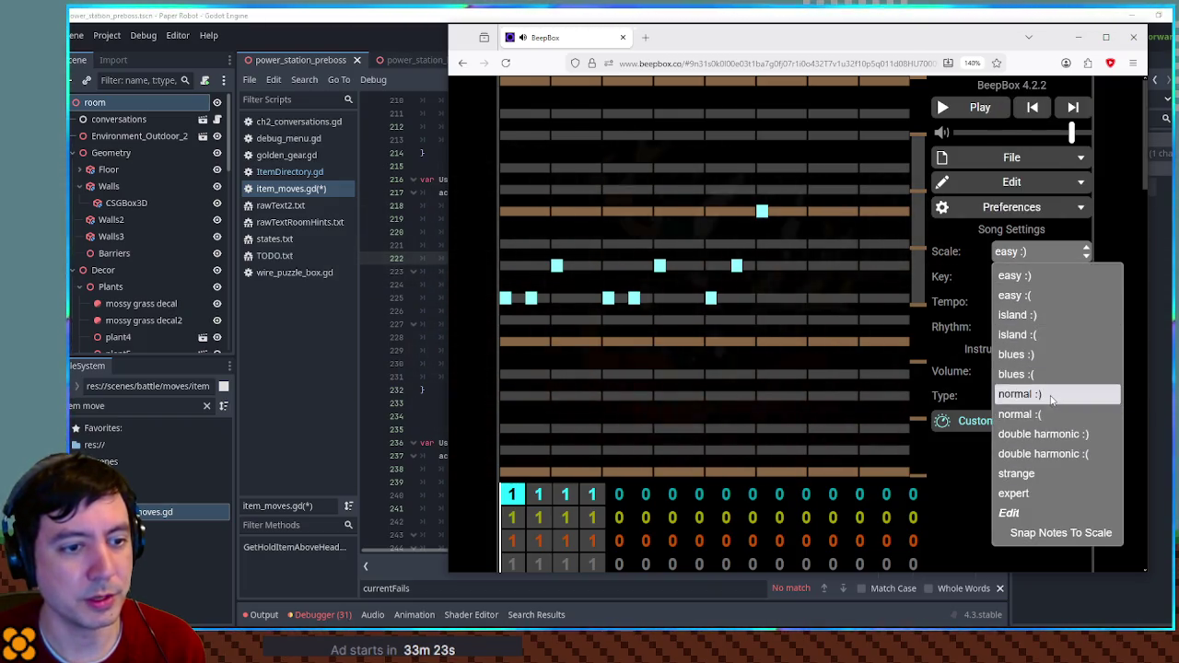
- Apply the normal :) scale, add one more note, preview, and box-select the melody's notes
key("Return")
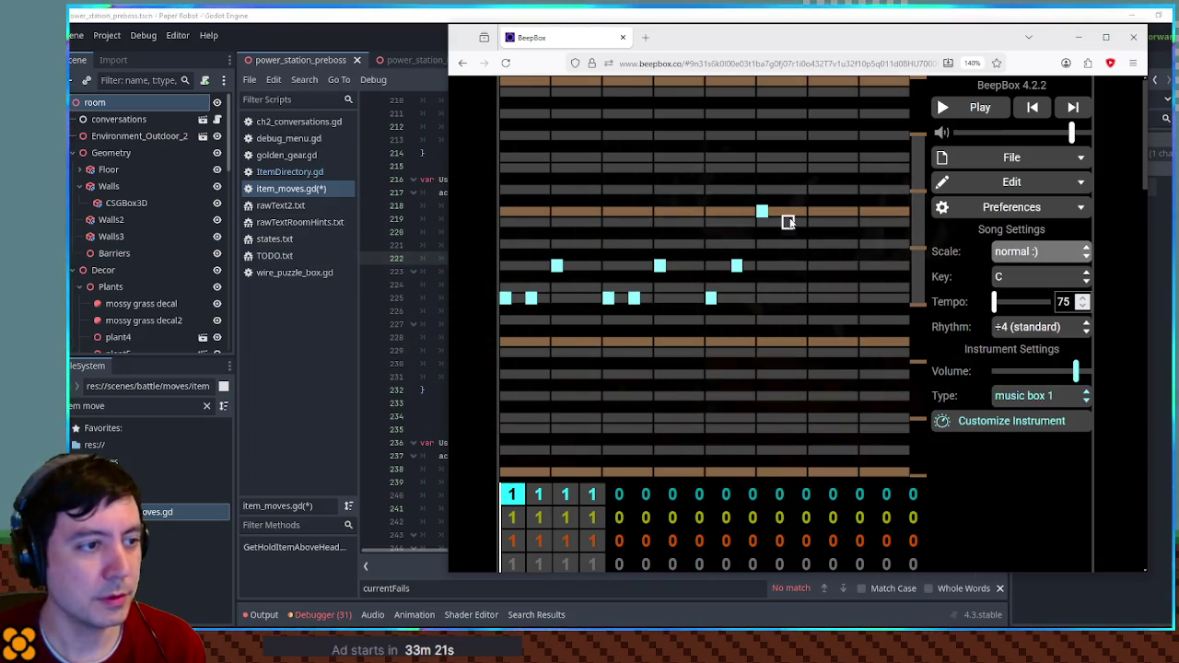
left_click(788, 222)
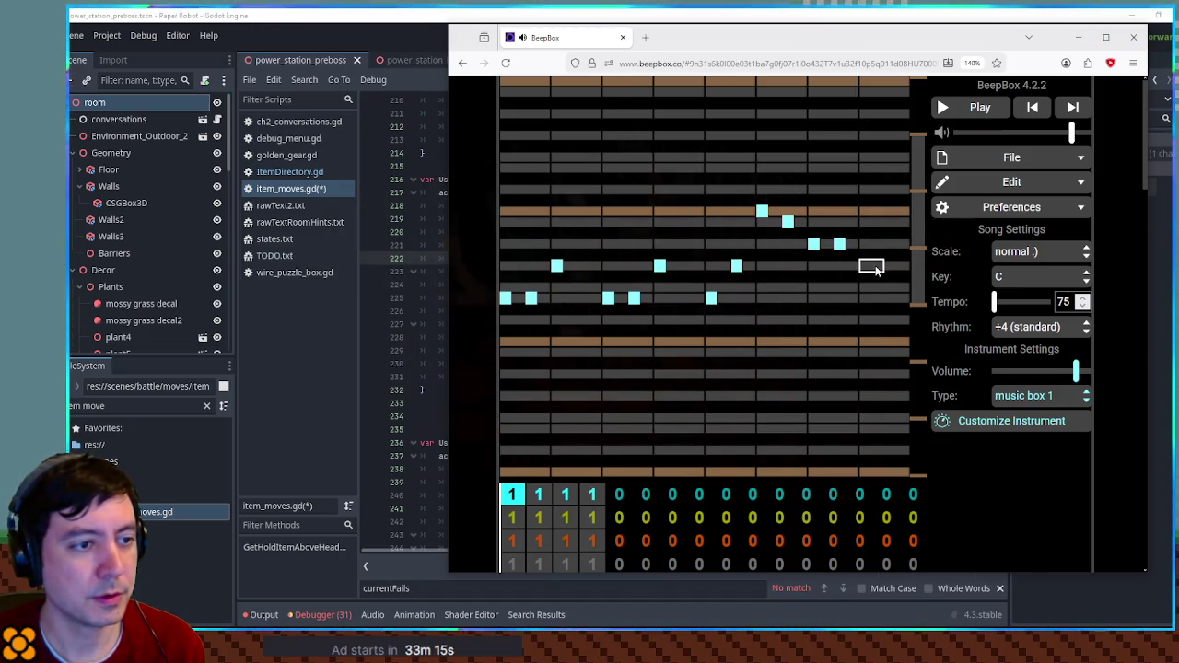
key("space")
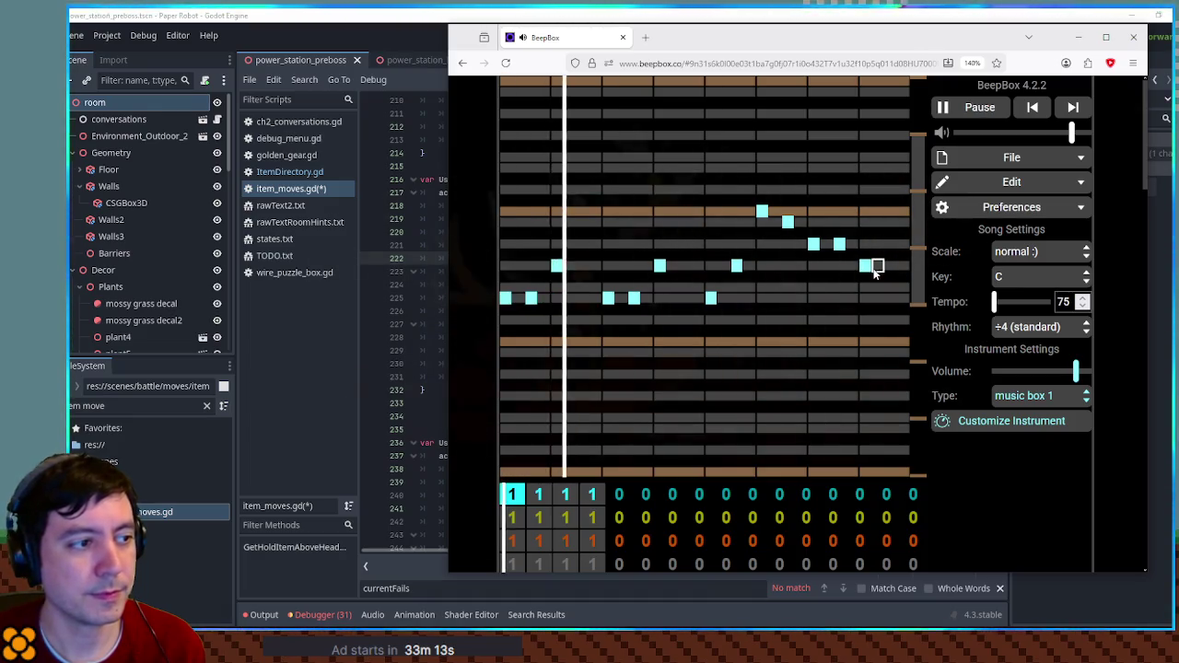
key("space")
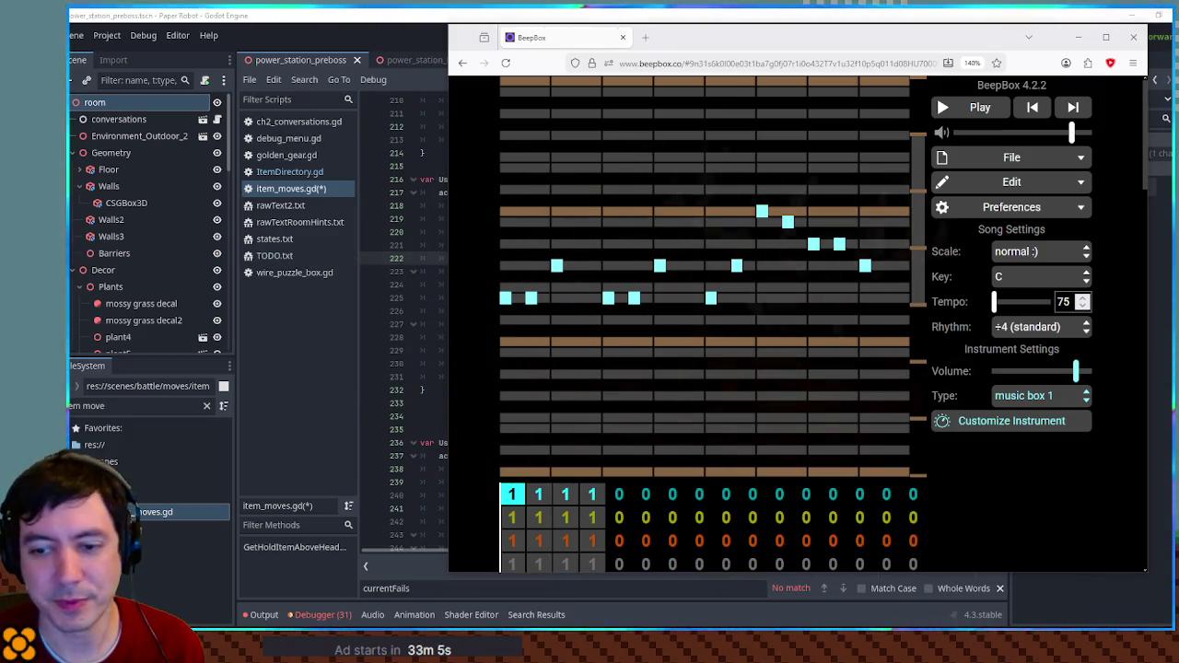
left_click_drag(824, 264, 542, 293)
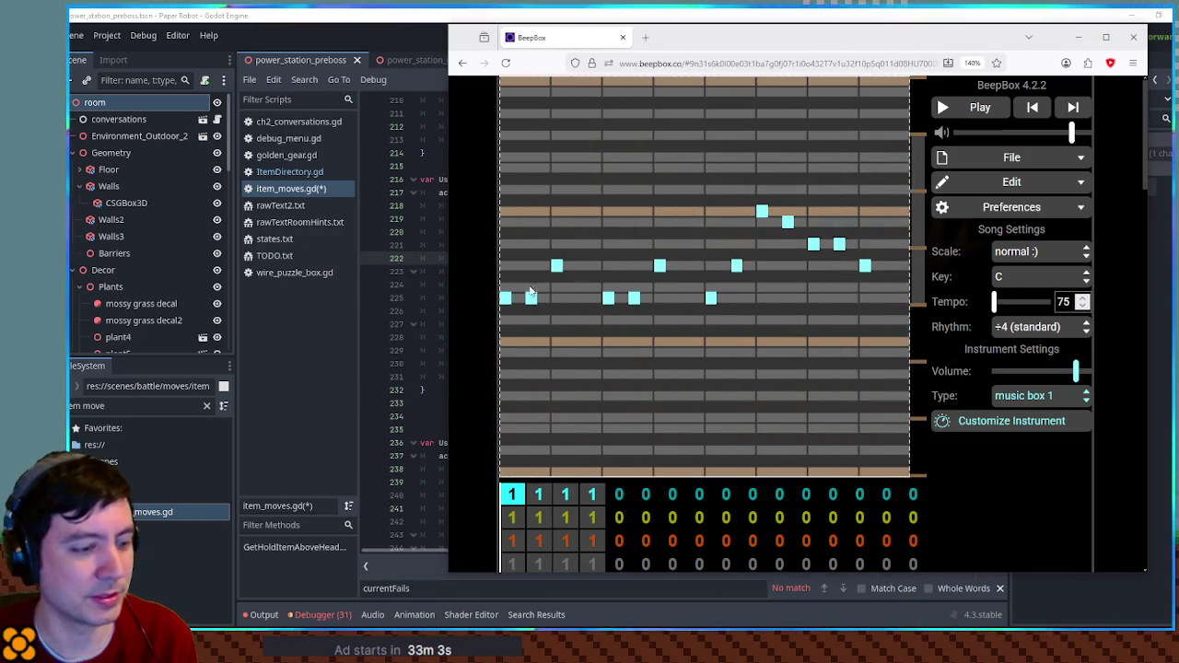
- Delete the selected melody and set the rhythm to ÷3 (triplets)
key("Delete")
left_click(1039, 335)
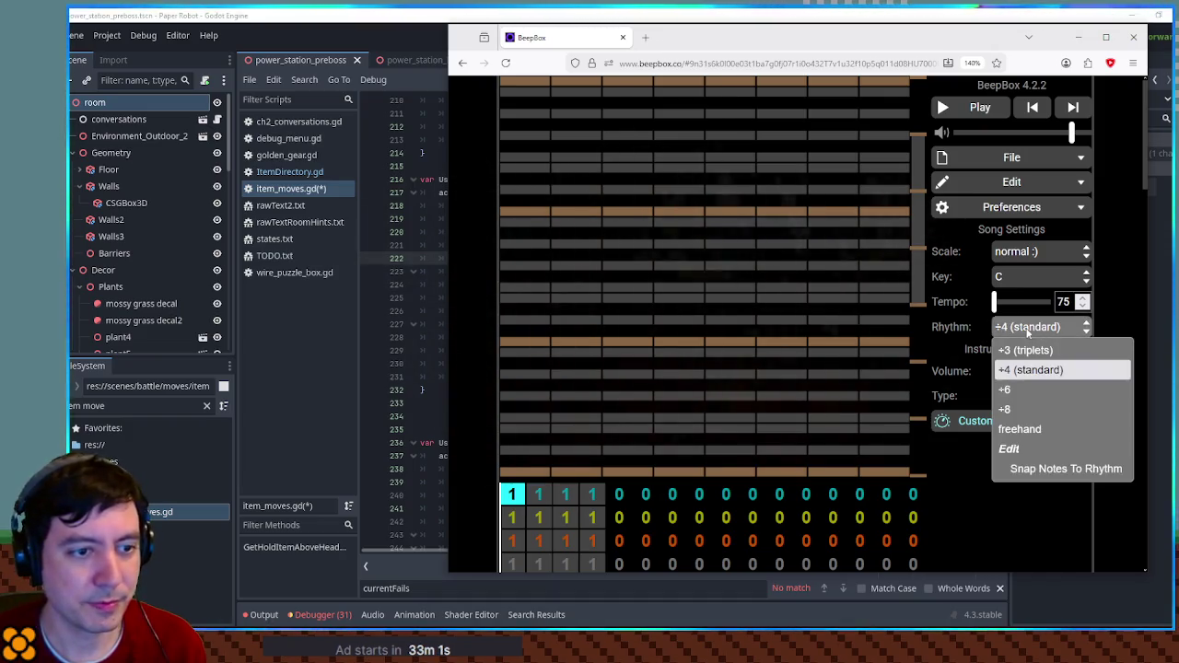
left_click(1022, 353)
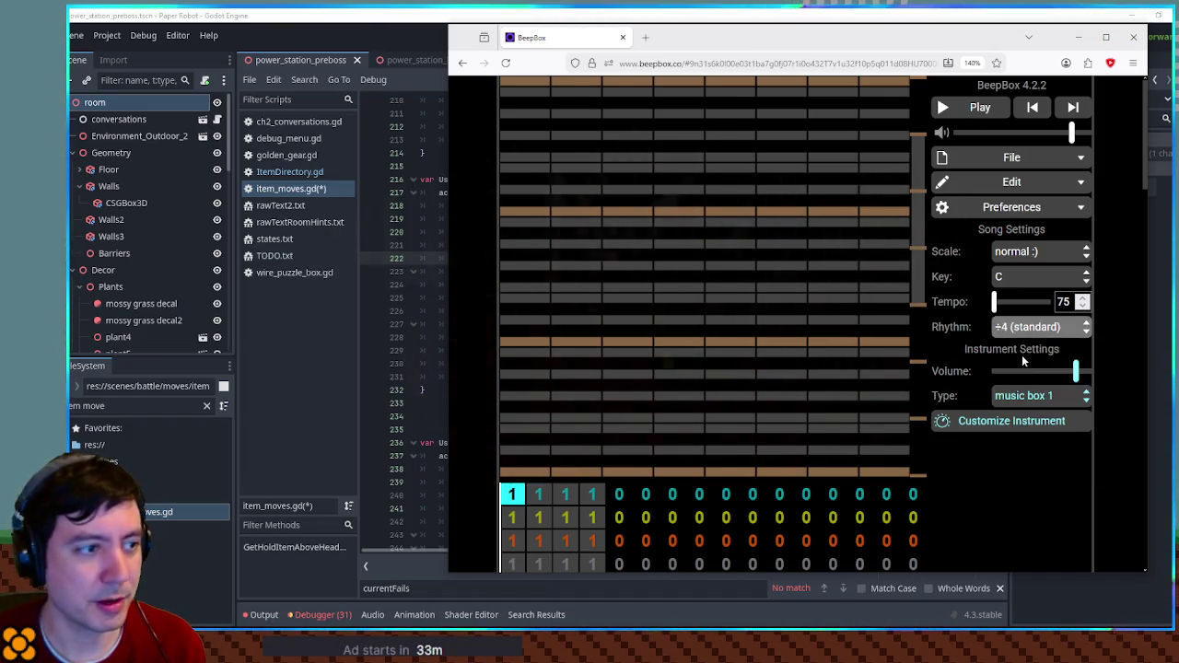
- Try a starting note near the pattern's start, move it a row lower, then remove it
left_click(513, 287)
left_click(513, 287)
left_click(516, 300)
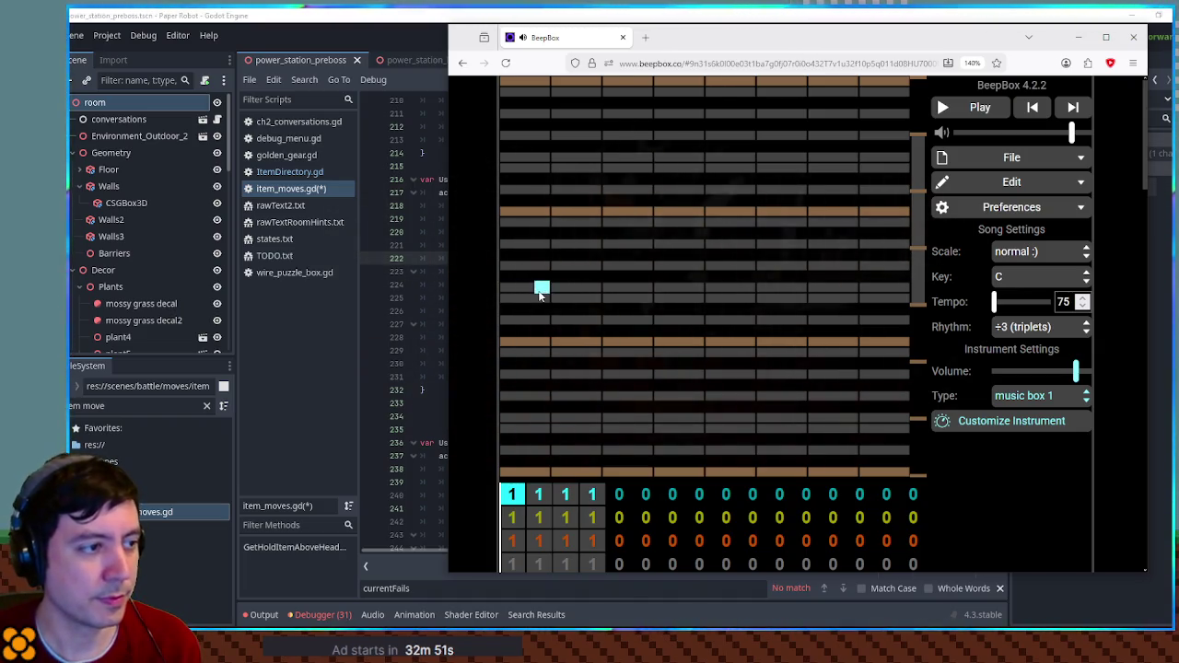
left_click(542, 300)
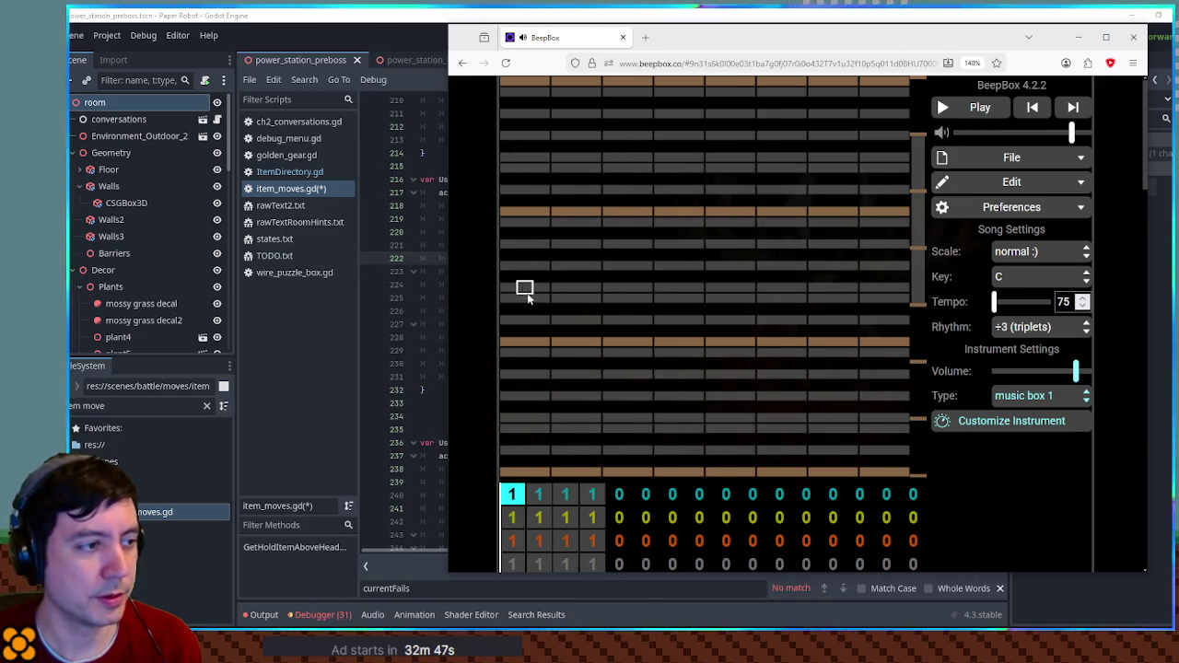
- Lay out the opening lower-row triplet notes, including two two-cell notes, and preview them
left_click(575, 300)
left_click(679, 300)
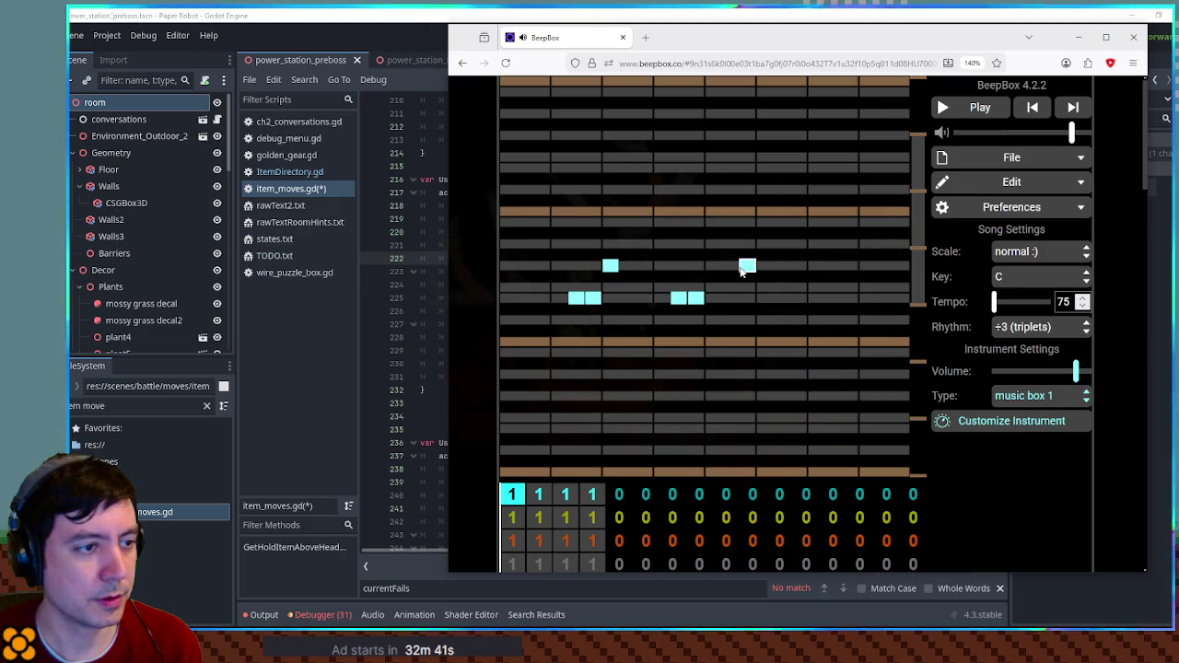
left_click(747, 266)
left_click(696, 296)
left_click(695, 288)
left_click(679, 298)
left_click(611, 267)
left_click(585, 298)
left_click_drag(524, 299, 551, 286)
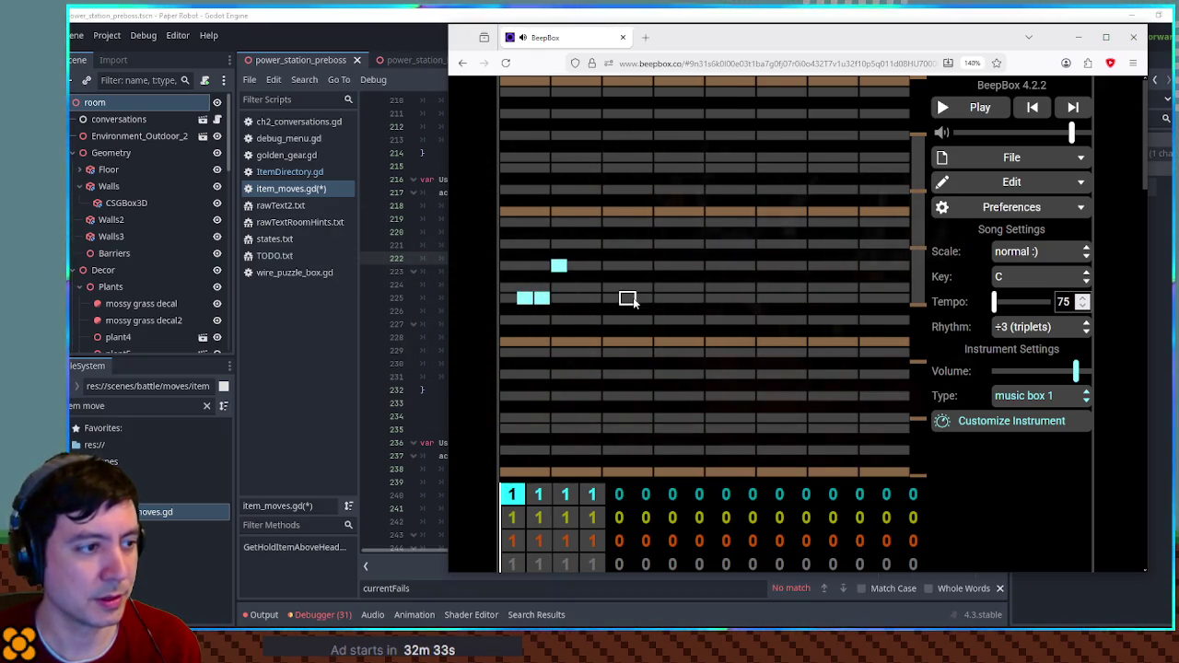
left_click_drag(627, 301, 647, 299)
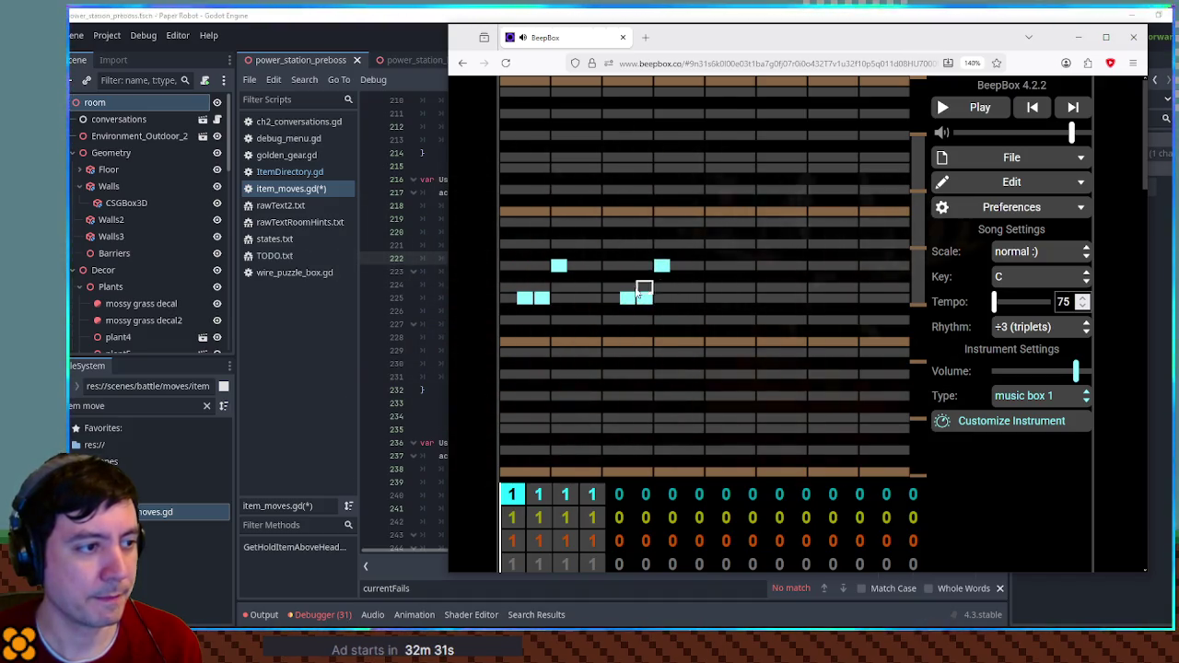
key("space")
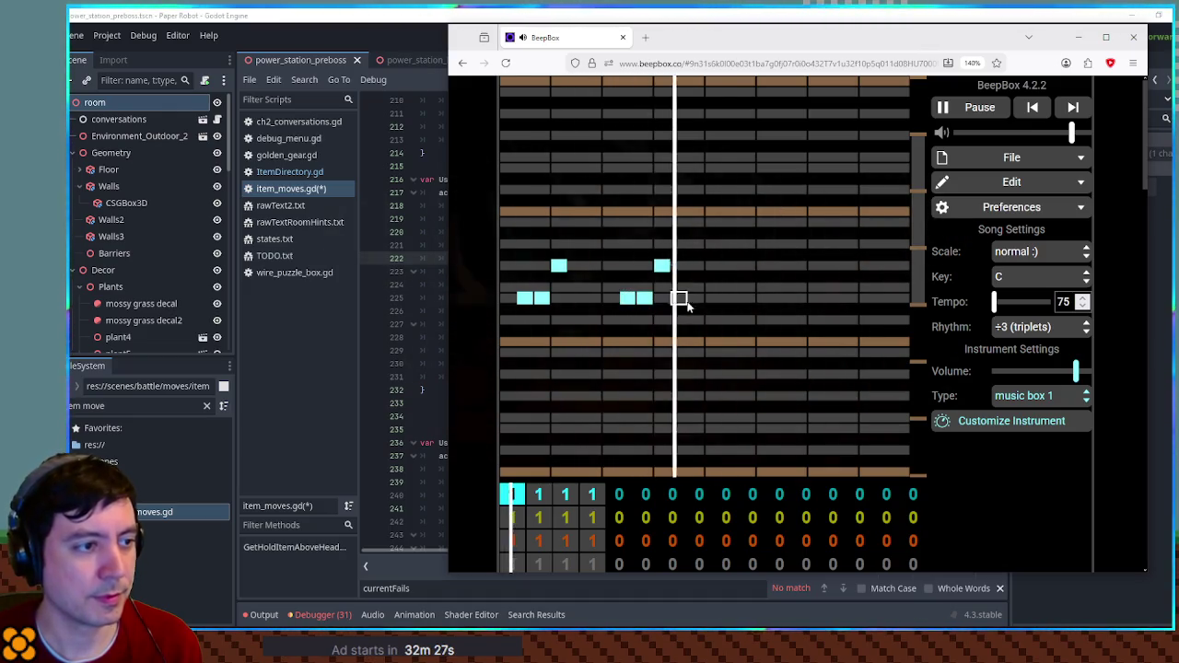
key("space")
- Extend the melody with higher notes and a descending run, preview it, and drop the first low note
left_click(730, 299)
left_click(748, 266)
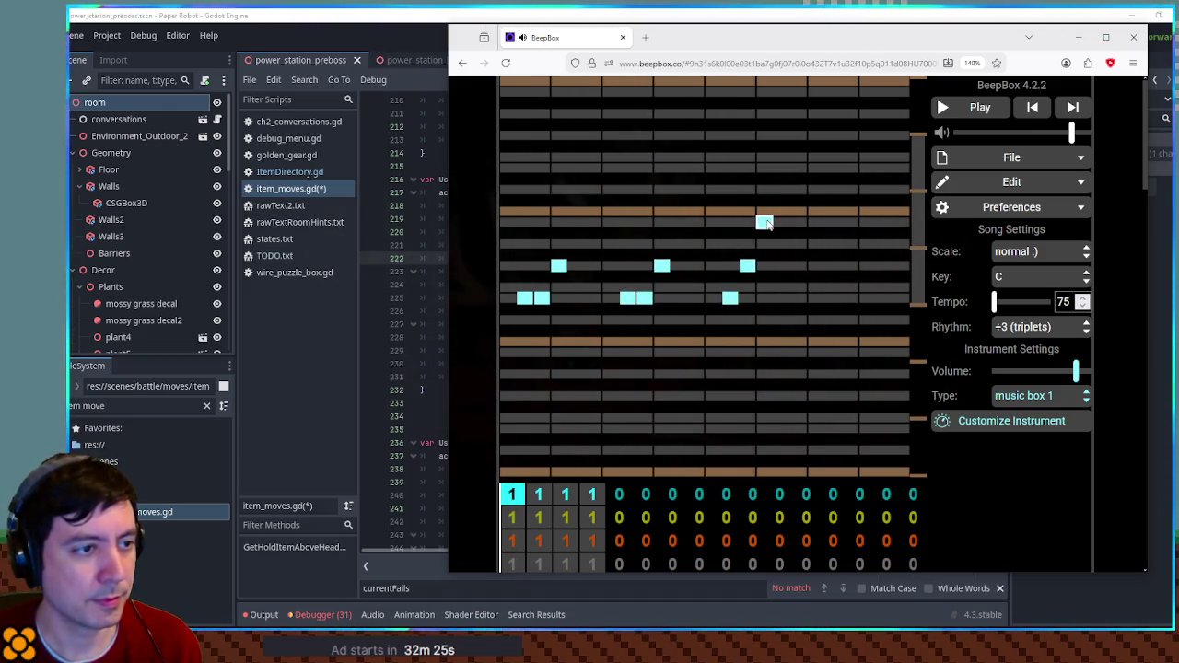
left_click_drag(800, 245, 802, 233)
left_click(833, 245)
left_click(867, 245)
key("space")
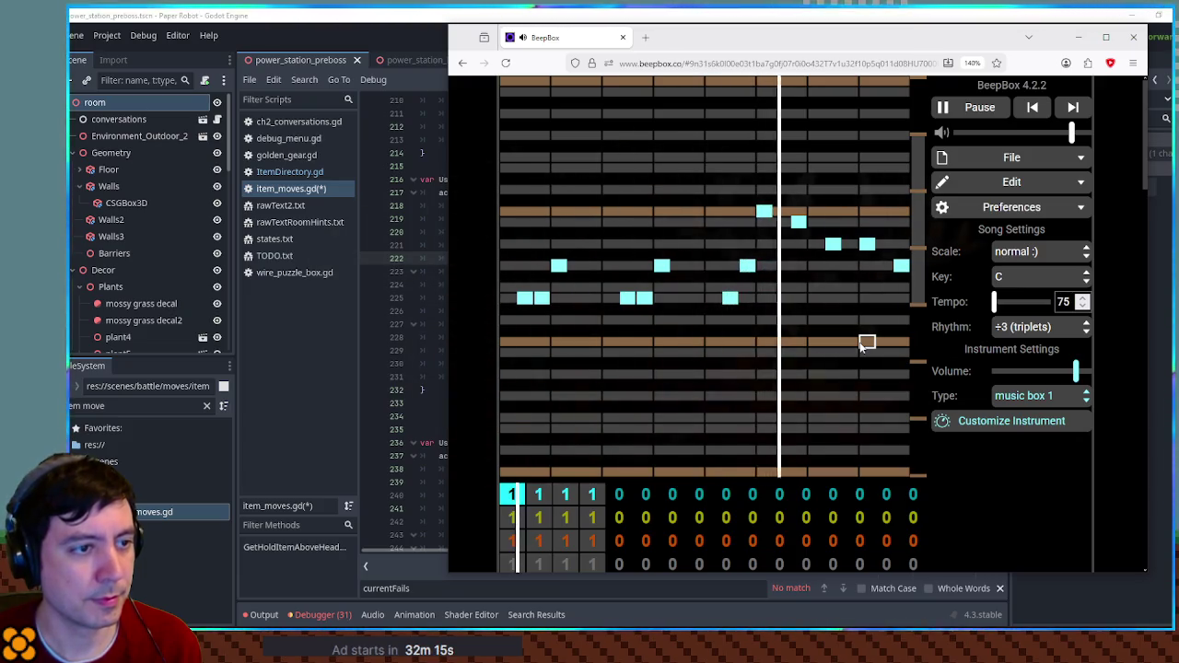
key("space")
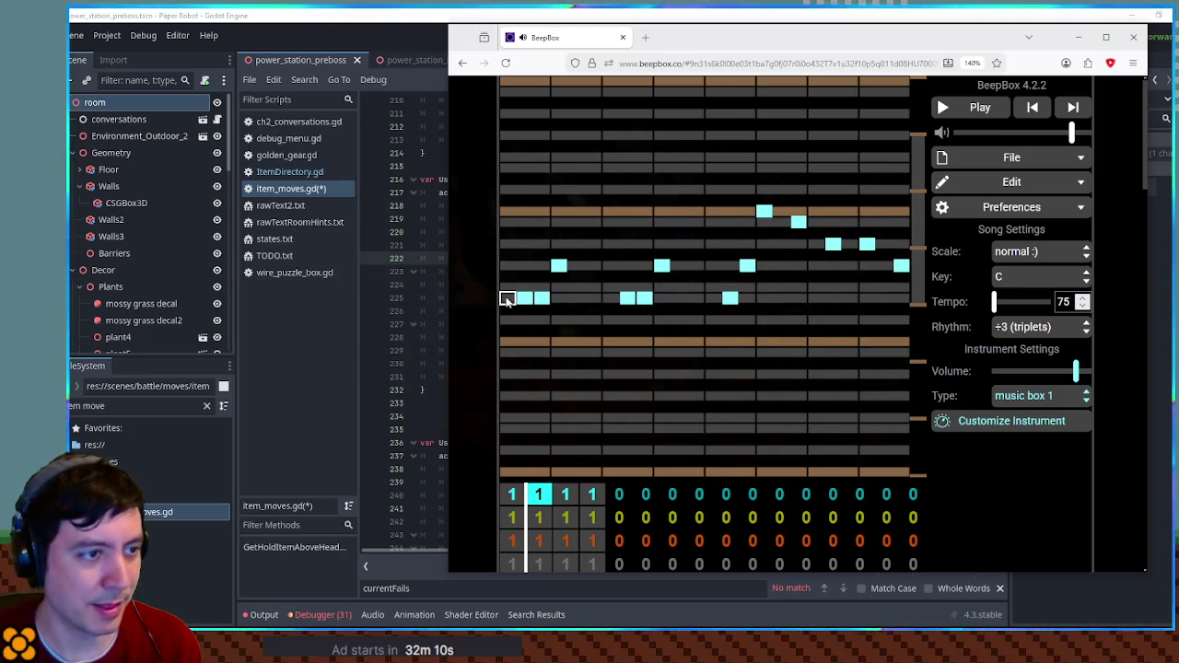
left_click(521, 300)
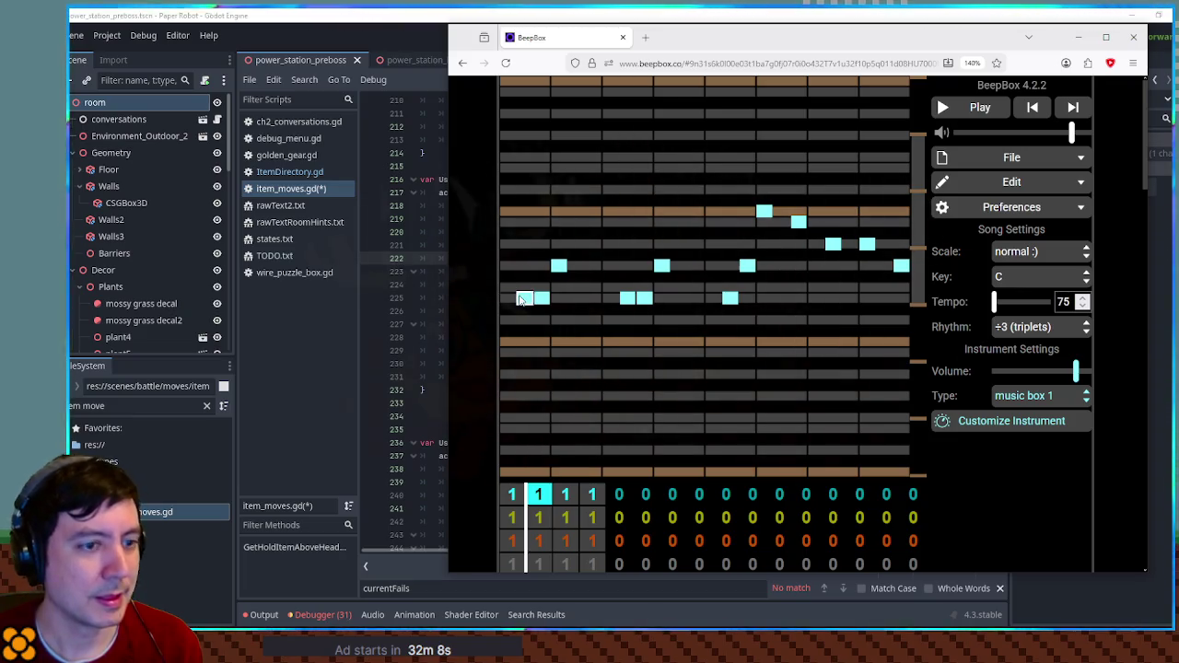
left_click(1037, 395)
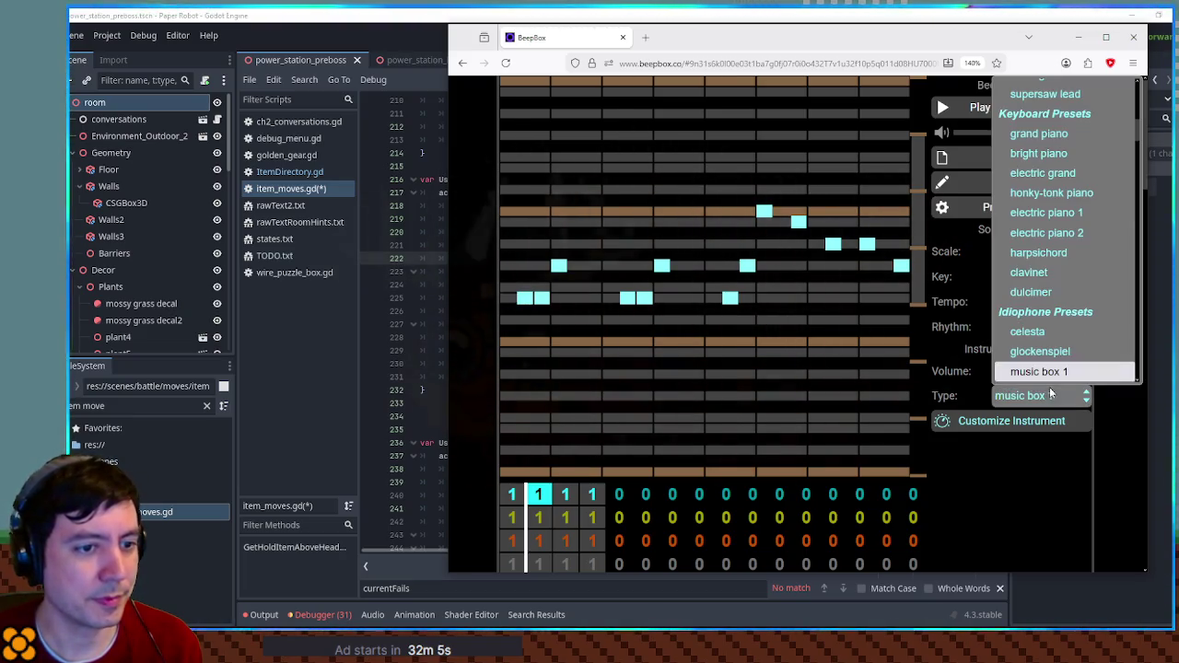
- Audition the melody with music box 2, then switch the instrument back to music box 1
scroll(1051, 329, "down", 2)
left_click(1051, 279)
key("space")
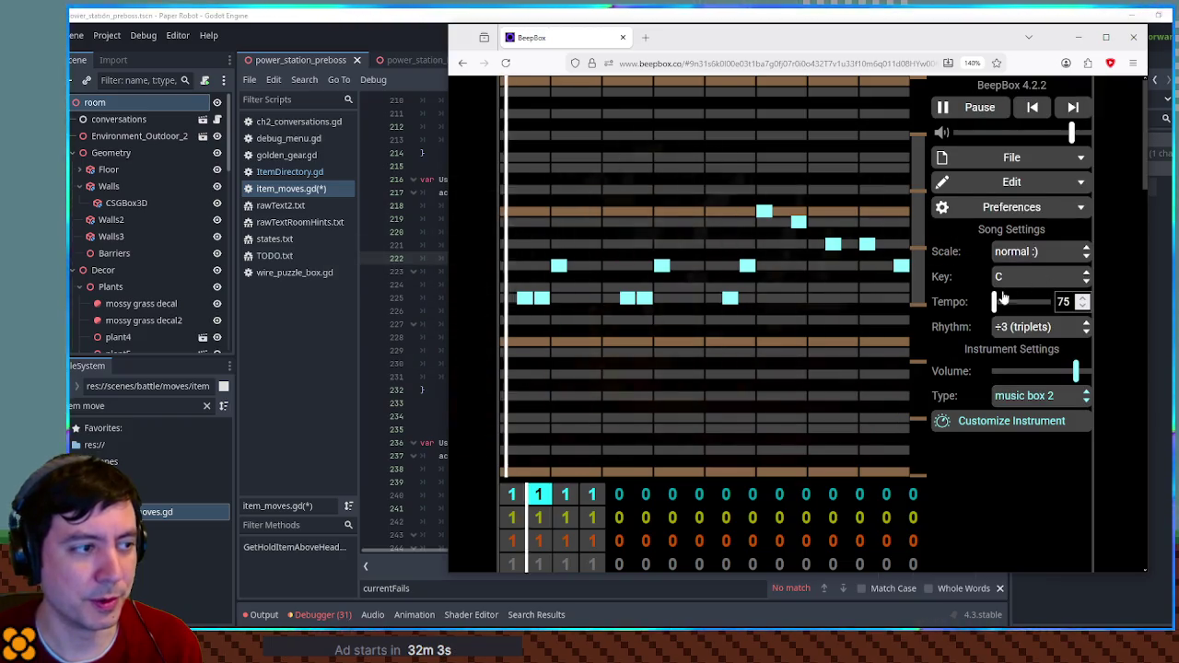
key("space")
scroll(916, 208, "down", 2)
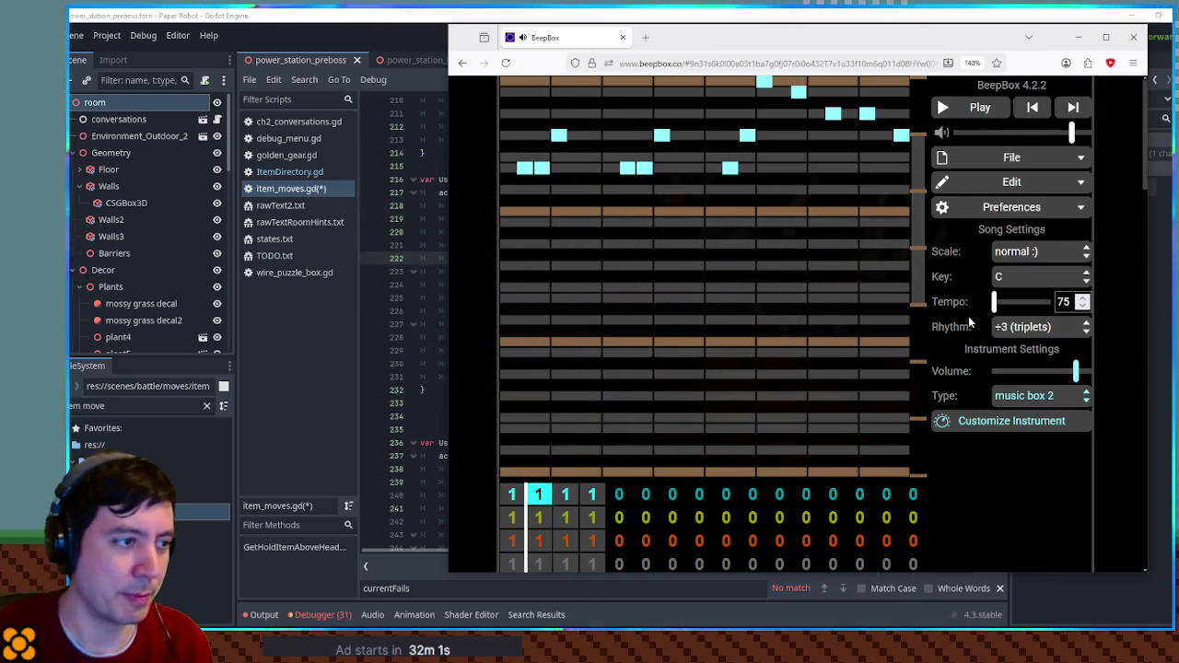
key("space")
key("space")
left_click(1036, 395)
left_click(1059, 348)
key("space")
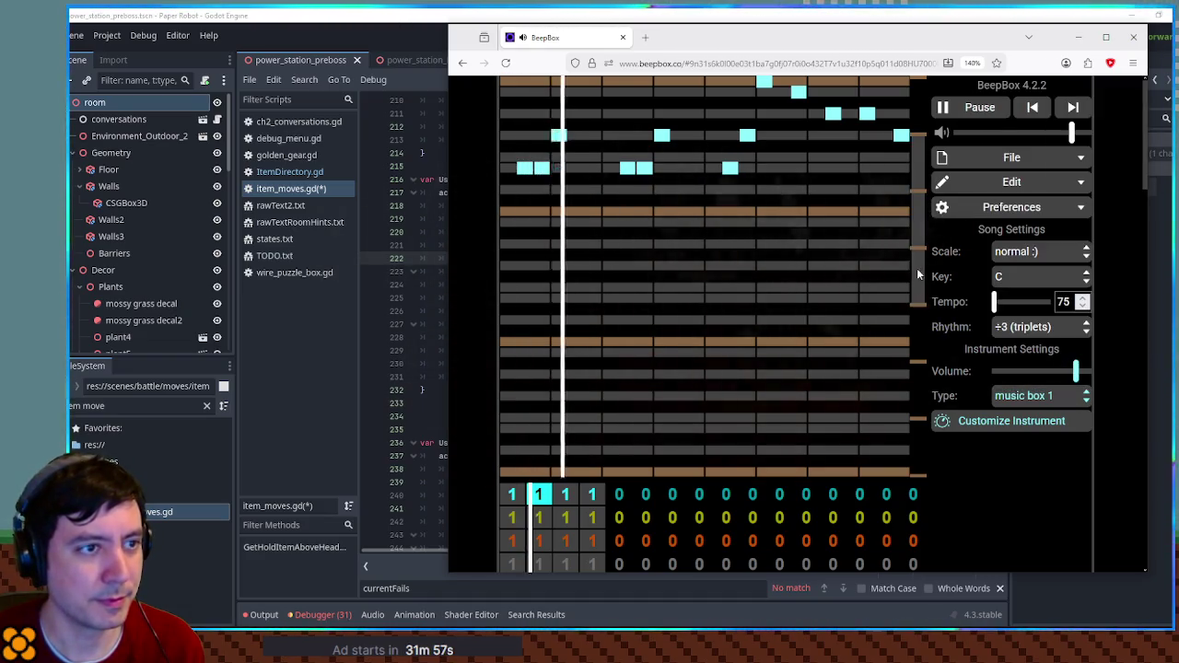
scroll(902, 298, "up", 2)
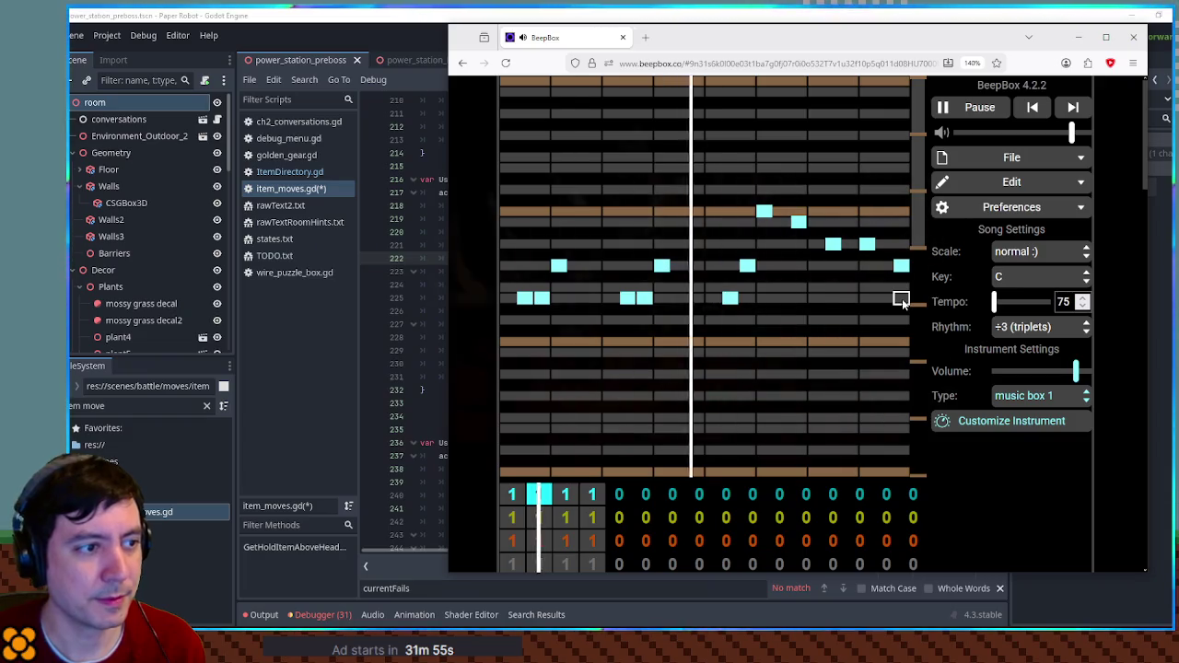
key("space")
- Delete three notes from the melody's ending and select bars 2 through 16 across all channels
left_click(798, 221)
left_click(833, 243)
left_click(868, 244)
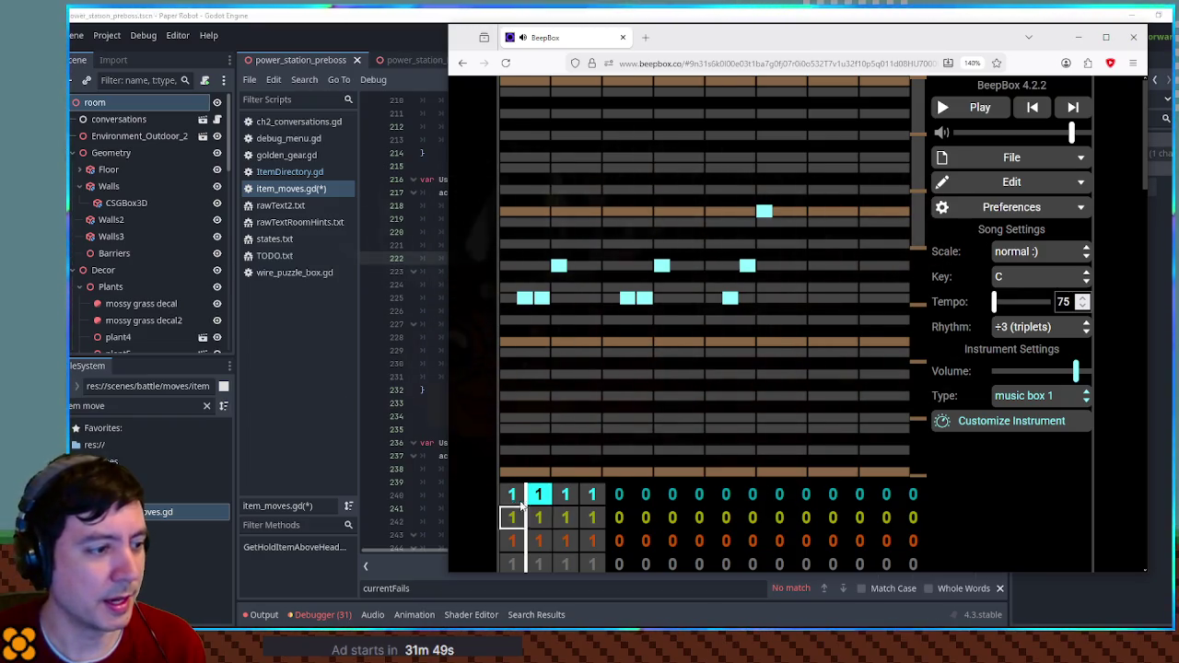
mouse_move(540, 495)
left_mouse_down()
mouse_move(572, 521)
mouse_move(949, 594)
left_mouse_up()
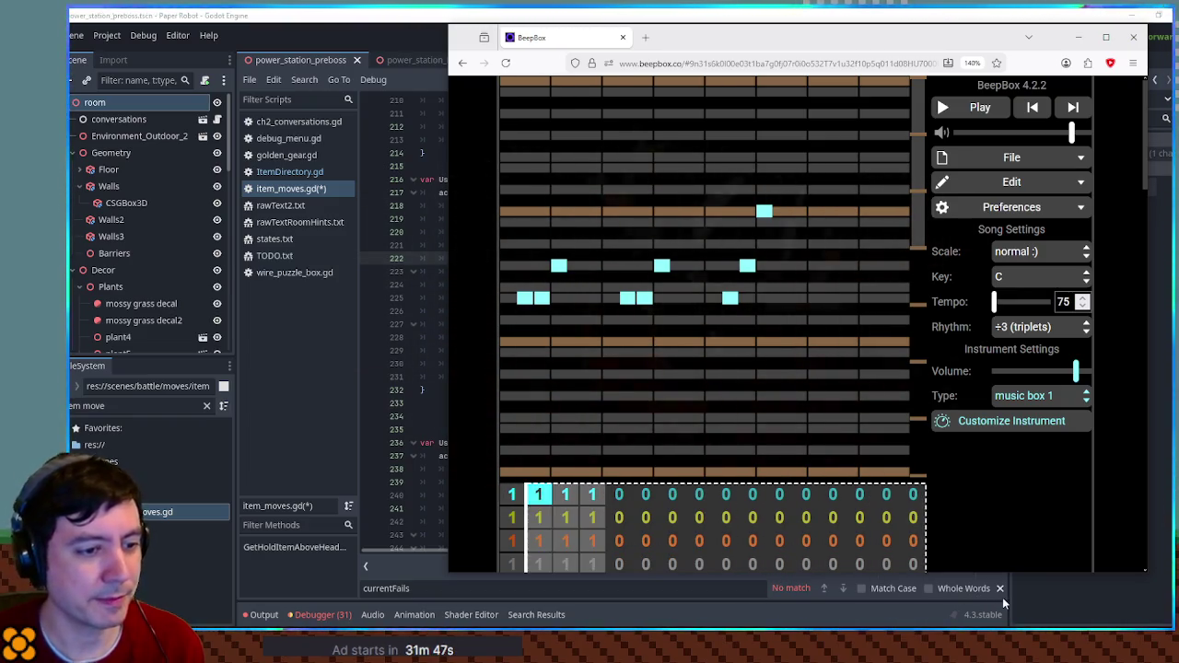
- Delete bars 2–16 and preview the remaining single bar
key("BackSpace")
key("space")
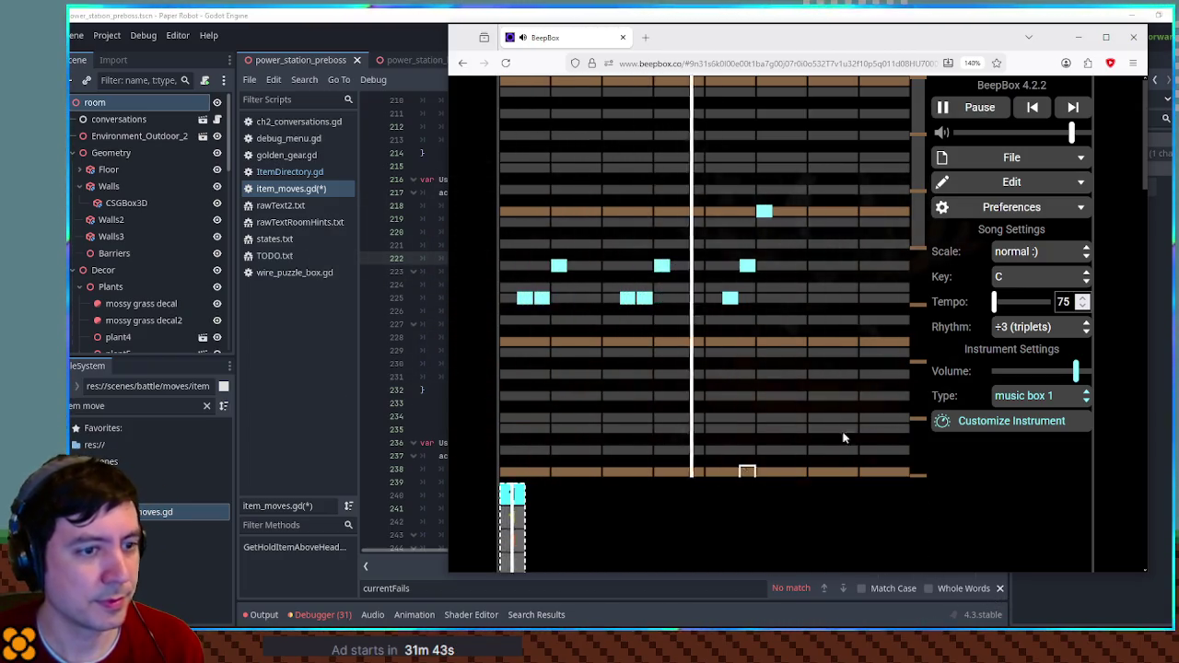
key("space")
- Set the tempo to 90 and preview the song at the faster speed
left_click(1069, 301)
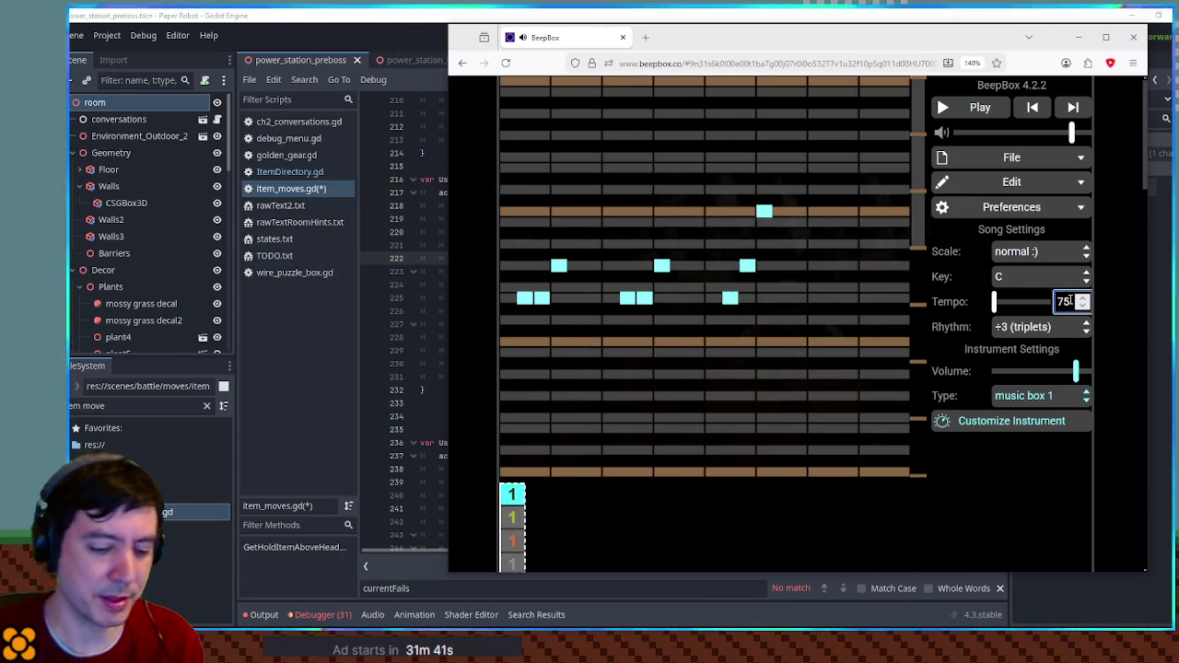
type("90")
left_click(982, 107)
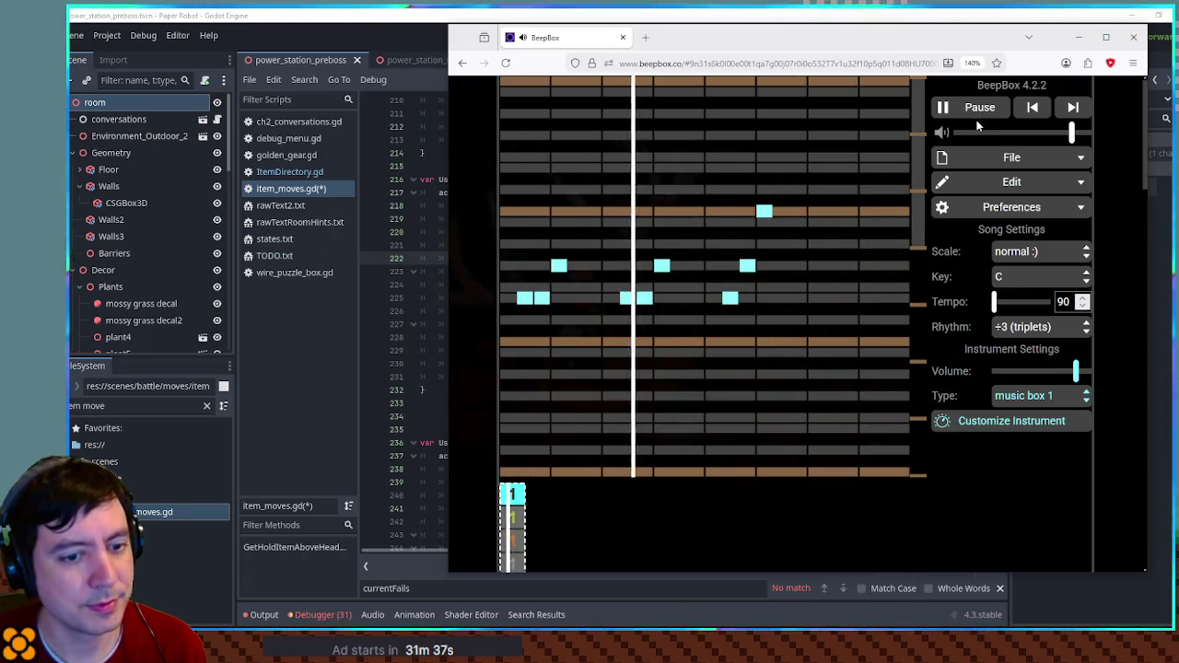
left_click(973, 117)
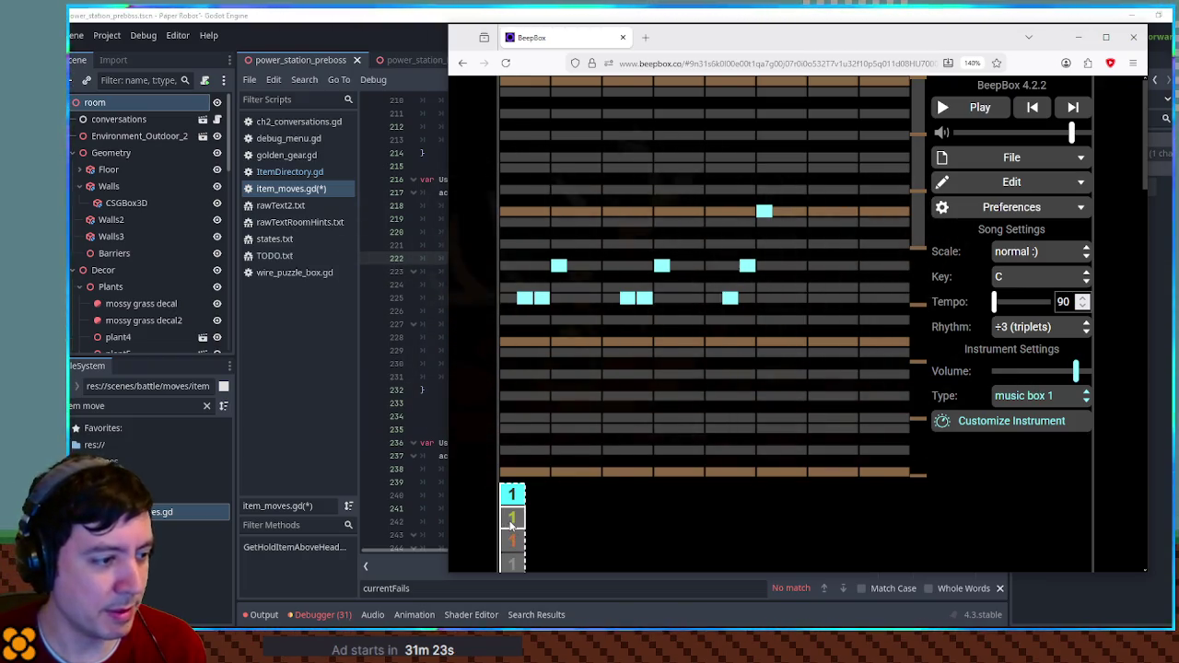
left_click(513, 518)
- Give channel 2 the mosquito instrument and draw a long downward-sliding note on the top row
left_click(1041, 396)
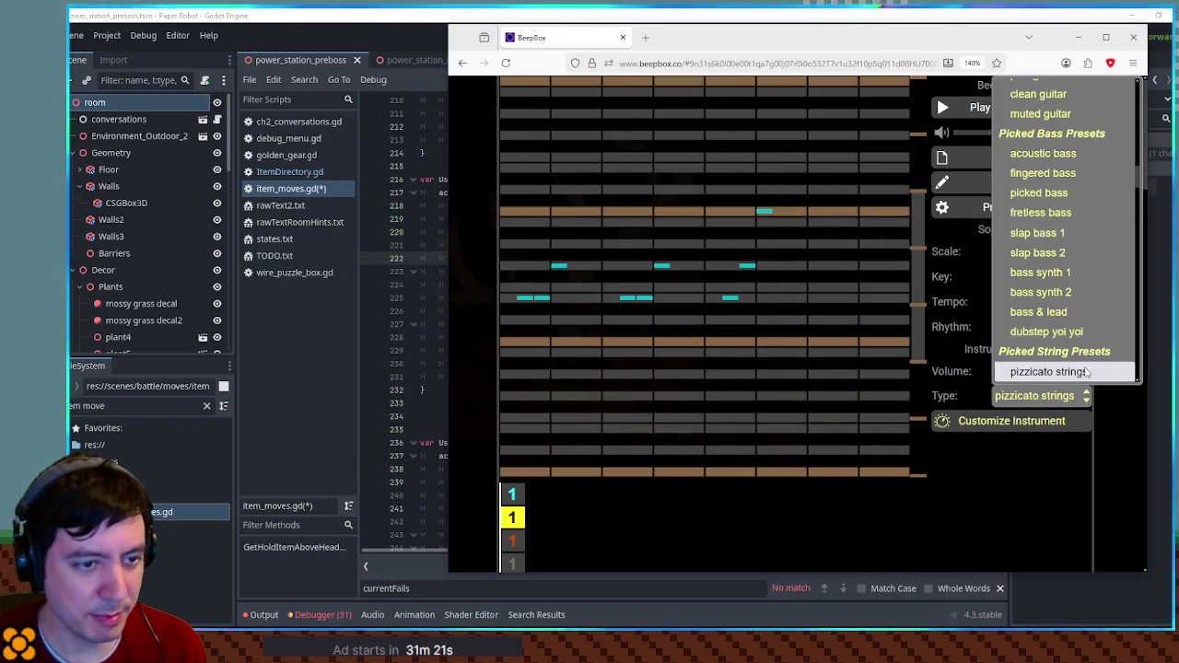
scroll(1085, 369, "down", 10)
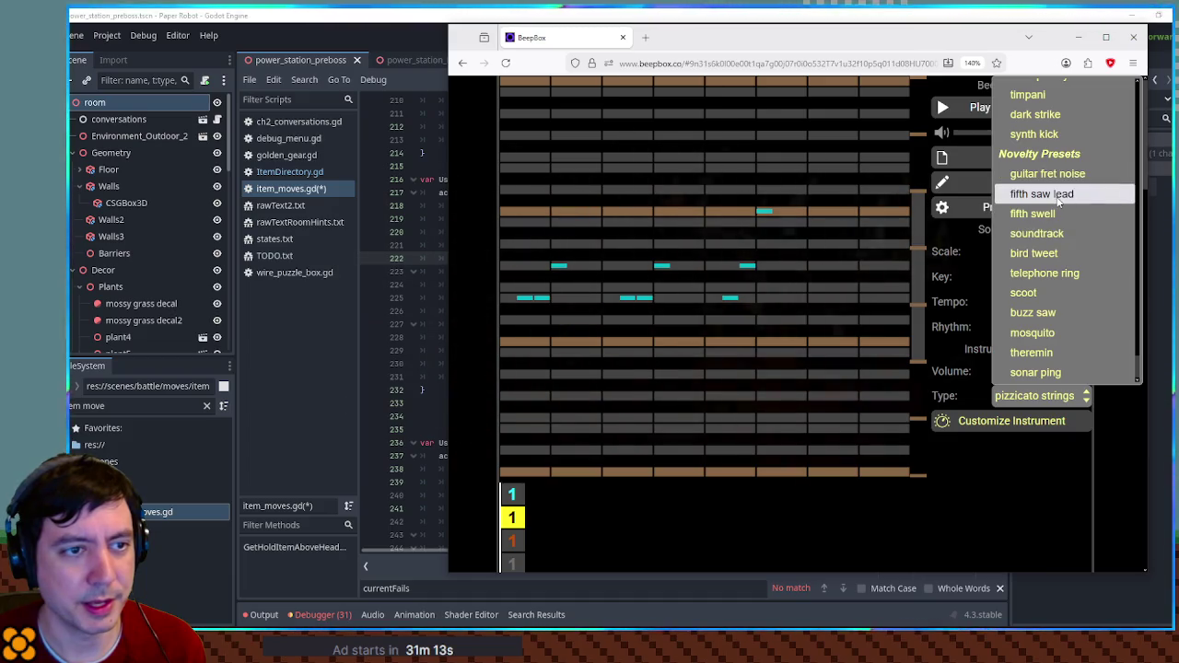
left_click(1050, 333)
left_click_drag(511, 341, 576, 341)
left_click(539, 341)
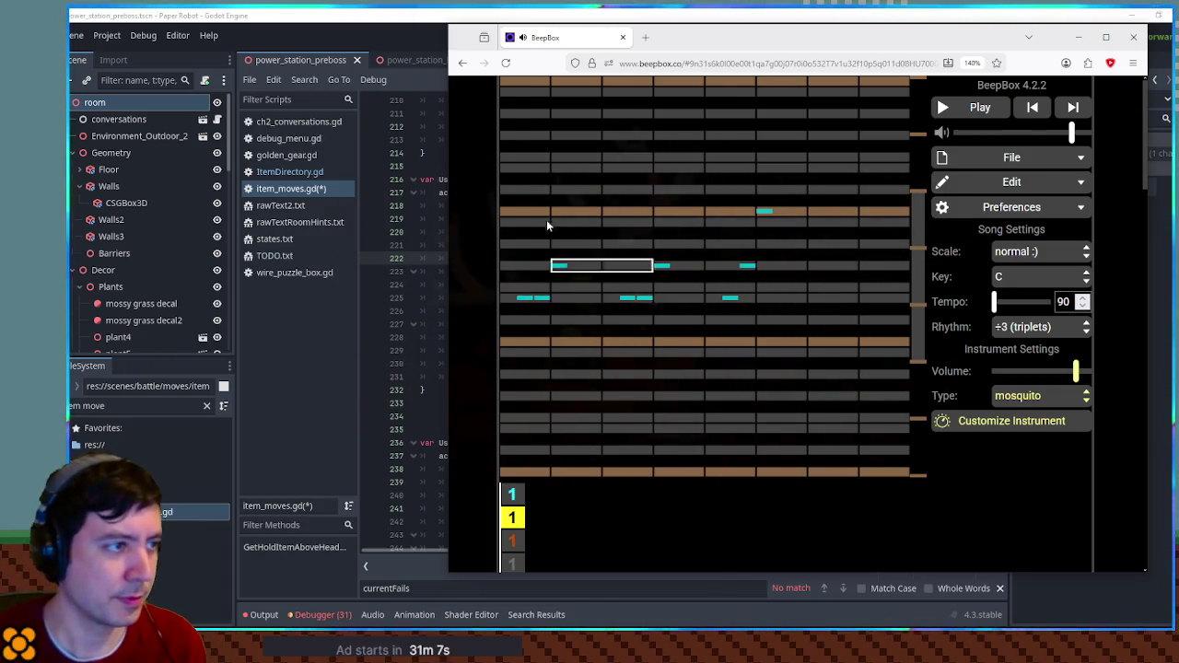
left_click(529, 85)
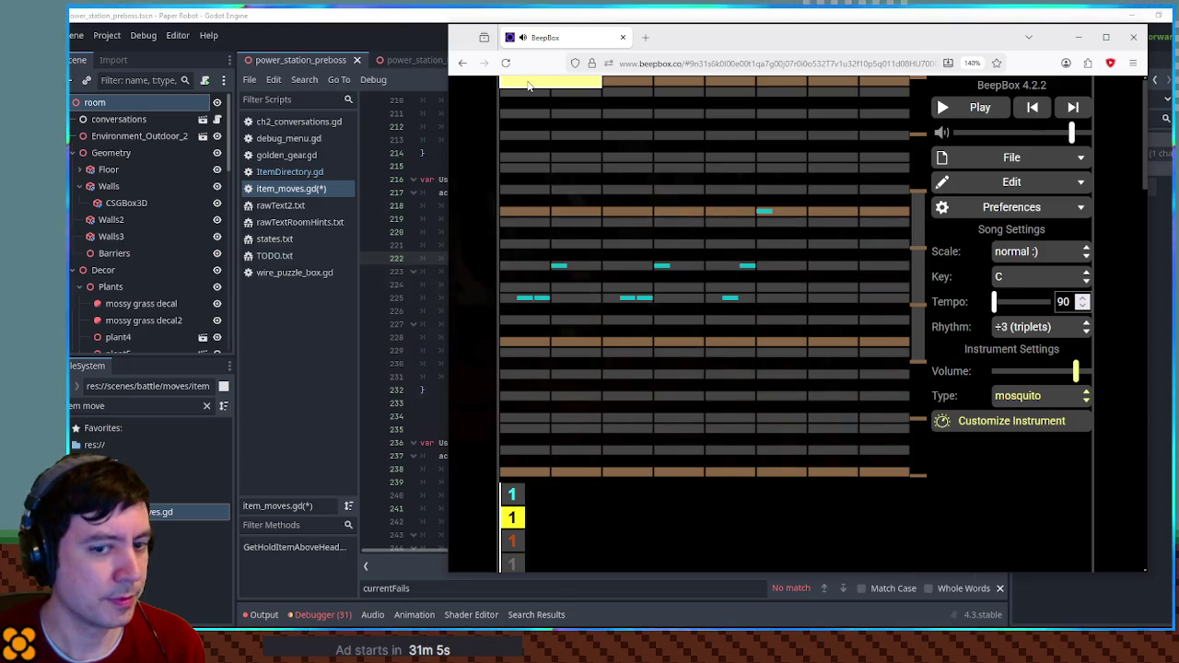
left_click(532, 84)
mouse_move(535, 83)
left_mouse_down()
mouse_move(723, 217)
mouse_move(735, 211)
left_mouse_up()
left_click_drag(714, 79, 530, 101)
key("space")
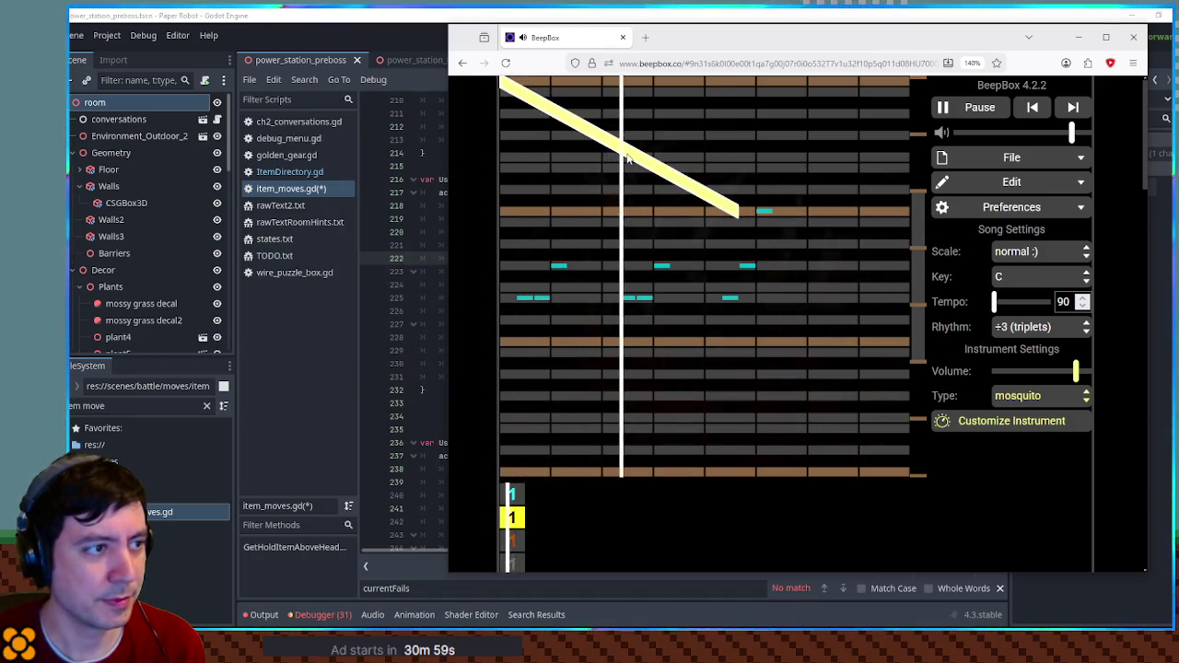
key("space")
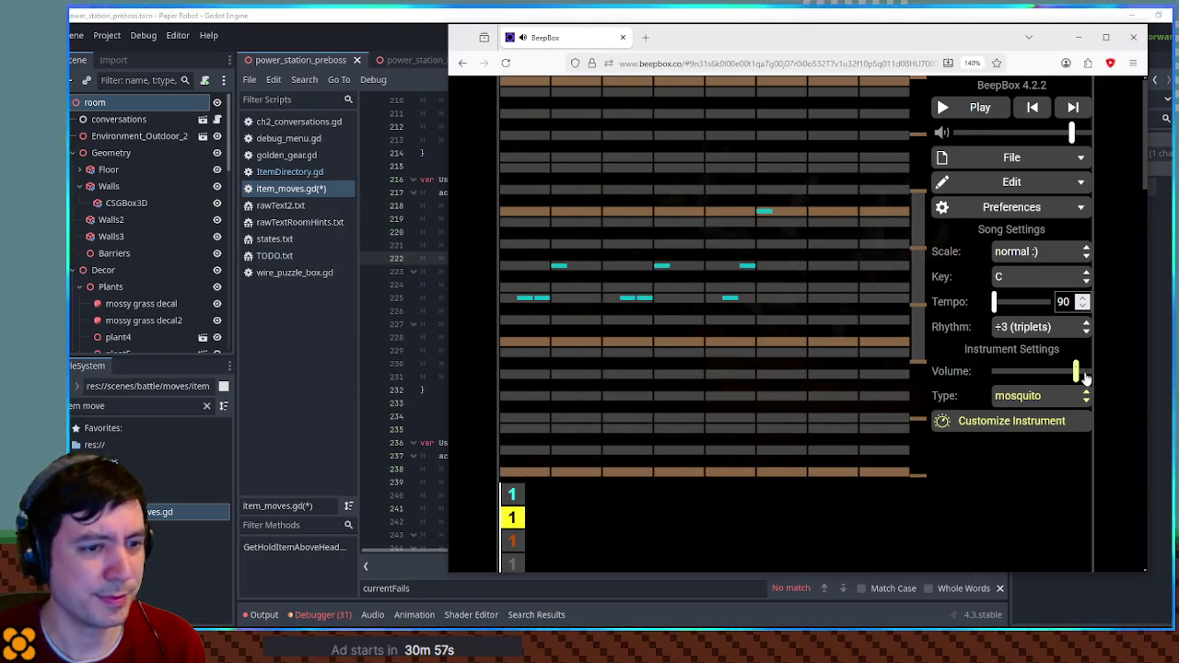
- Audition the buzz saw, scoot and guitar fret noise presets, removing the top note
left_click(1042, 396)
left_click(1033, 351)
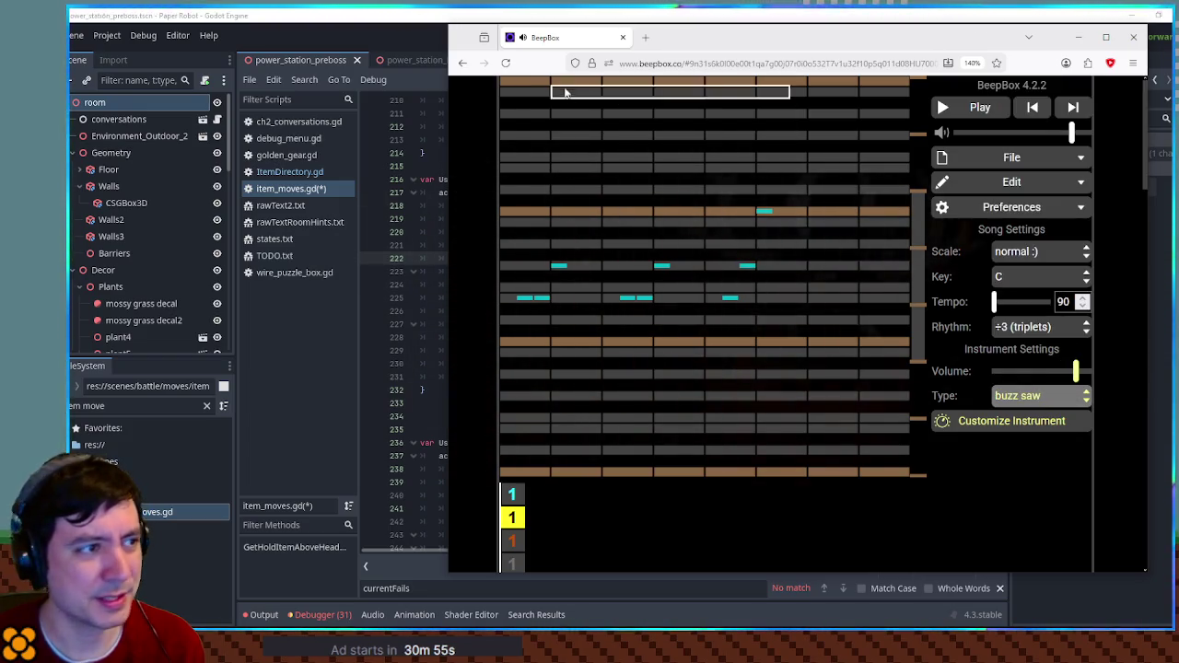
left_click(562, 87)
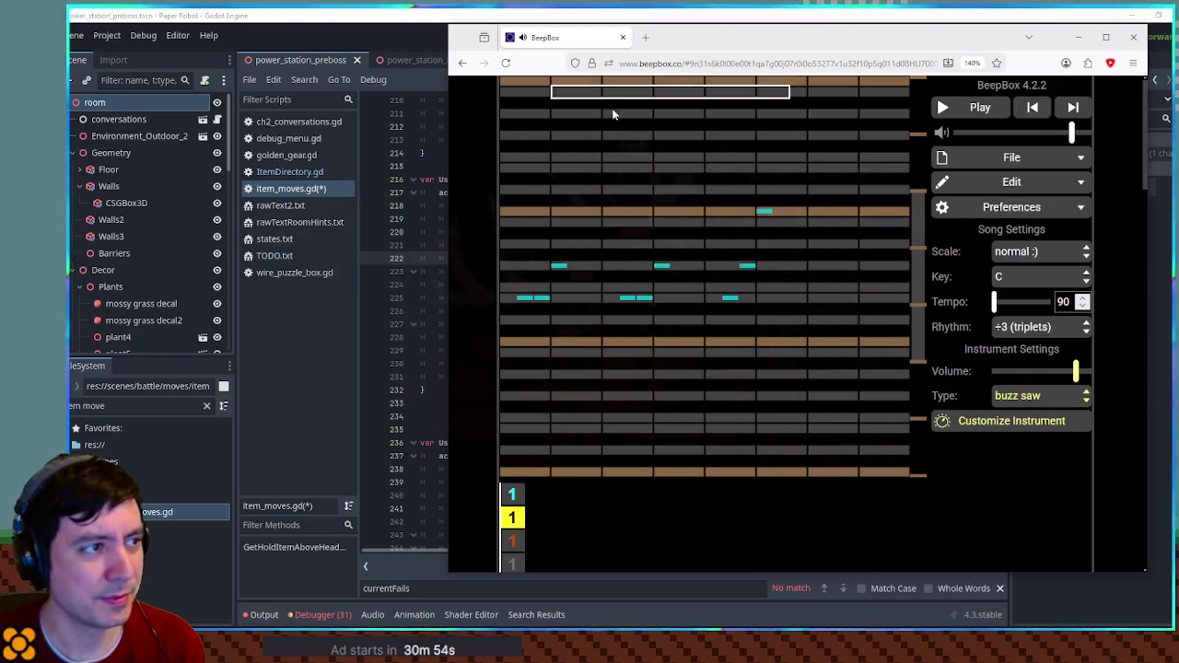
left_click(1029, 403)
left_click(1025, 348)
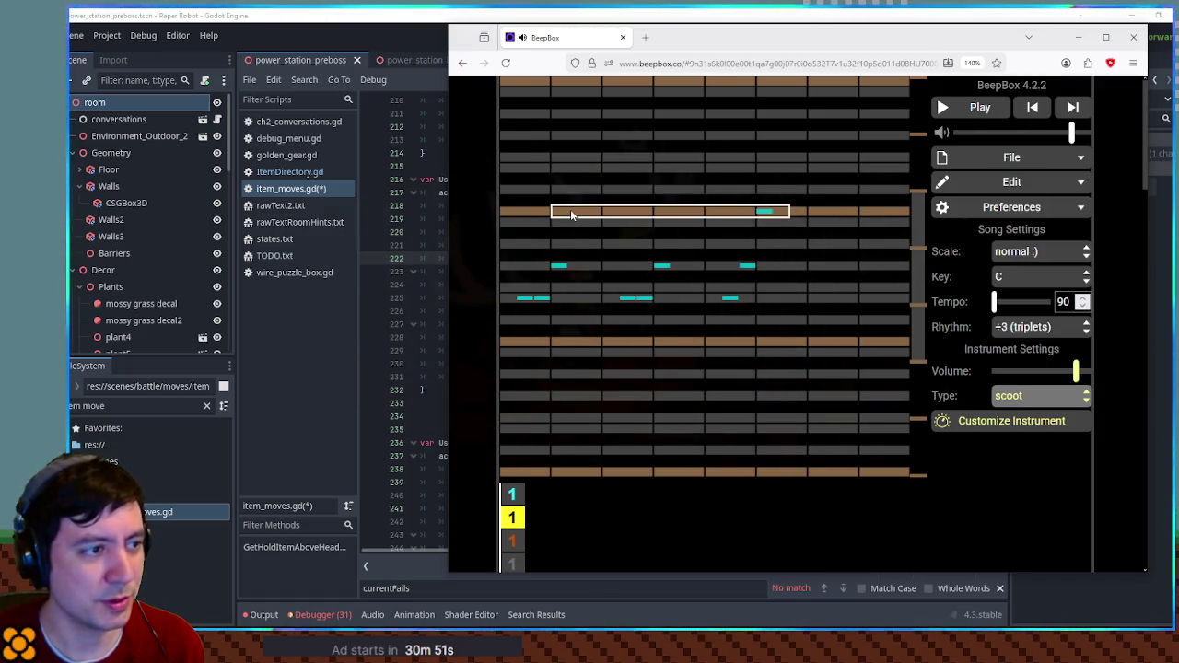
left_click(1059, 396)
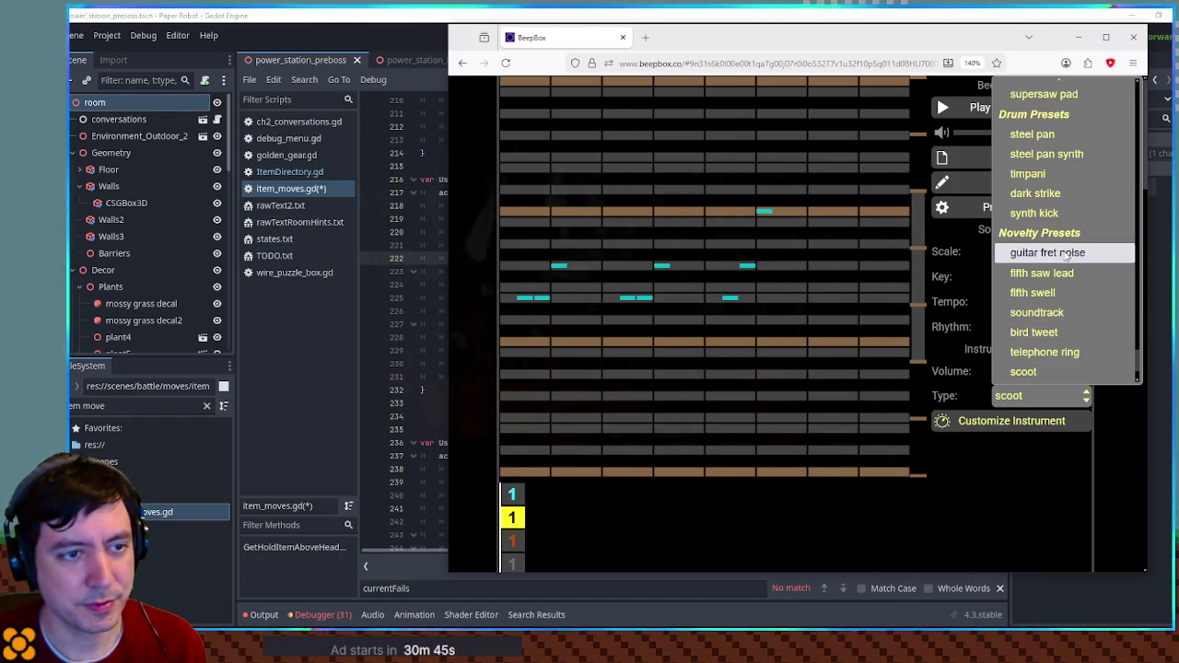
left_click(1048, 253)
left_click(526, 214)
left_click(523, 216)
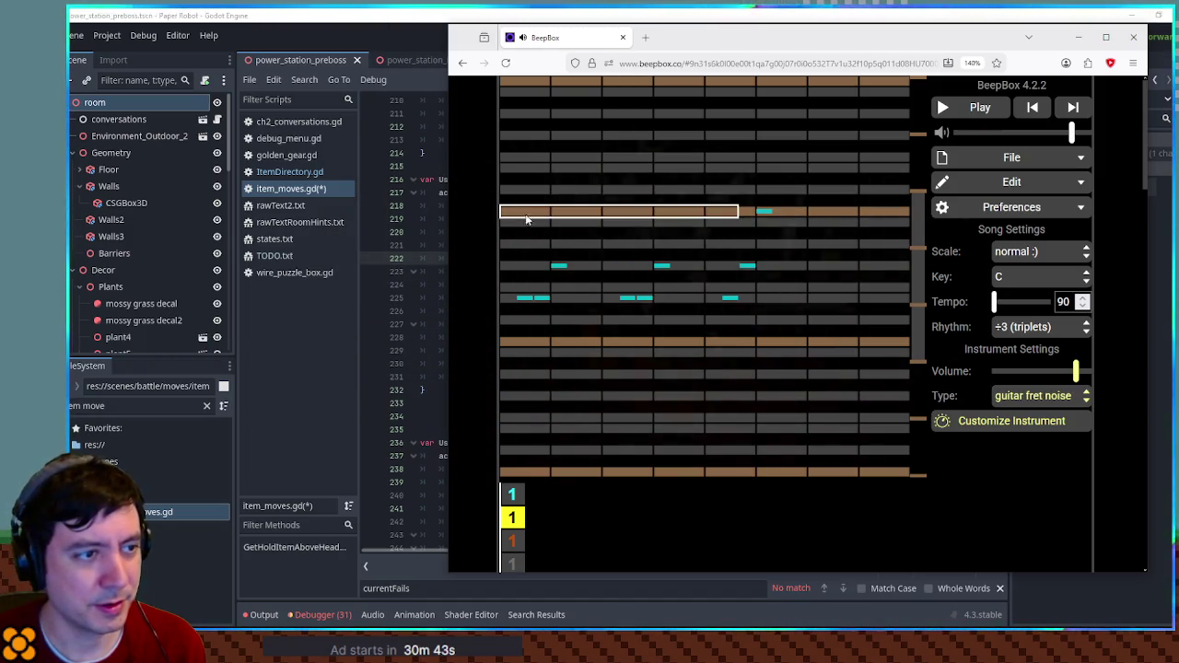
- Redraw a long note at the row start and settle on the mosquito preset
left_click(1021, 396)
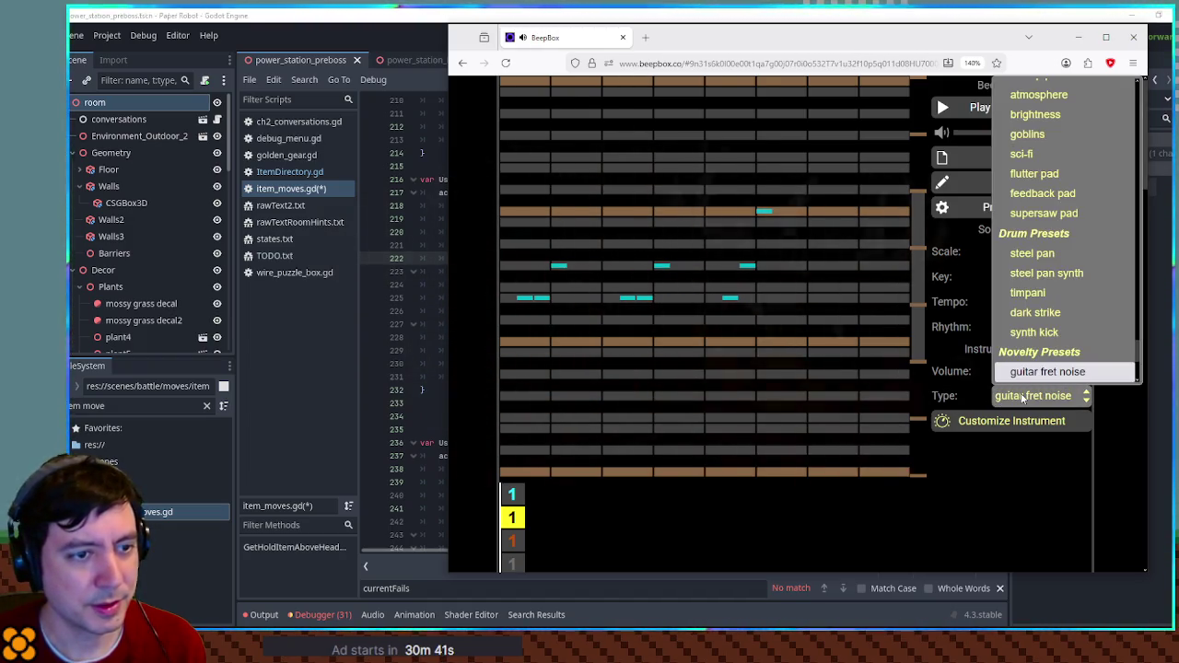
scroll(1058, 349, "down", 3)
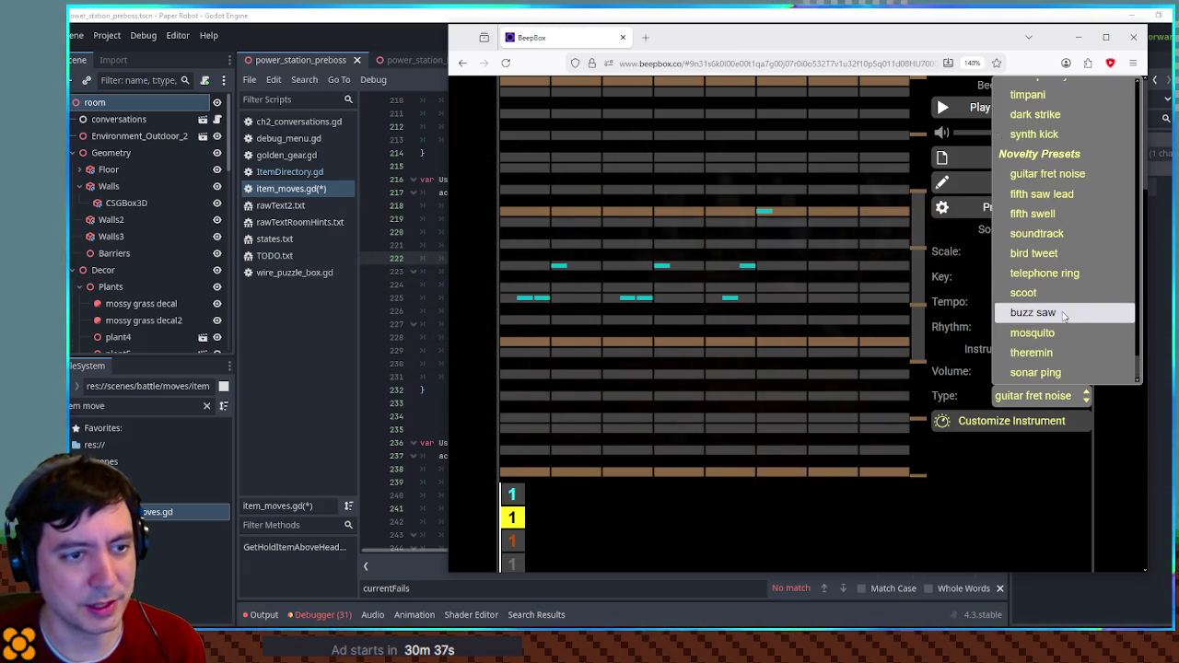
left_click(1059, 312)
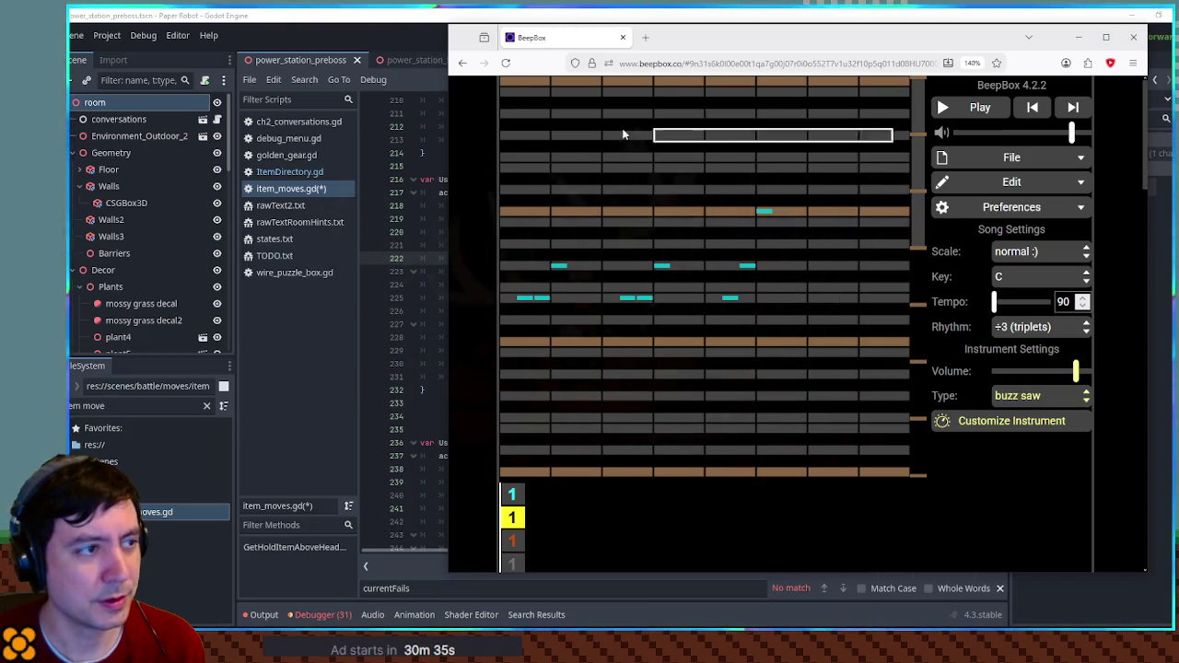
left_click(518, 213)
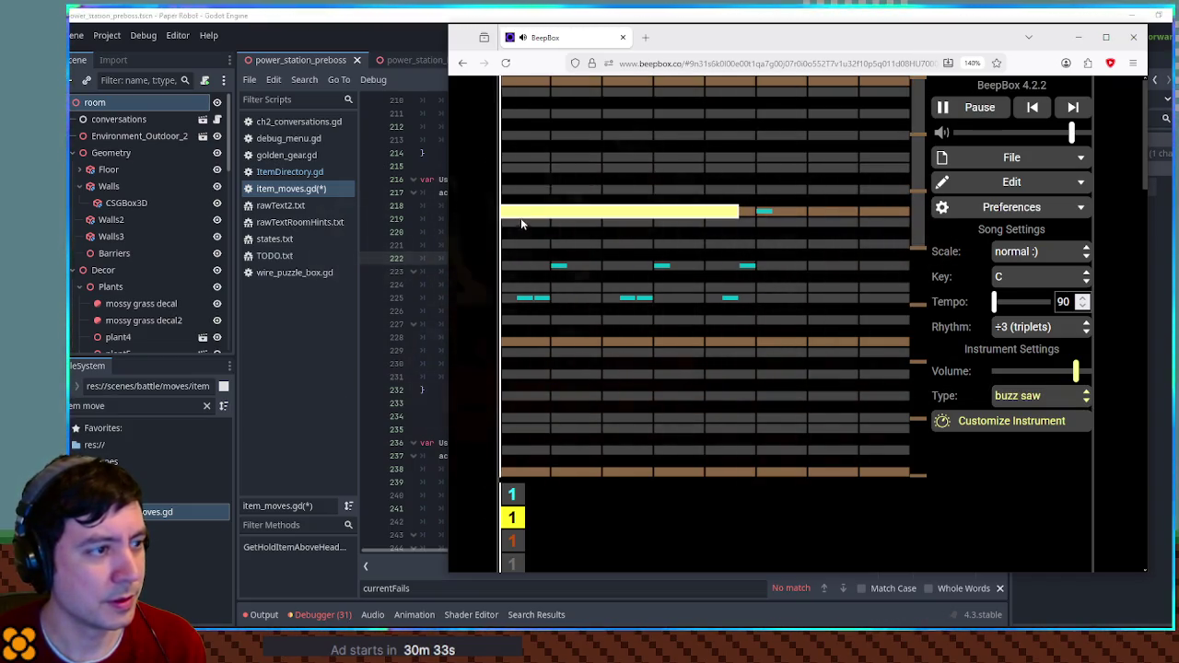
left_click(1066, 396)
scroll(1059, 360, "down", 2)
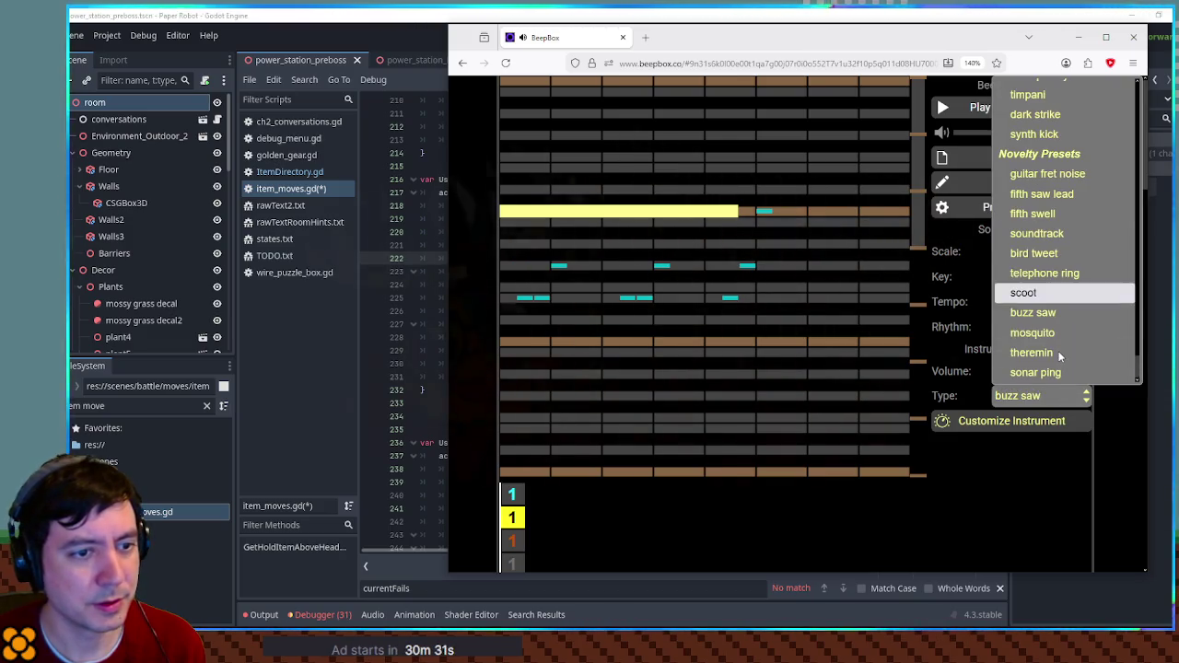
left_click(1053, 333)
key("space")
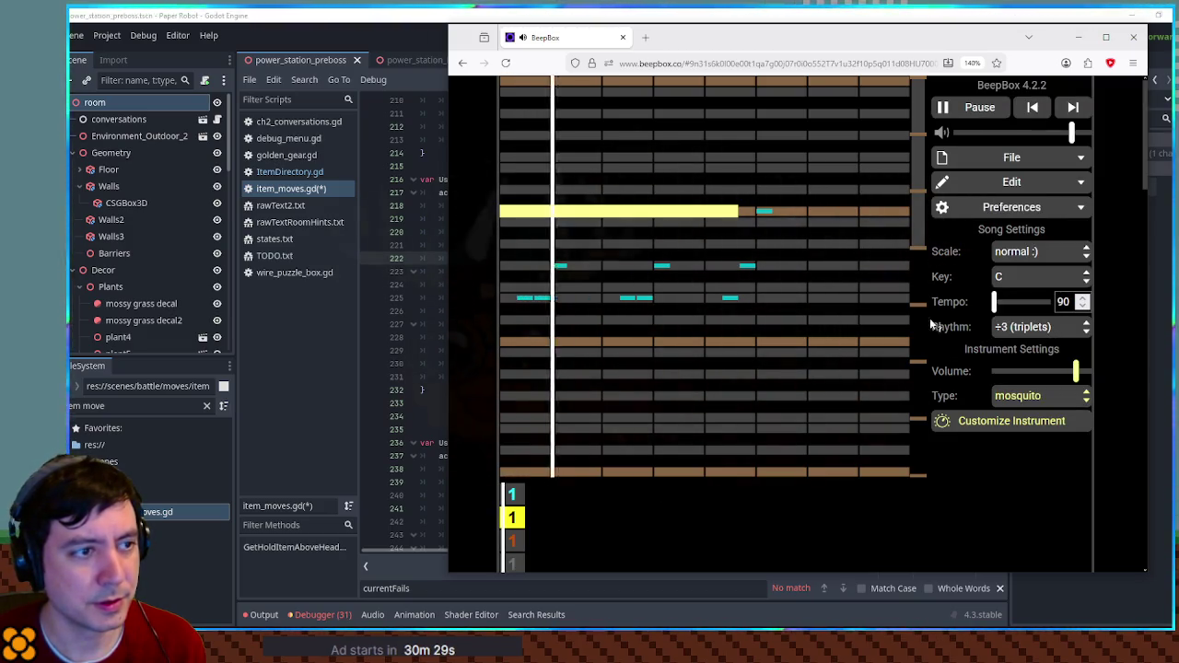
key("space")
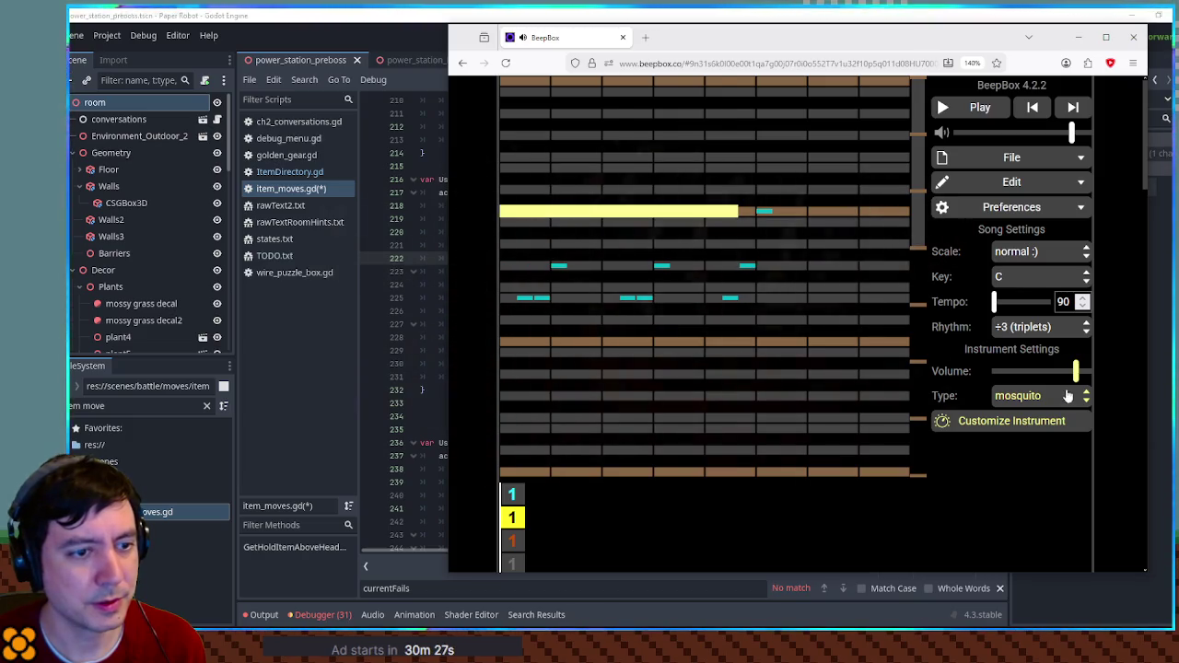
left_click(1068, 396)
left_click(691, 230)
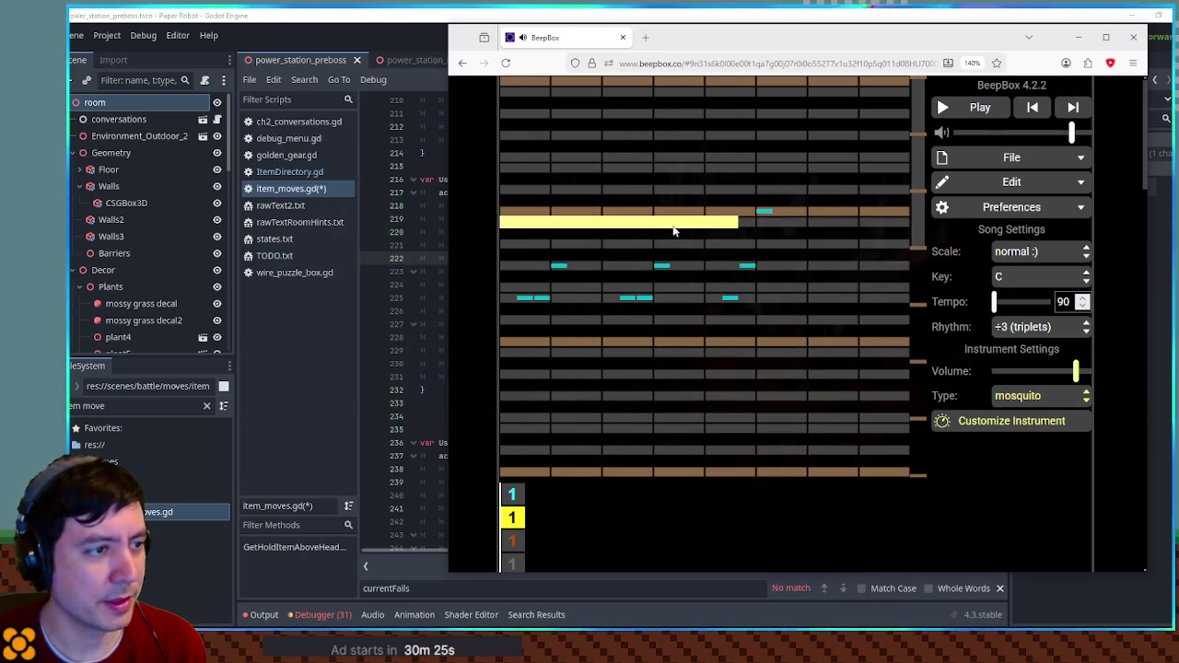
left_click(515, 563)
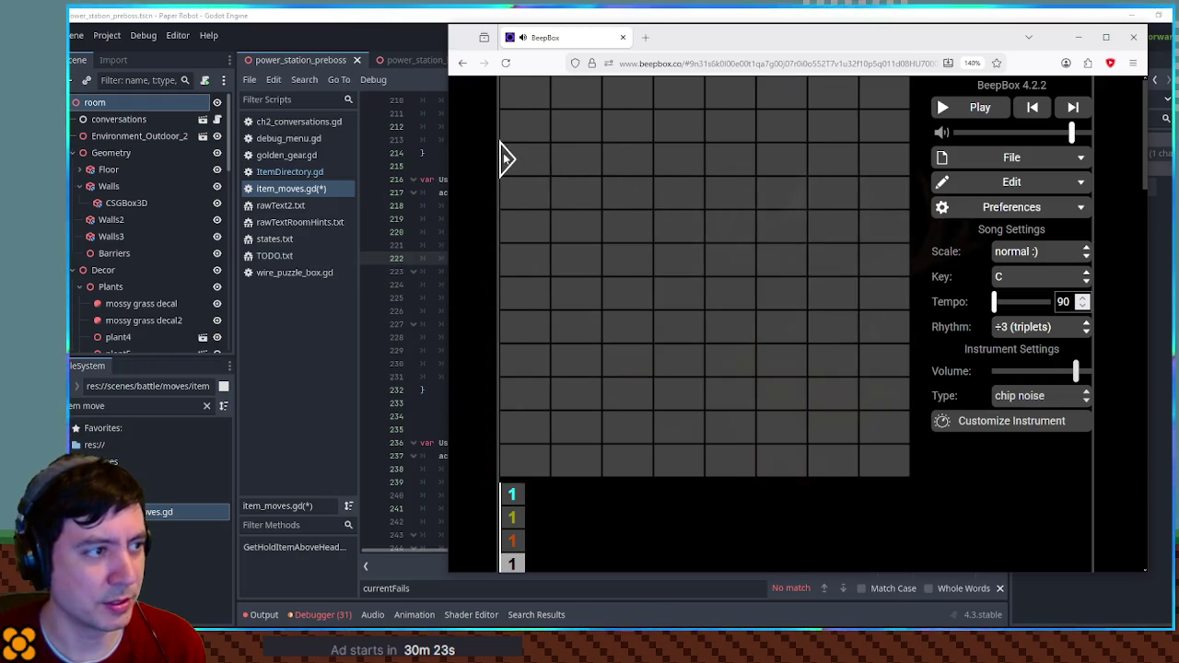
- Draw a full-length noise note on the top row and try the helicopter preset
left_click_drag(515, 161, 847, 169)
left_click_drag(637, 154, 637, 92)
key("space")
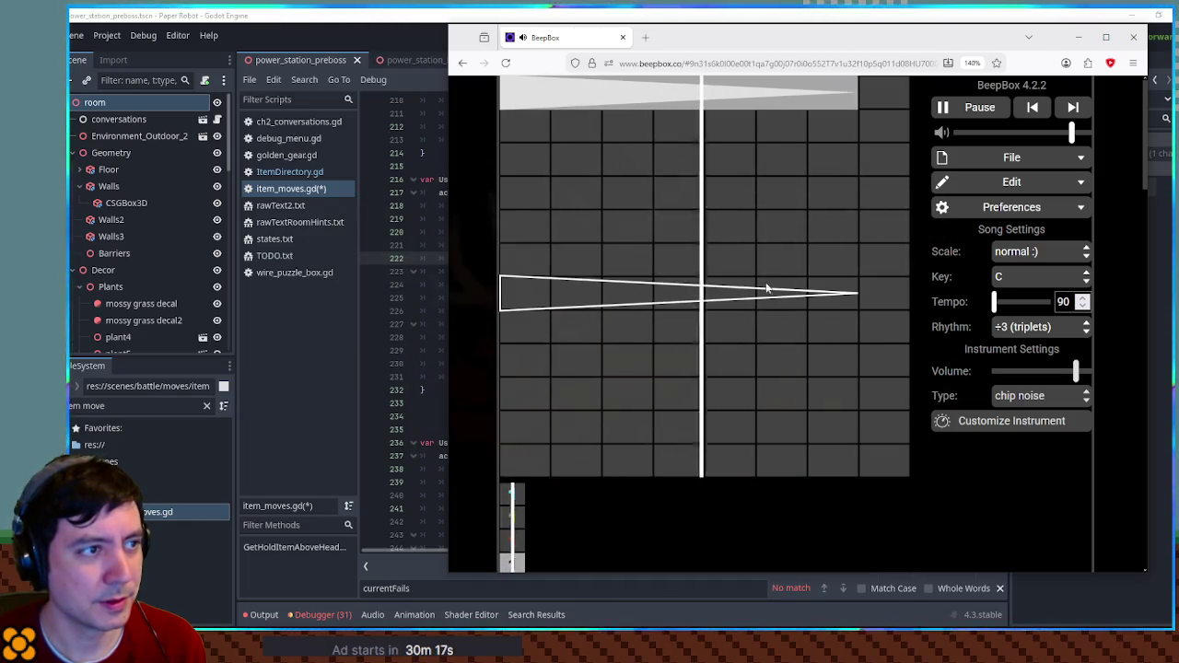
key("space")
left_click(1046, 398)
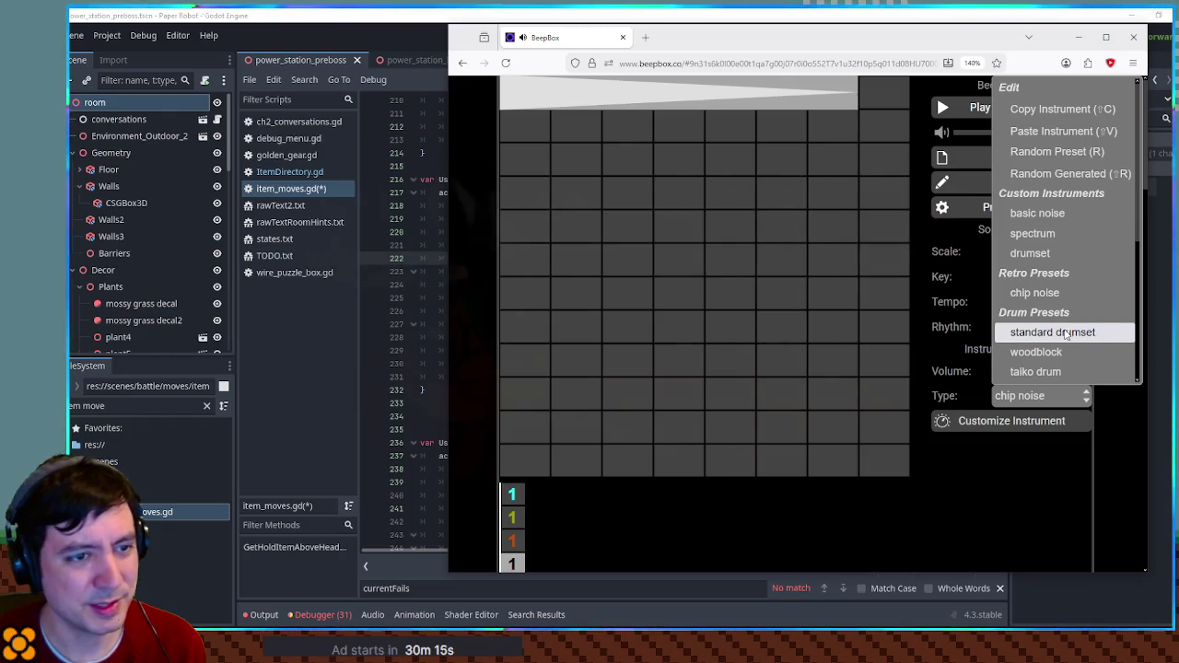
scroll(1069, 329, "down", 2)
scroll(1103, 314, "down", 2)
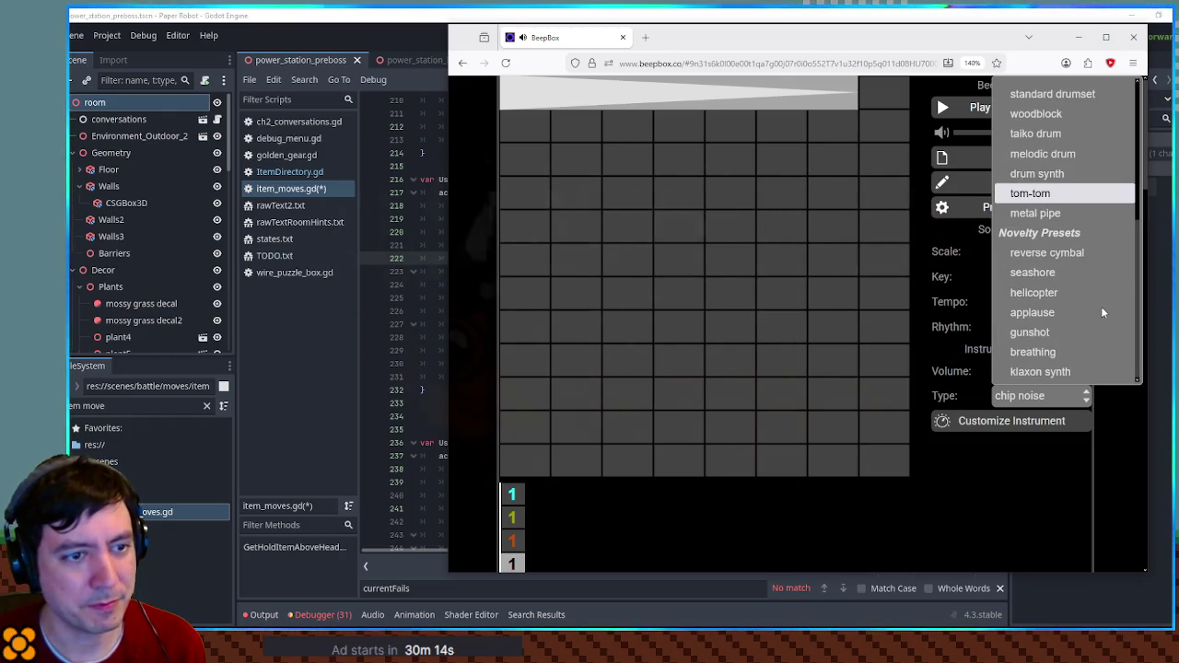
left_click(1082, 298)
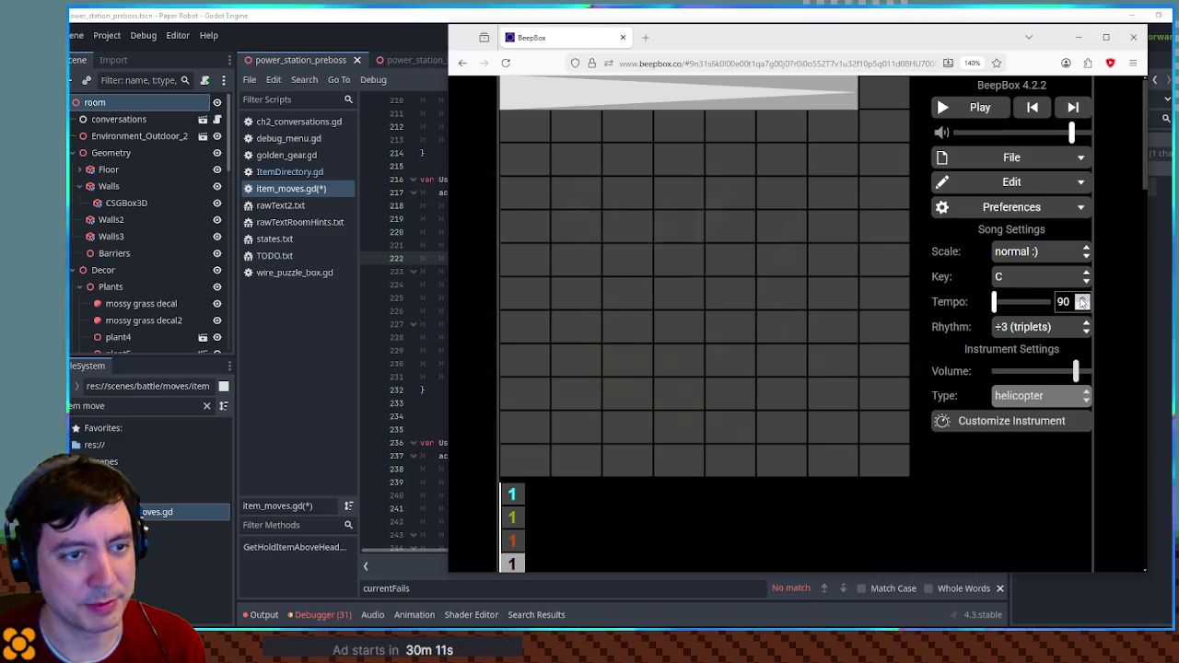
key("space")
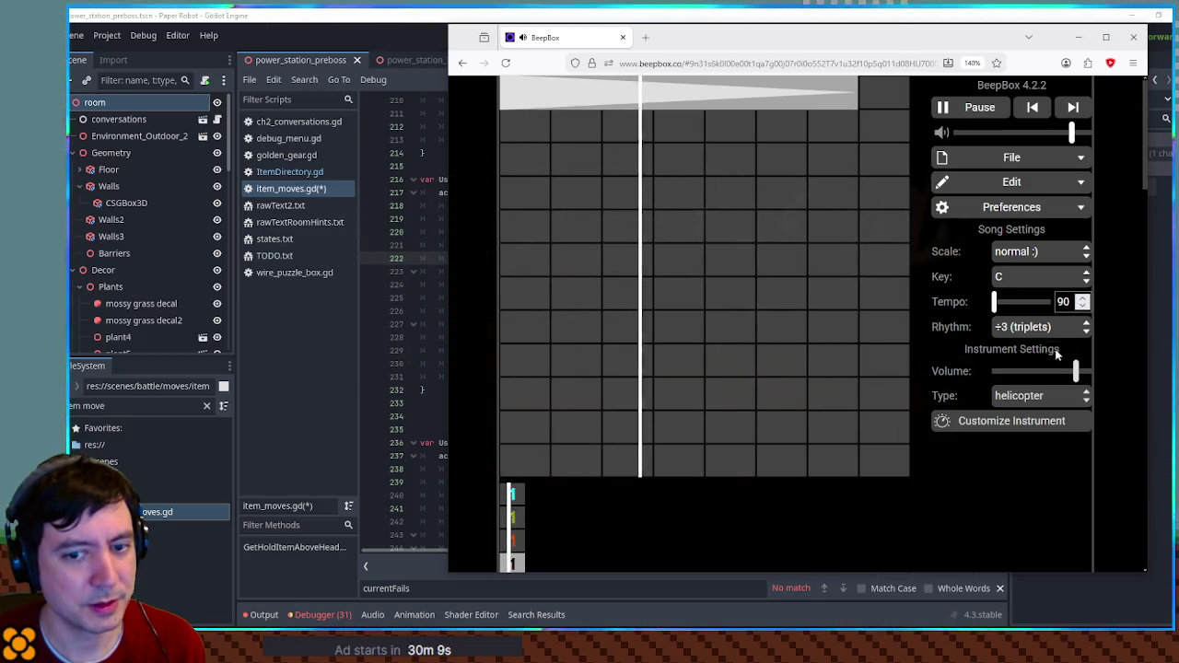
- Switch the noise sound to reverse cymbal and move the full-length note to a lower row
left_click(1045, 395)
key("Up")
key("Up")
key("Return")
key("space")
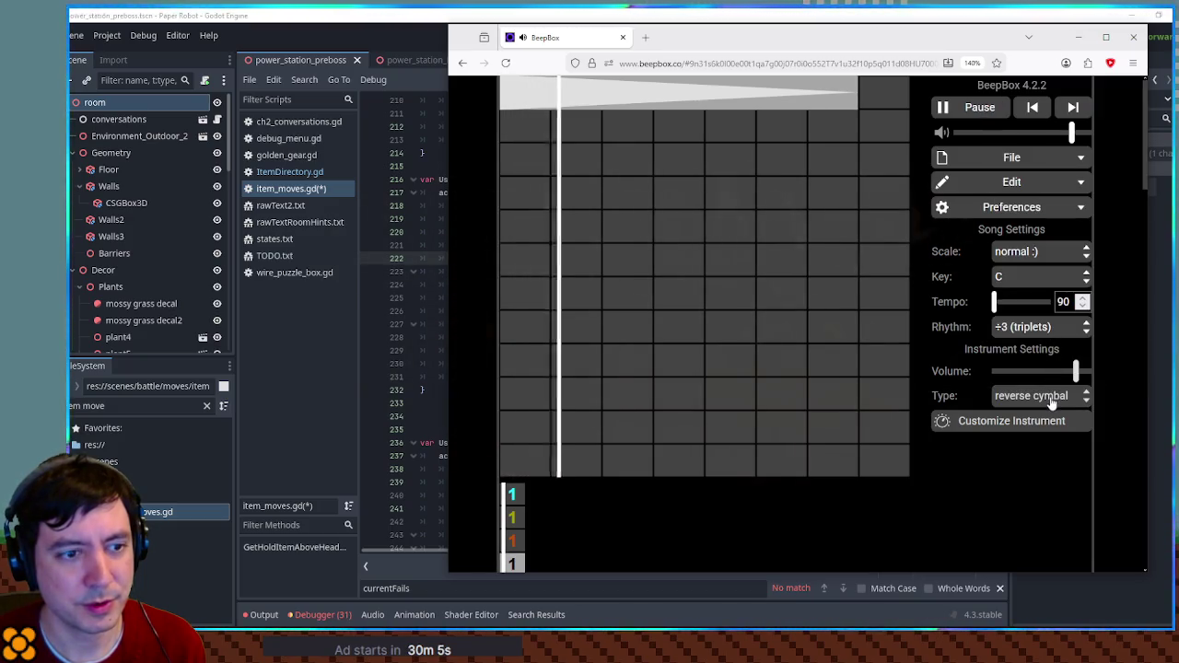
key("space")
left_click(728, 261)
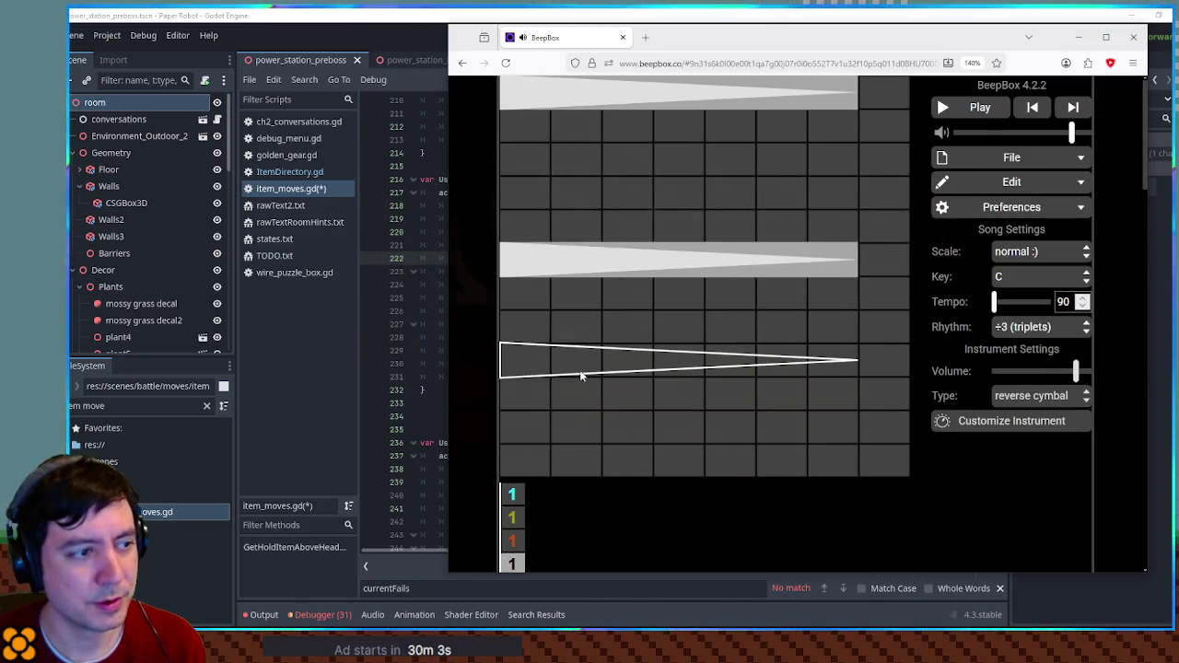
key("space")
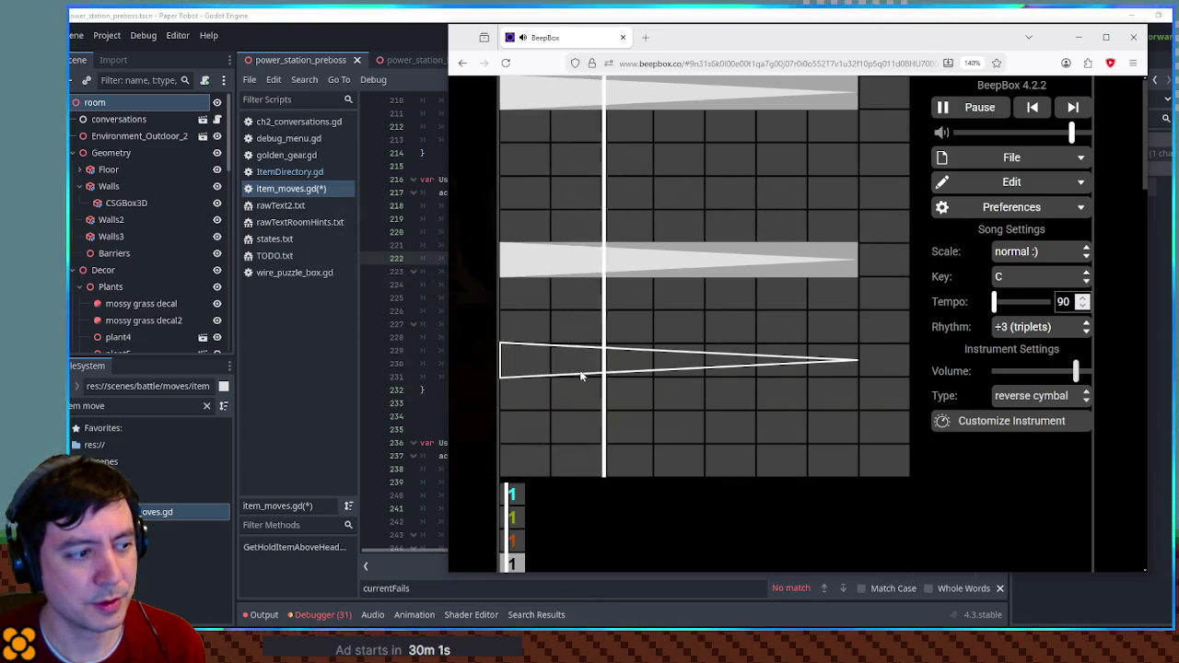
left_click(640, 98)
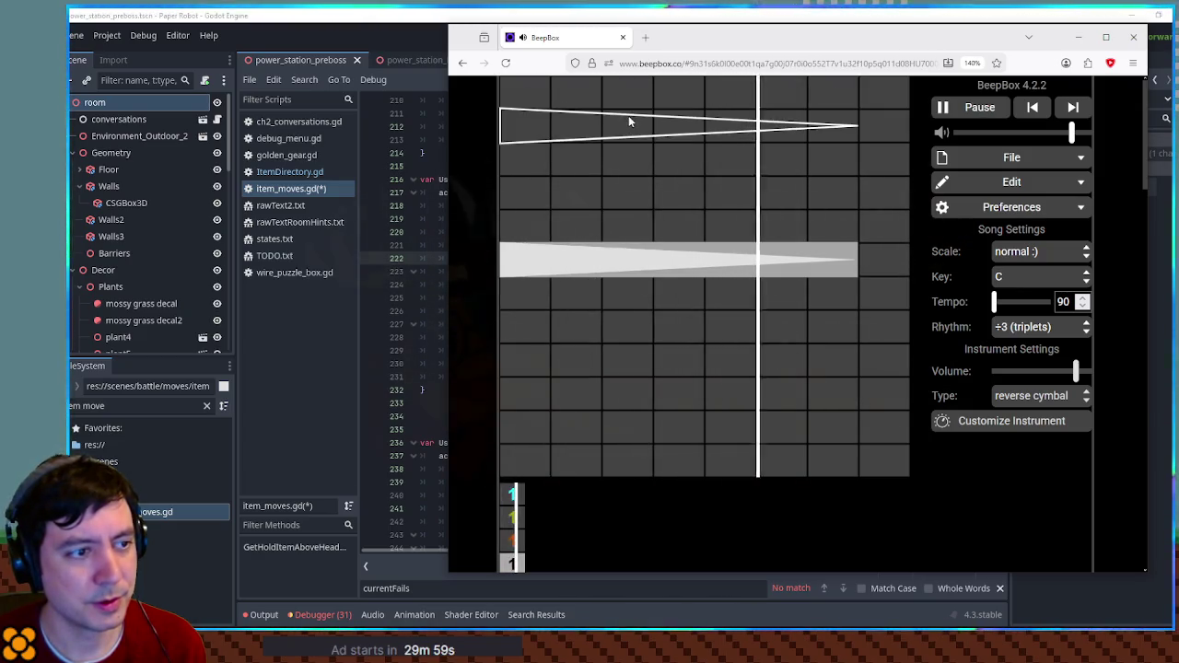
key("space")
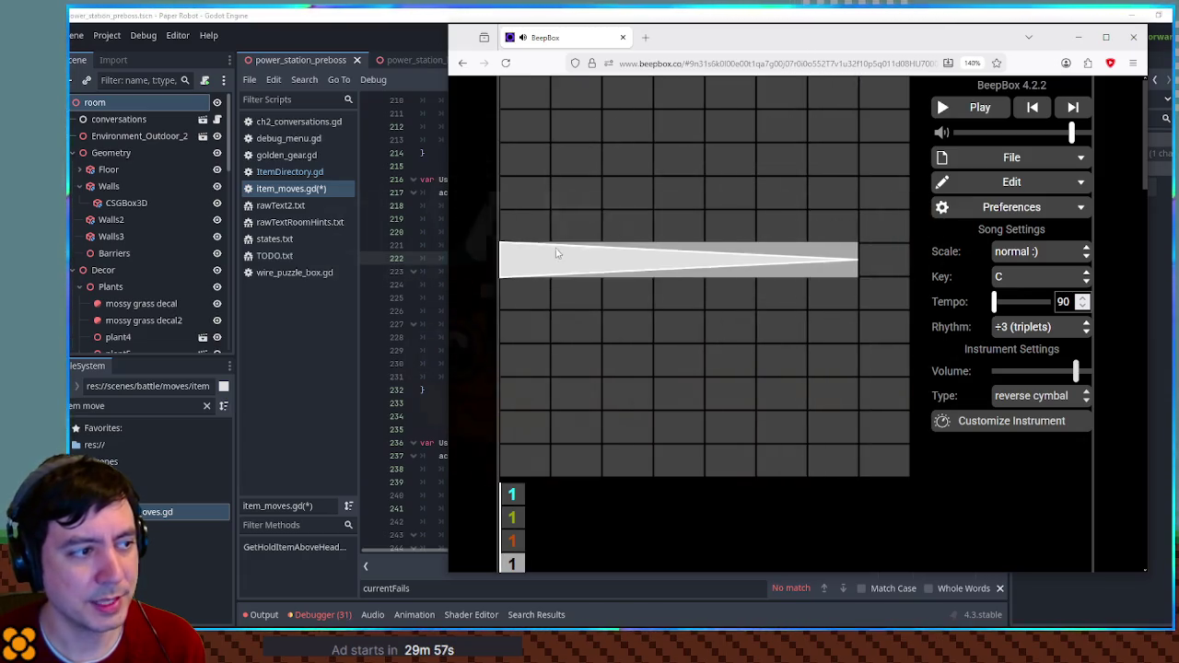
- Shorten the remaining cymbal note and change the noise preset to seashore
left_click_drag(827, 267, 638, 265)
key("space")
left_click(646, 238)
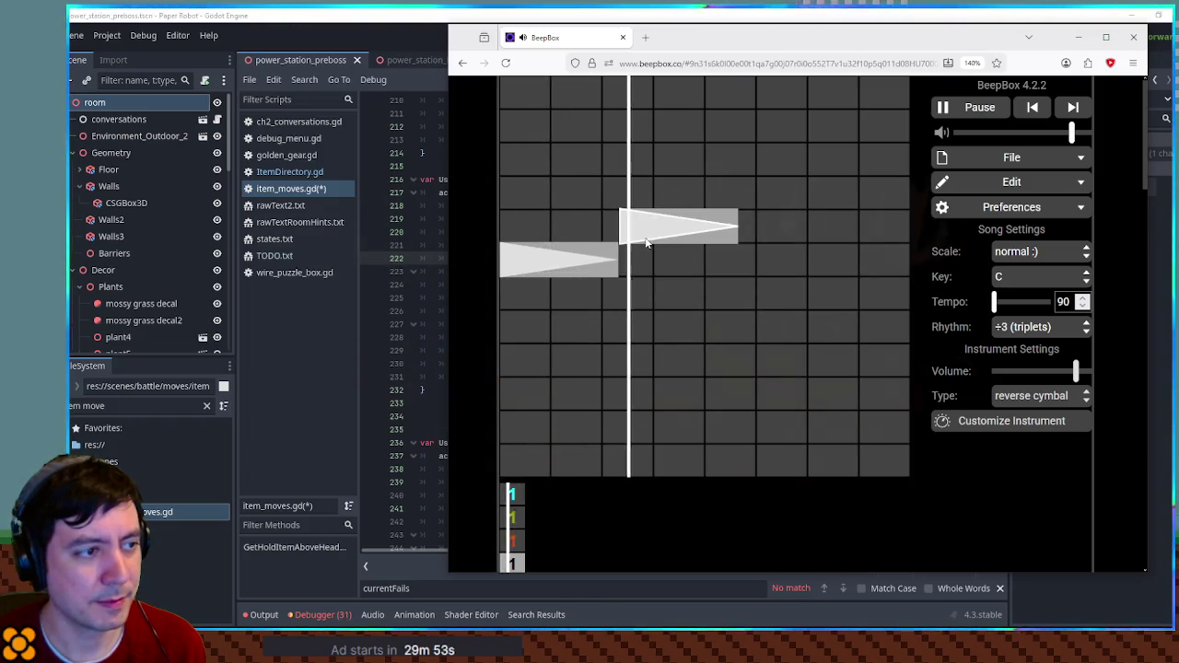
key("space")
left_click(646, 238)
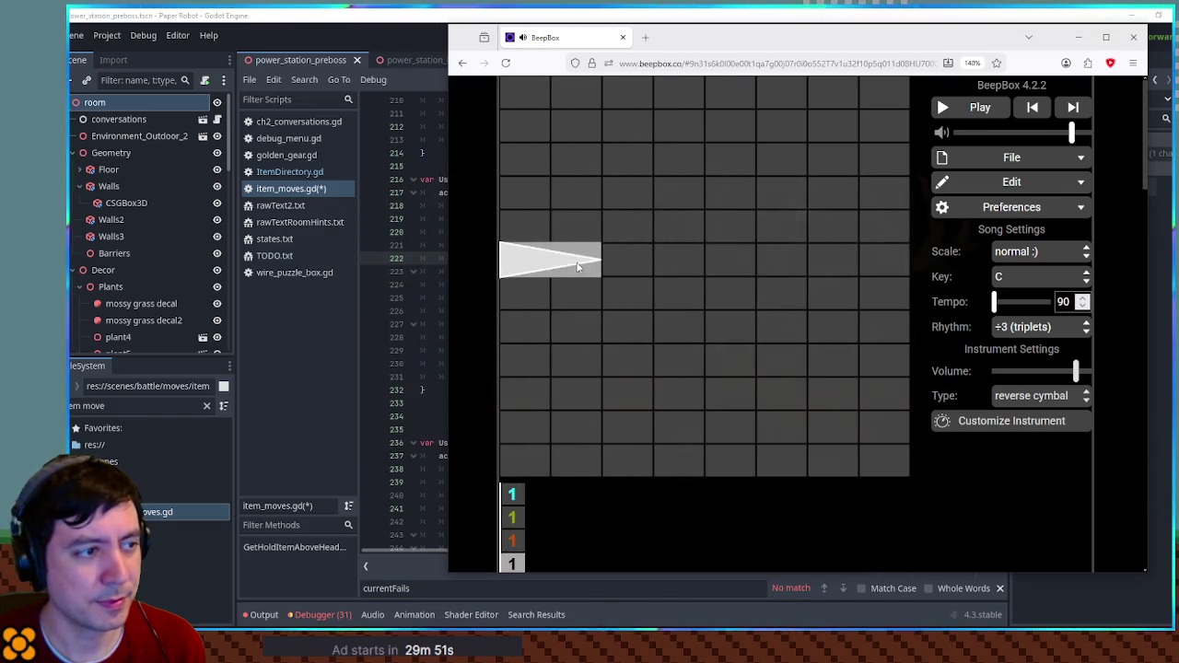
left_click(1032, 396)
scroll(1059, 350, "down", 2)
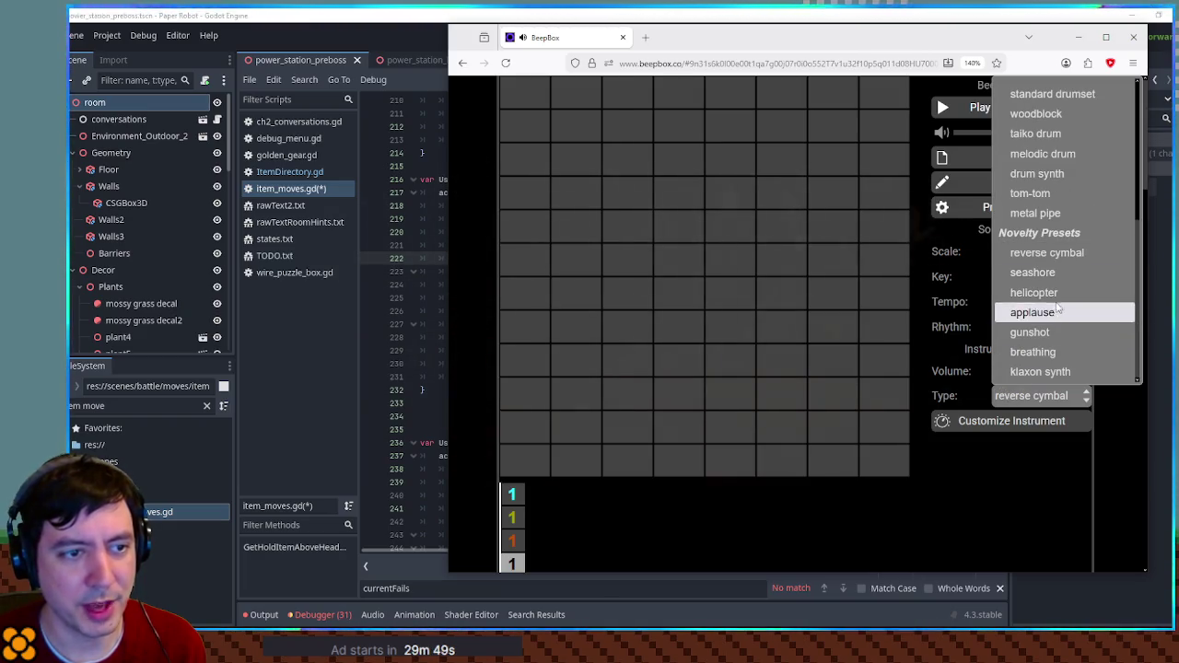
left_click(1052, 273)
- Draw a long seashore note and bend its volume envelope into a swell
left_click_drag(544, 242, 807, 226)
key("space")
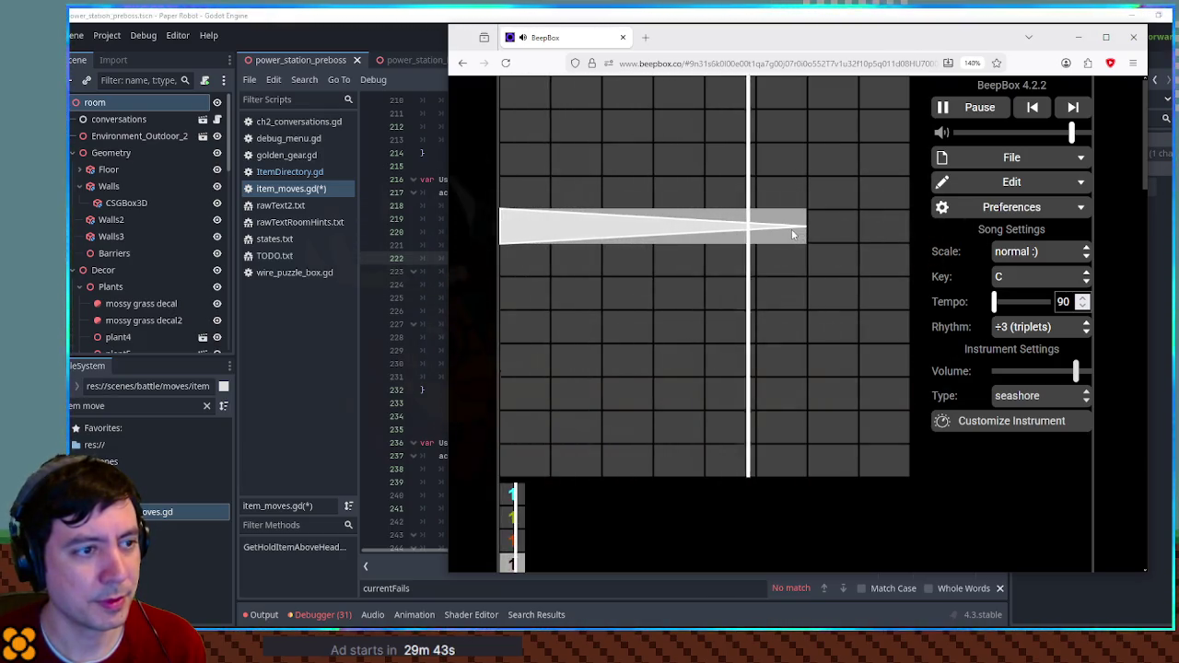
key("space")
left_click(501, 217)
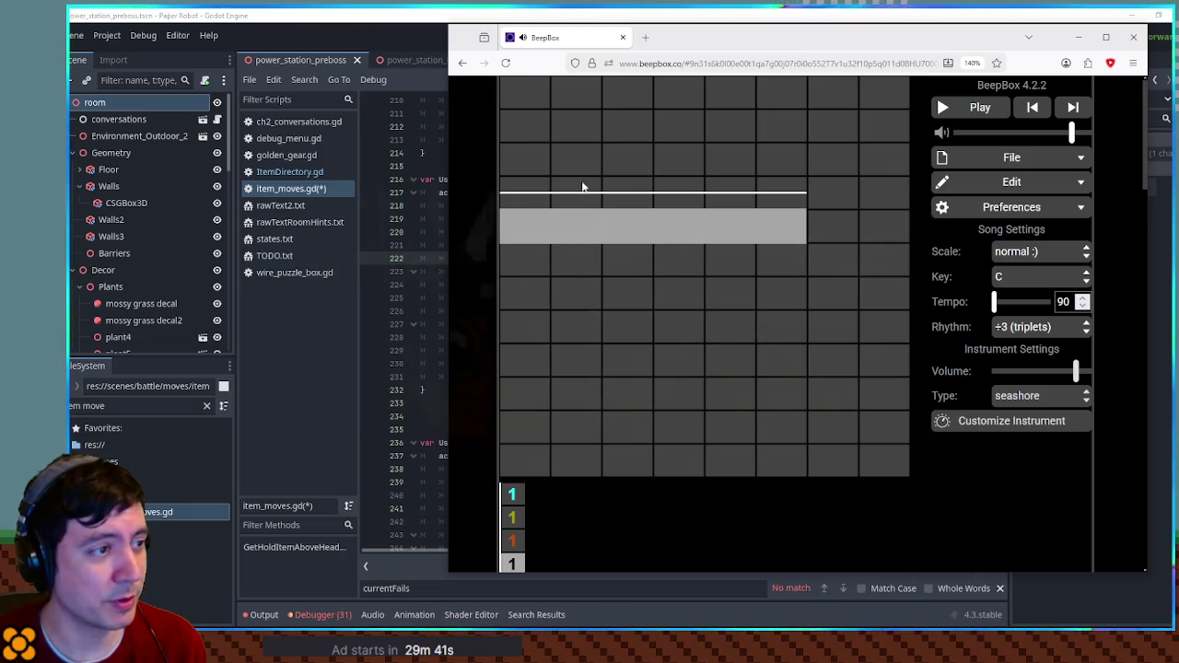
mouse_move(602, 187)
left_mouse_down()
mouse_move(603, 116)
mouse_move(698, 153)
mouse_move(700, 119)
mouse_move(754, 178)
left_mouse_up()
key("space")
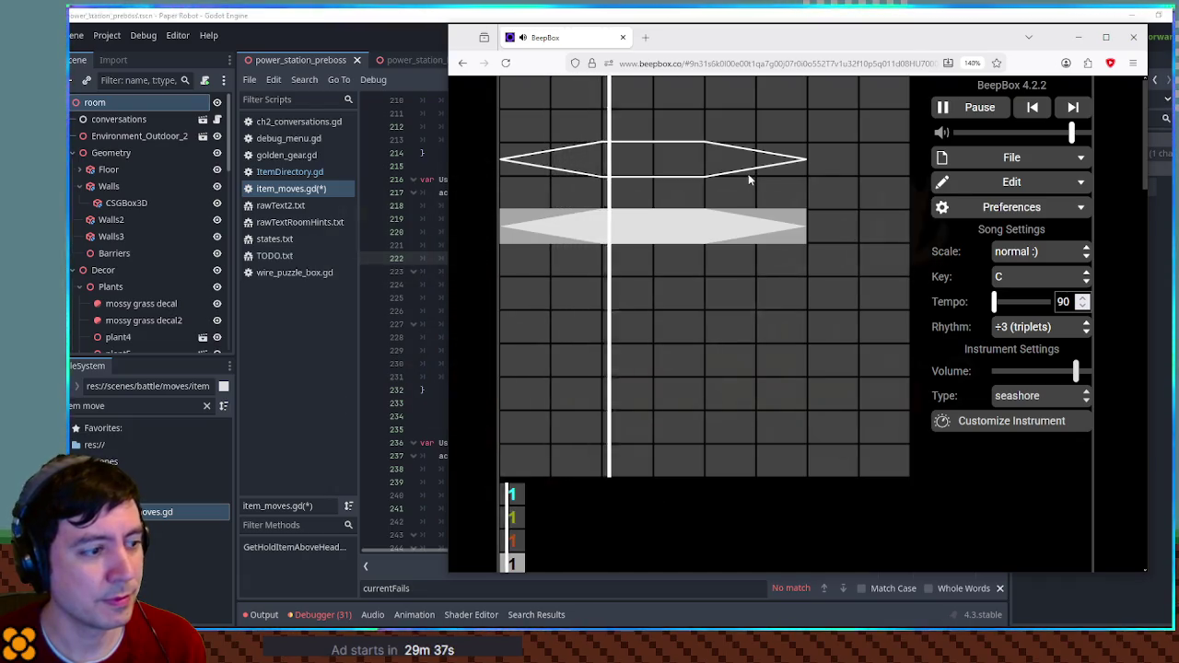
key("space")
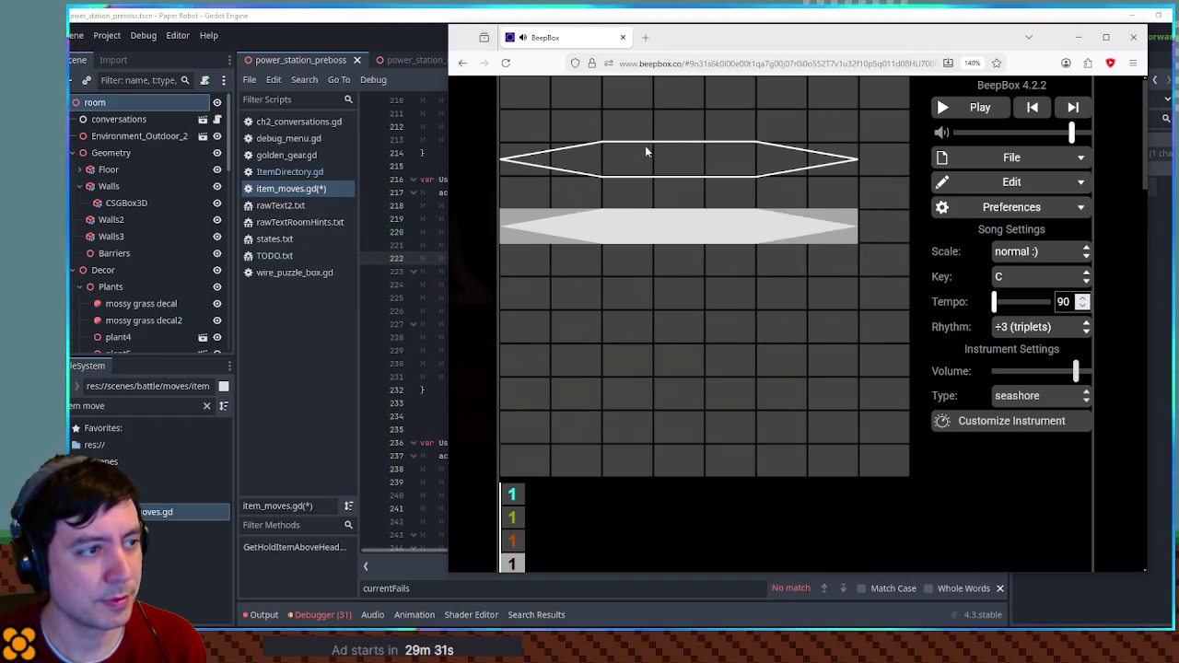
key("space")
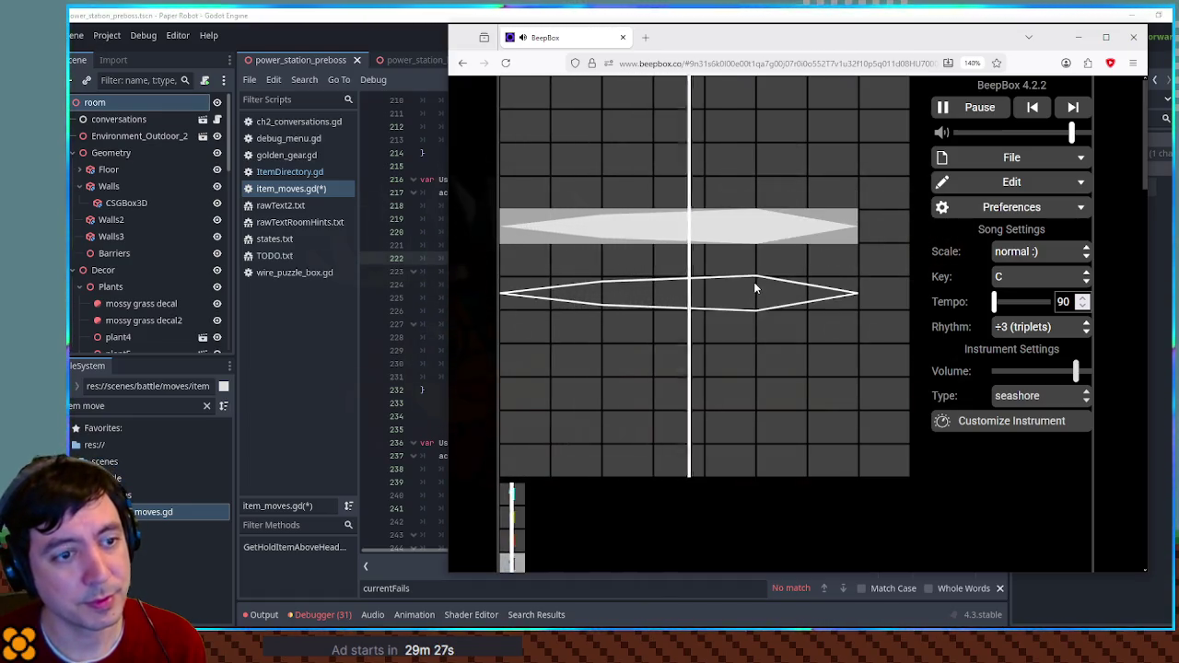
key("space")
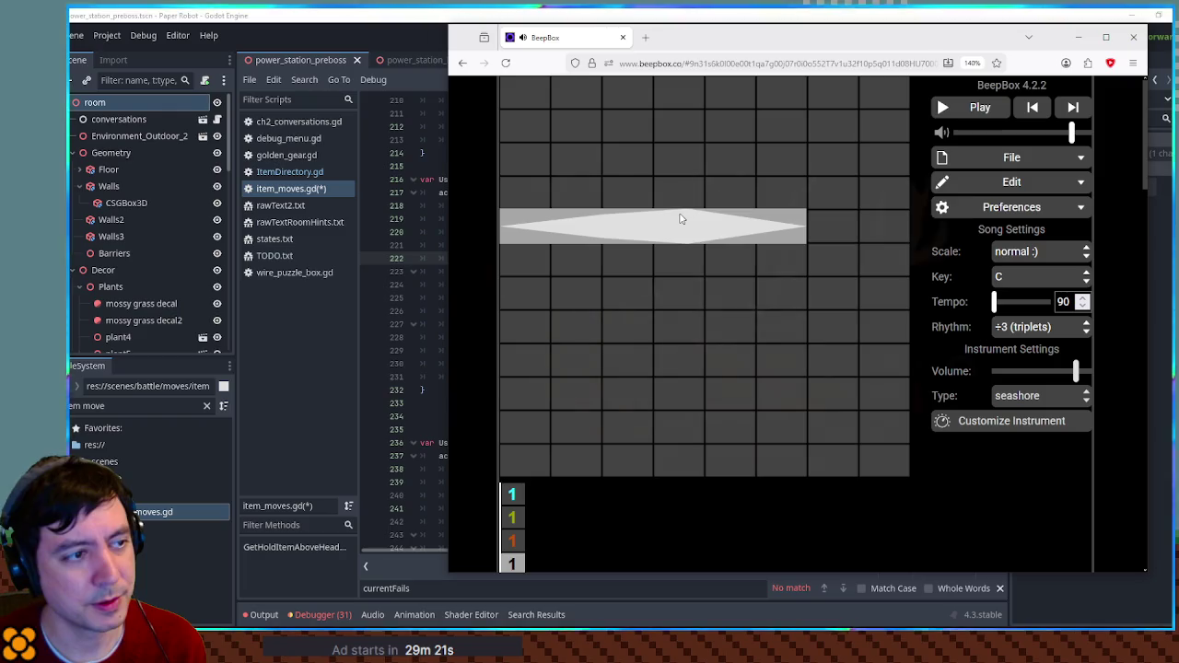
- Trim the note's right end and lower the noise channel volume slightly
left_click_drag(802, 221, 772, 223)
key("space")
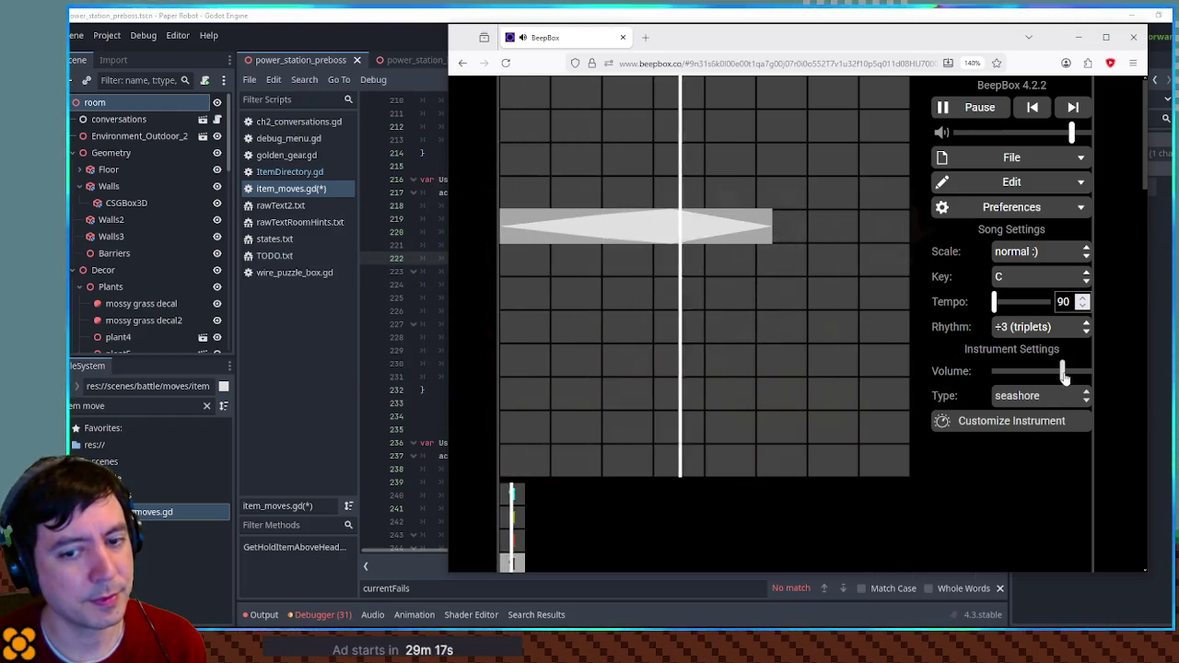
left_click_drag(1075, 371, 1062, 373)
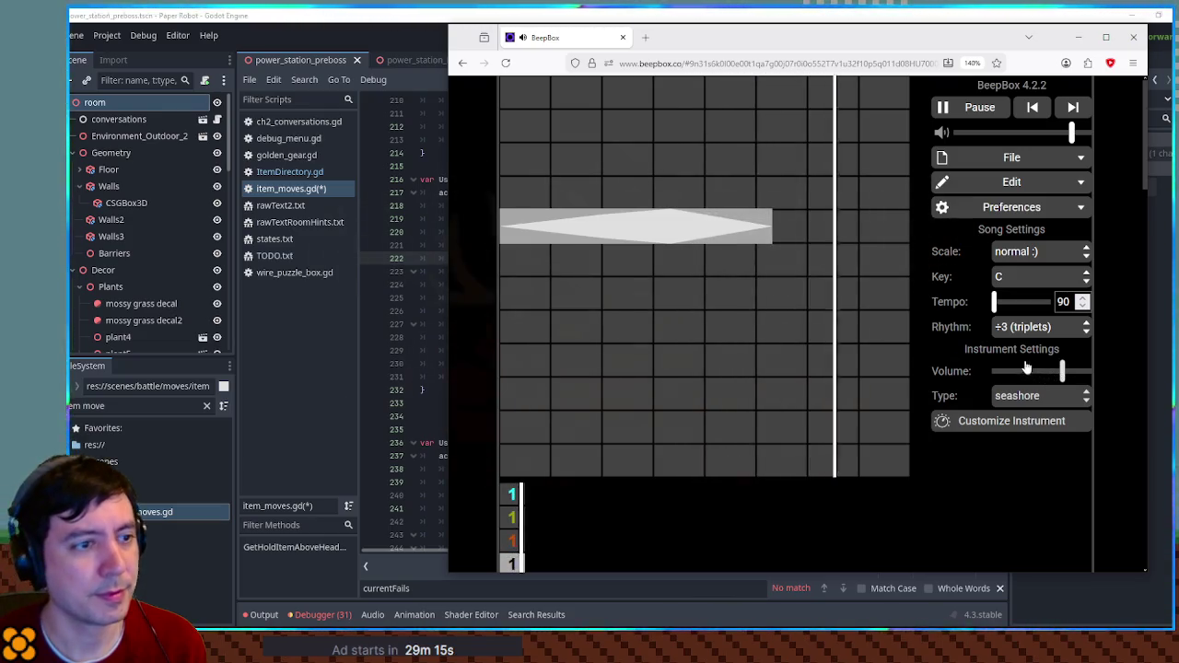
key("space")
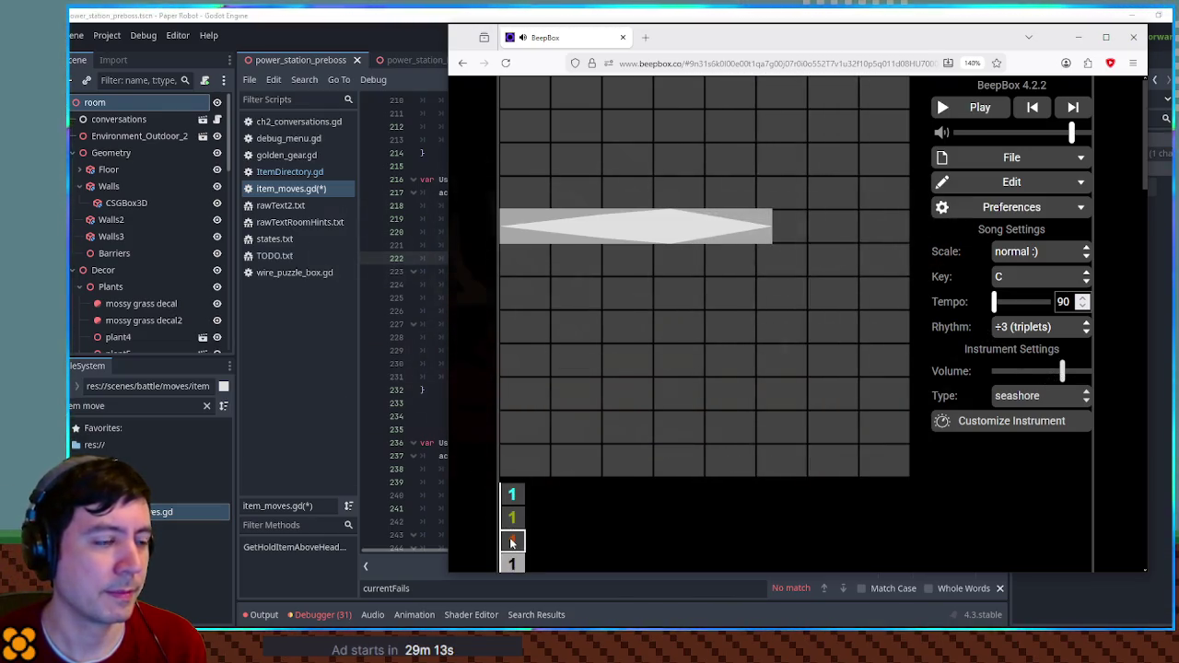
- Play the music box melody channel to hear it against the noise
left_click(512, 498)
key("space")
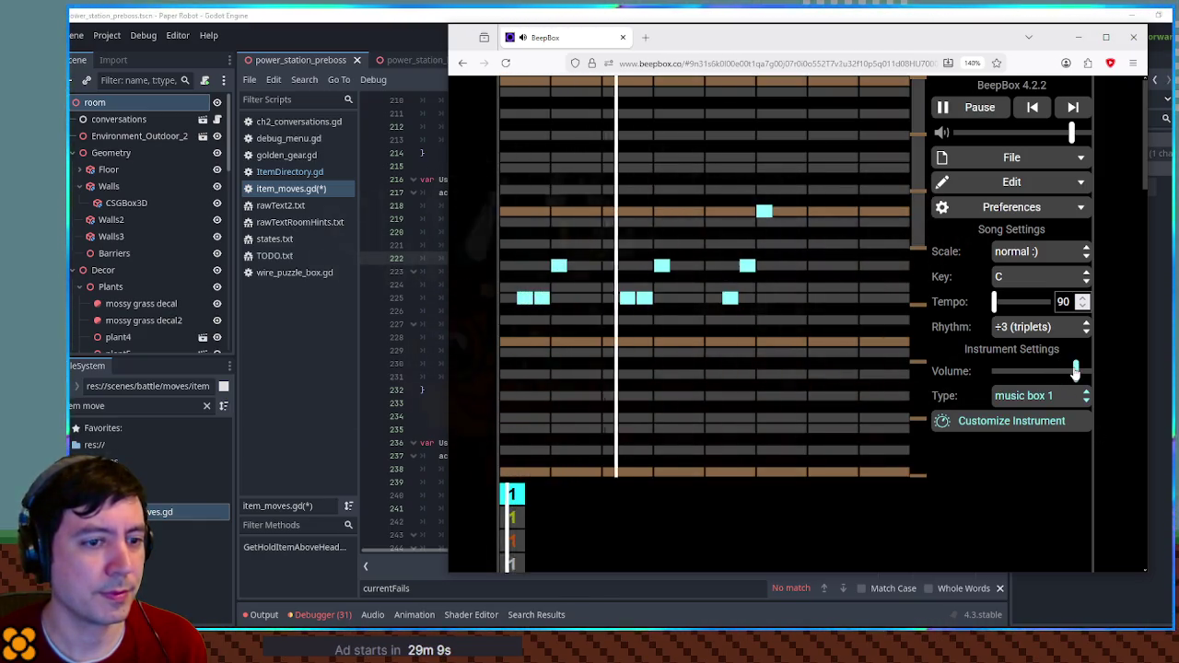
key("space")
key("space")
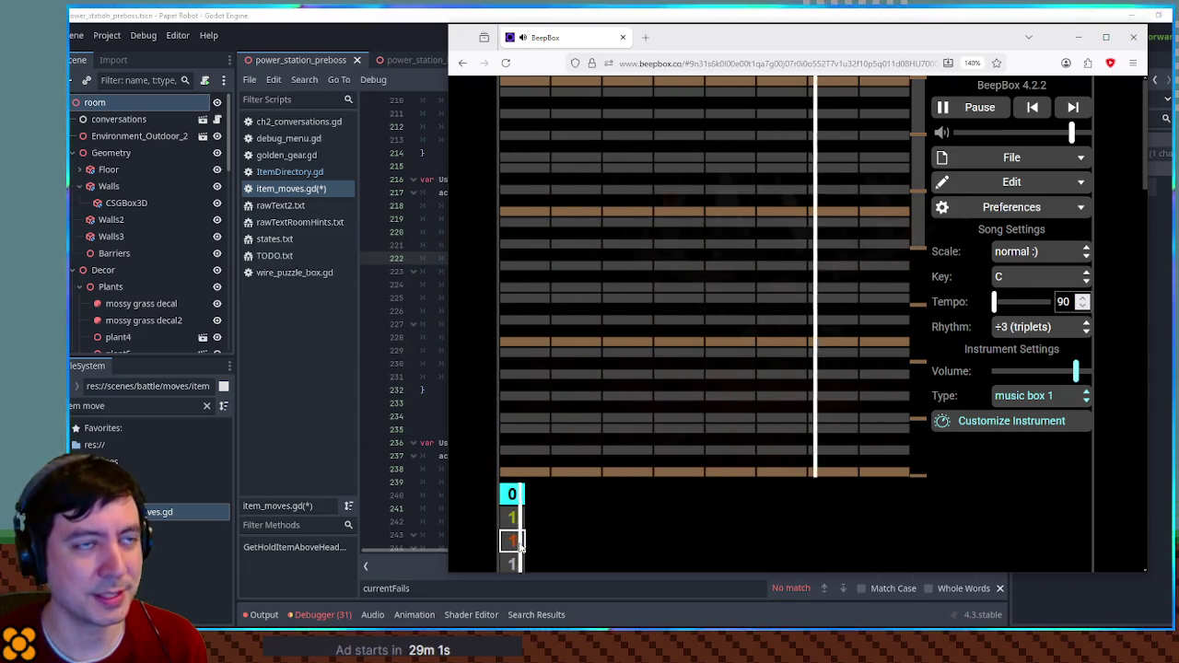
key("space")
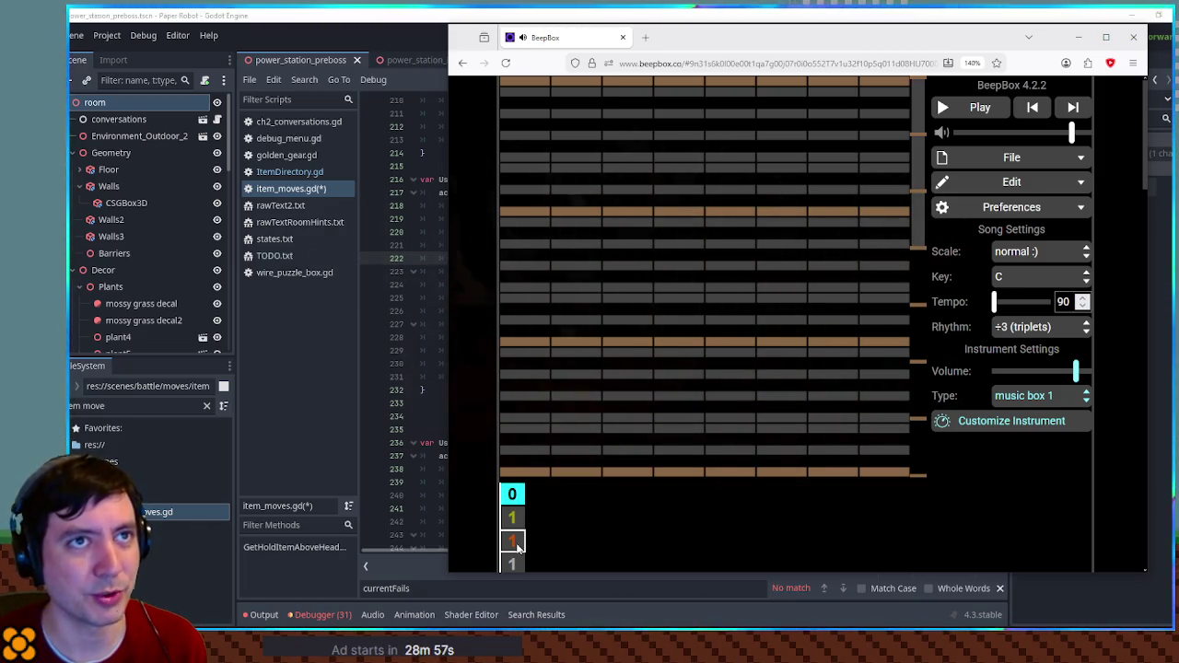
key("space")
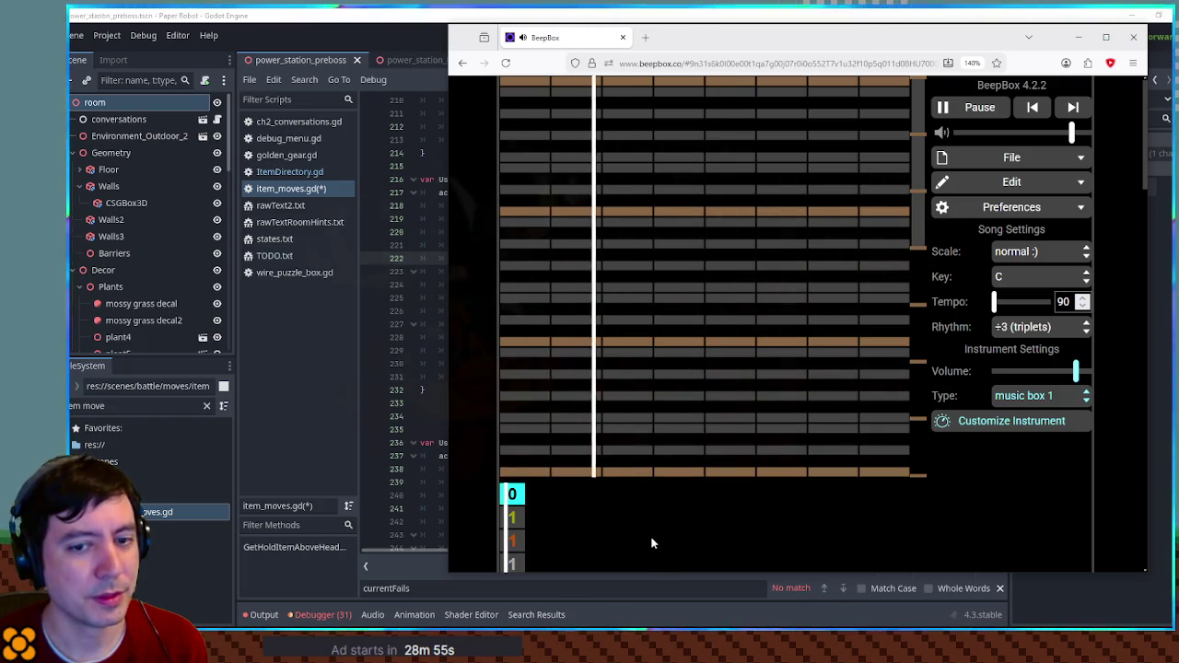
- Push the seashore noise channel's volume to maximum and stop playback
key("Down")
key("Down")
key("Down")
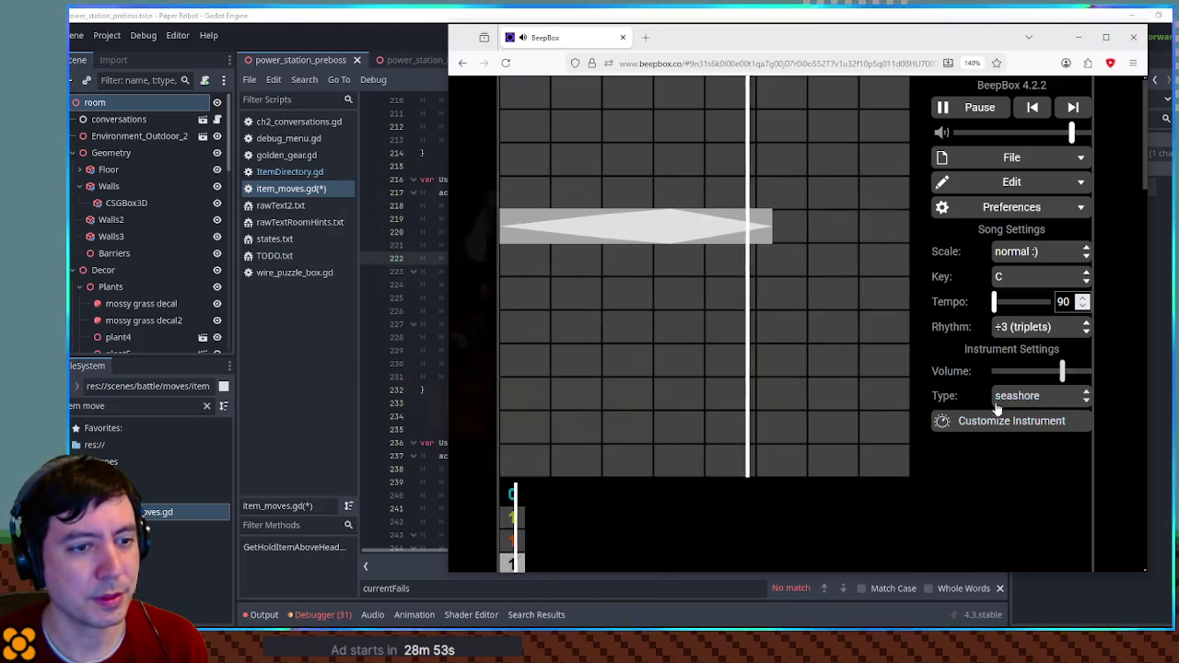
left_click_drag(1078, 372, 1087, 372)
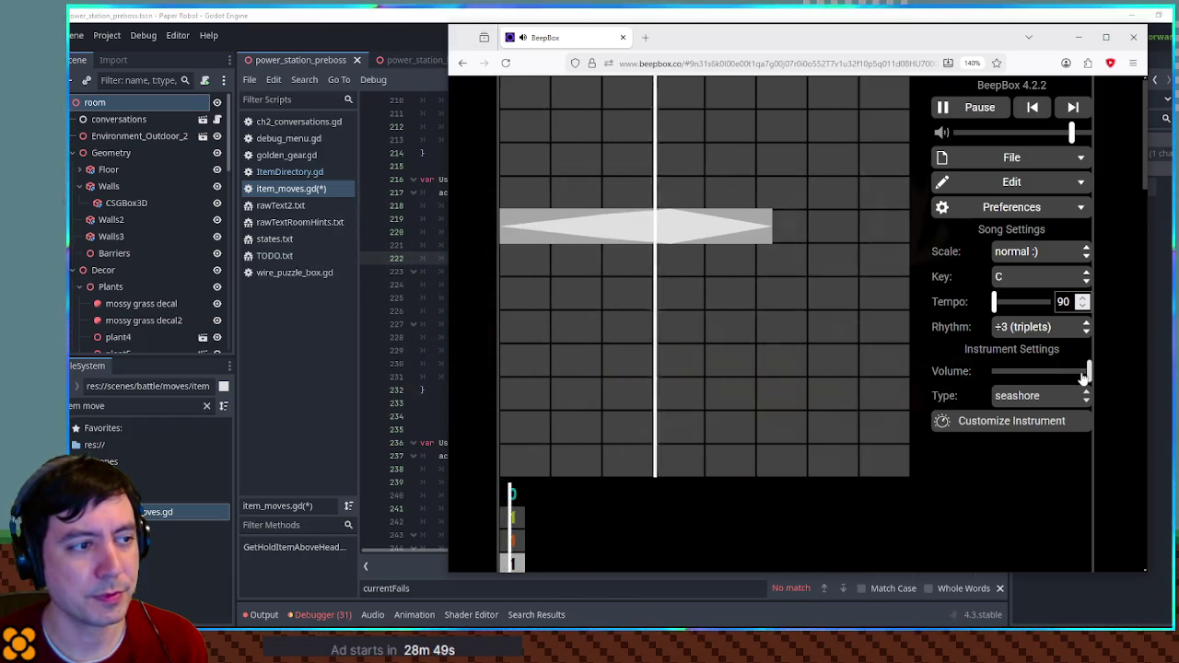
left_click(984, 108)
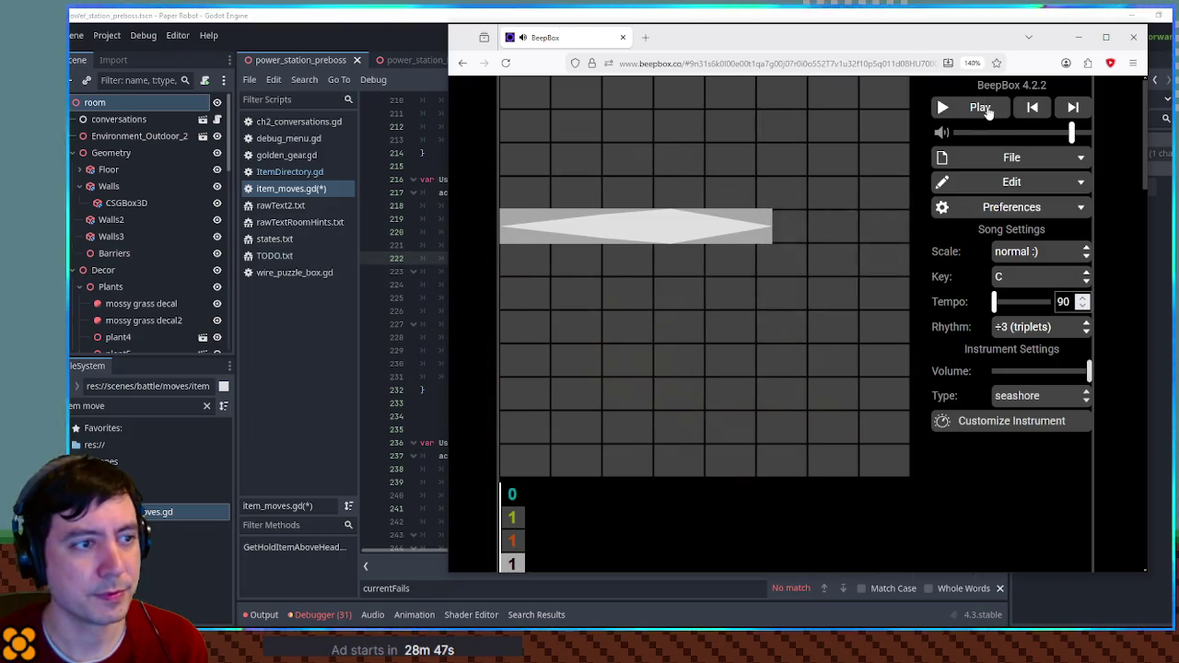
left_click(993, 157)
left_click(992, 157)
key("alt+Tab")
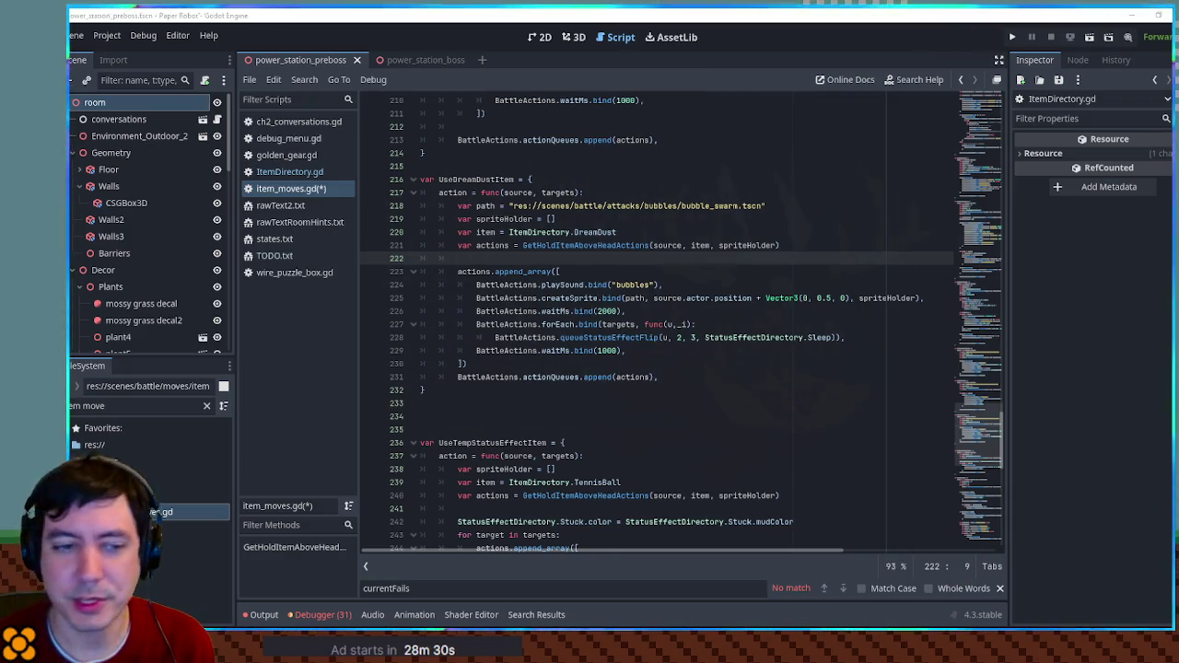
- Filter for 'ch2', search ch2_moves.gd for 'breeze', and select playSound on the hitStrike line
left_click(127, 405)
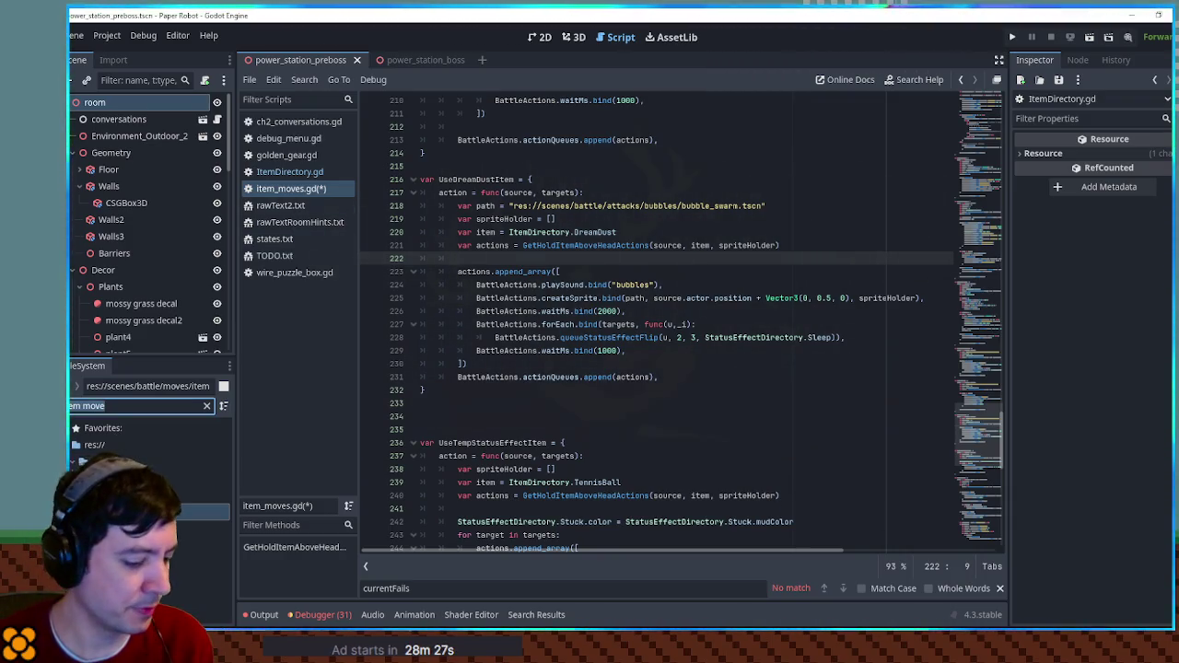
type("2")
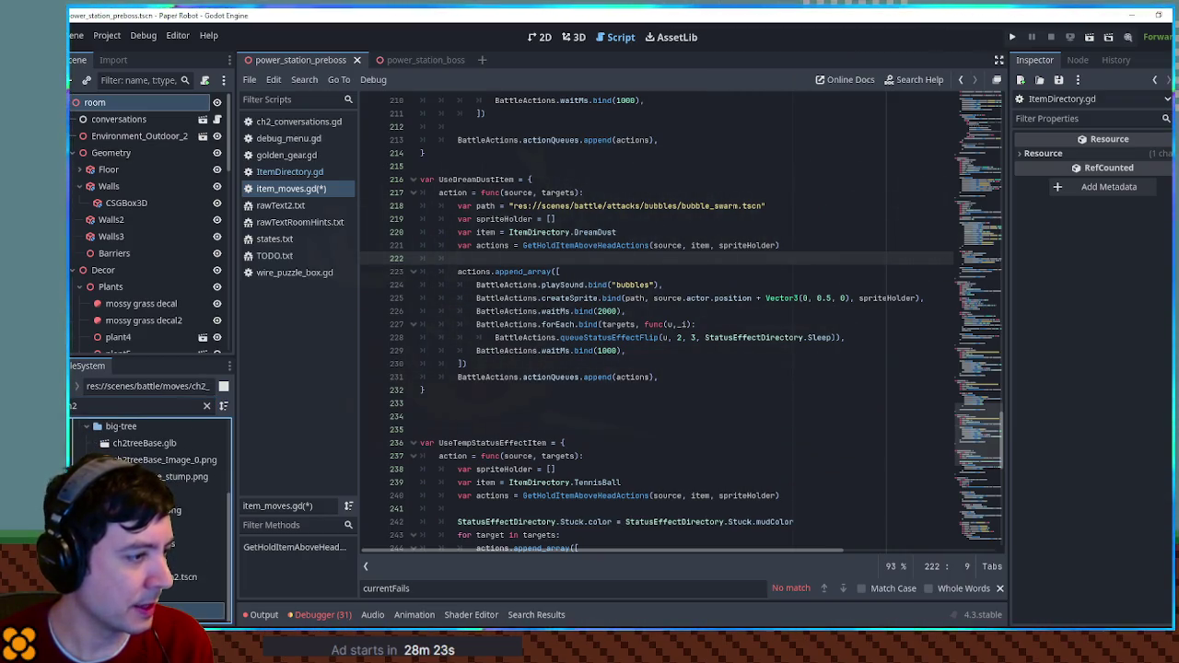
key("ctrl+f")
type("breeze")
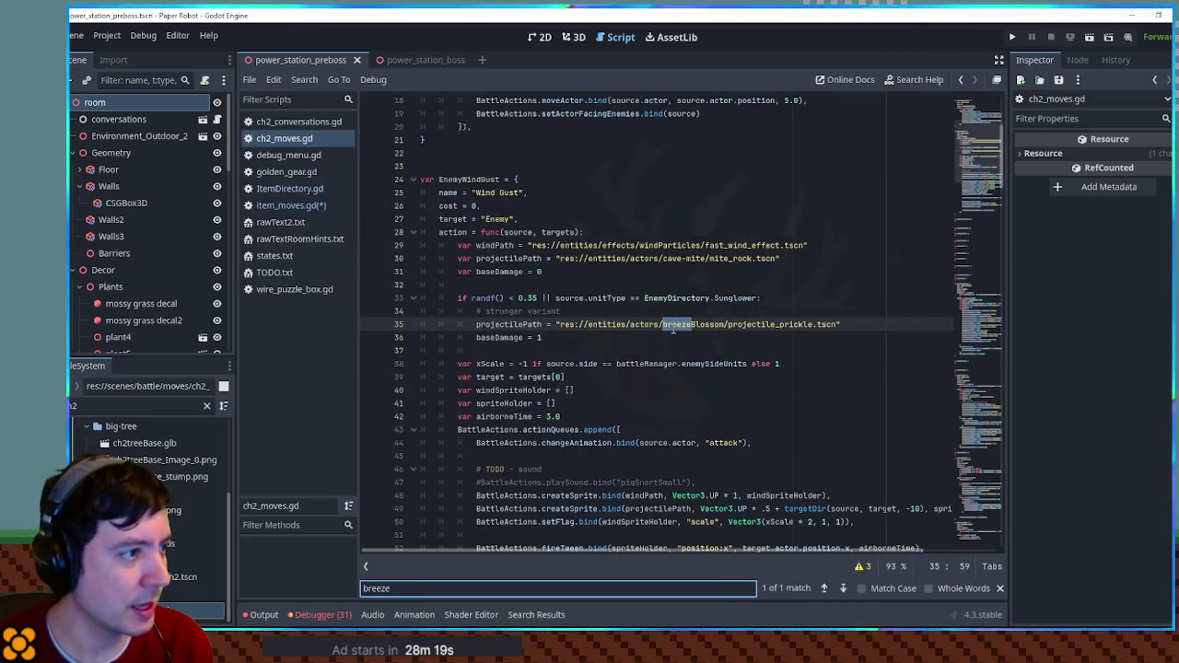
scroll(467, 264, "down", 4)
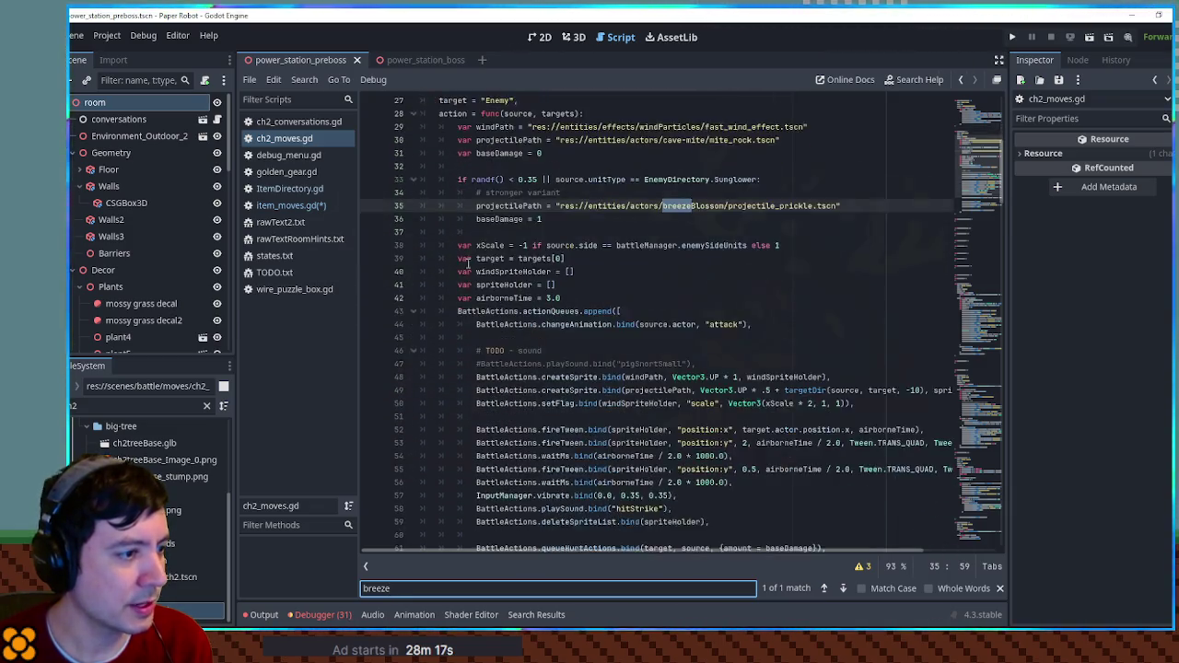
left_click(553, 310)
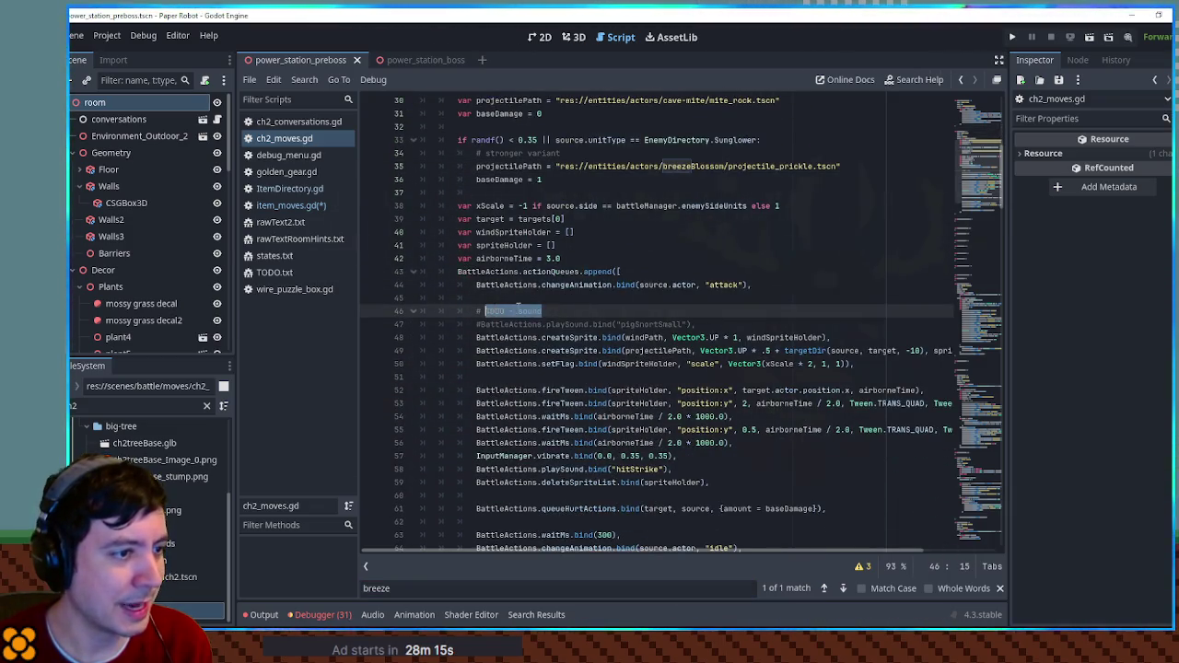
scroll(517, 307, "down", 3)
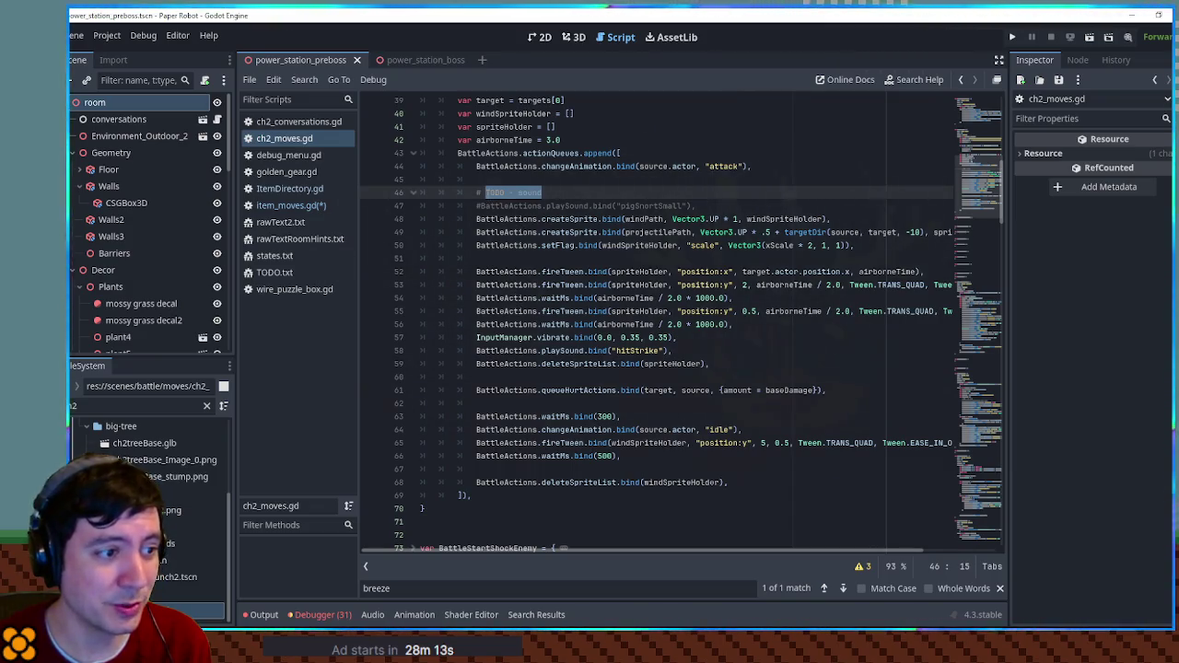
double_click(566, 351)
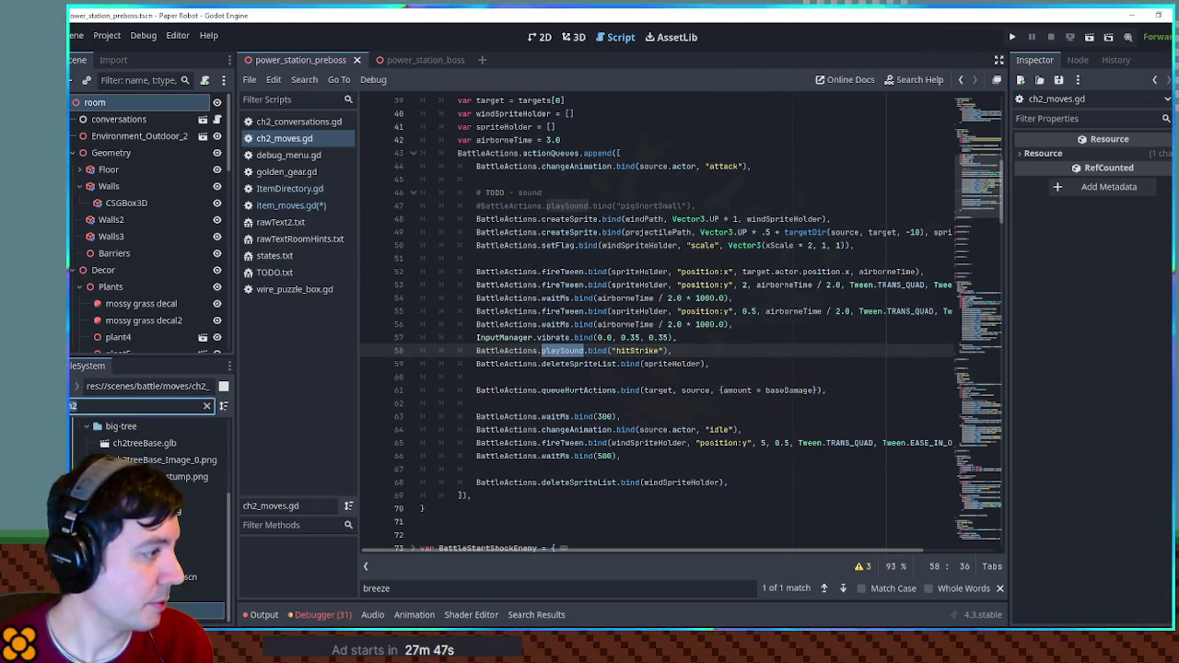
- Filter project files for 'sfx' and uncomment the wind attack's playSound call
key("BackSpace")
key("BackSpace")
key("BackSpace")
type("sfx/")
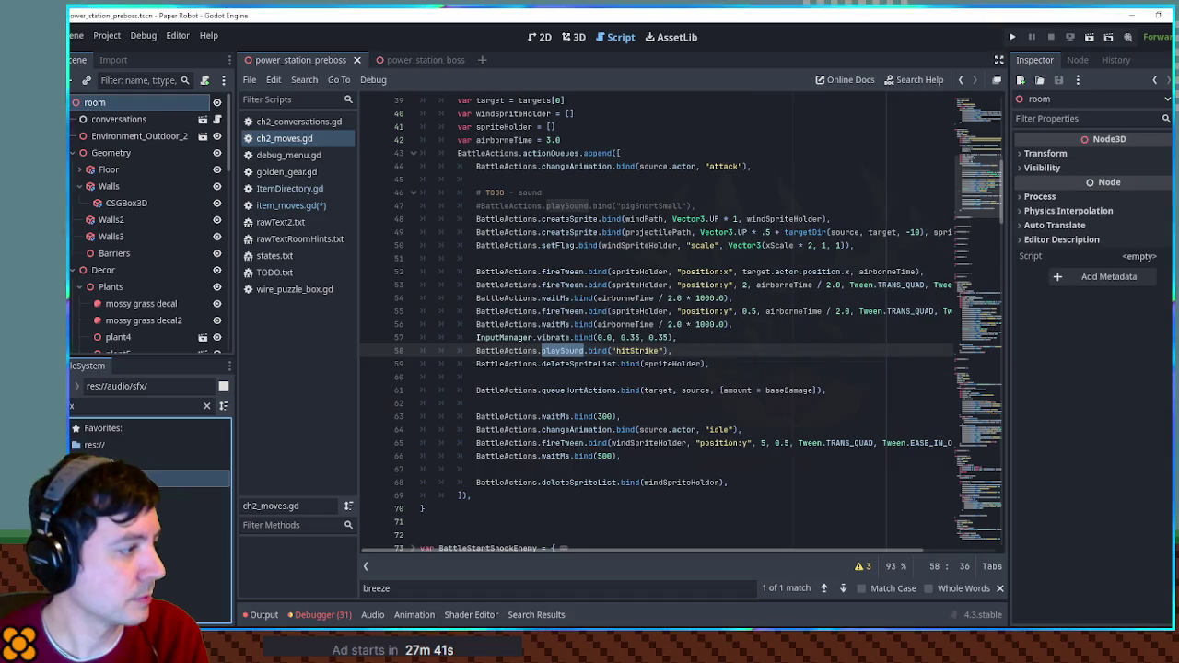
left_click(494, 206)
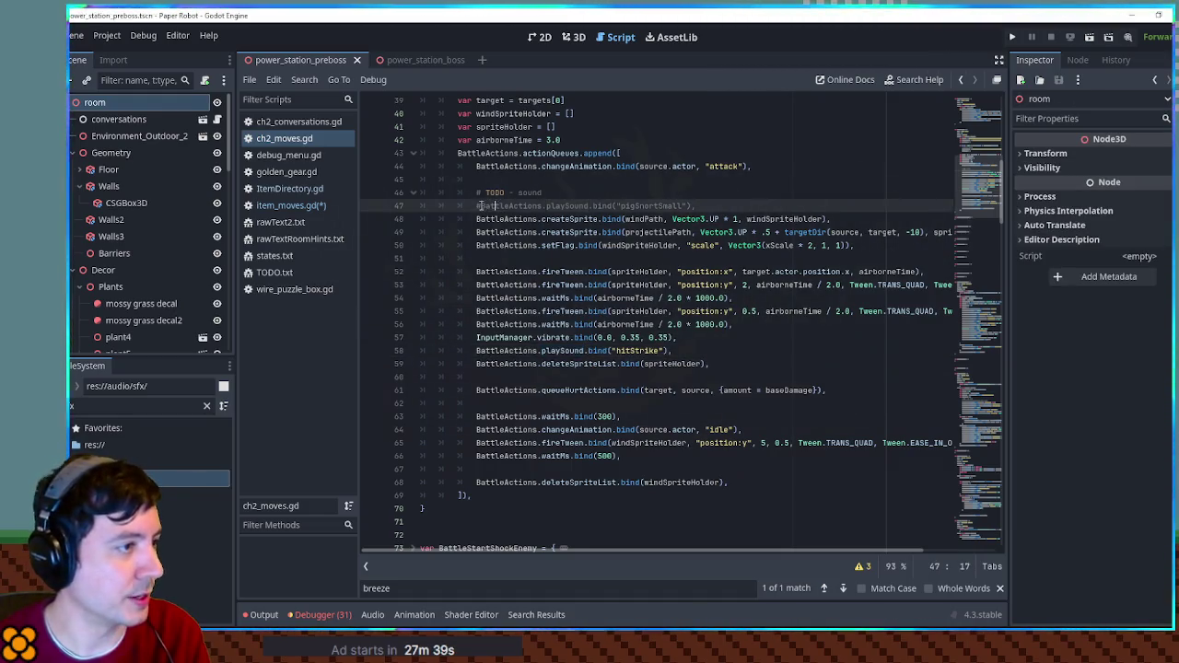
key("ctrl+k")
- Delete the TODO comment and blank line, save ch2_moves.gd, and open item_moves.gd
key("Up")
key("ctrl+shift+k")
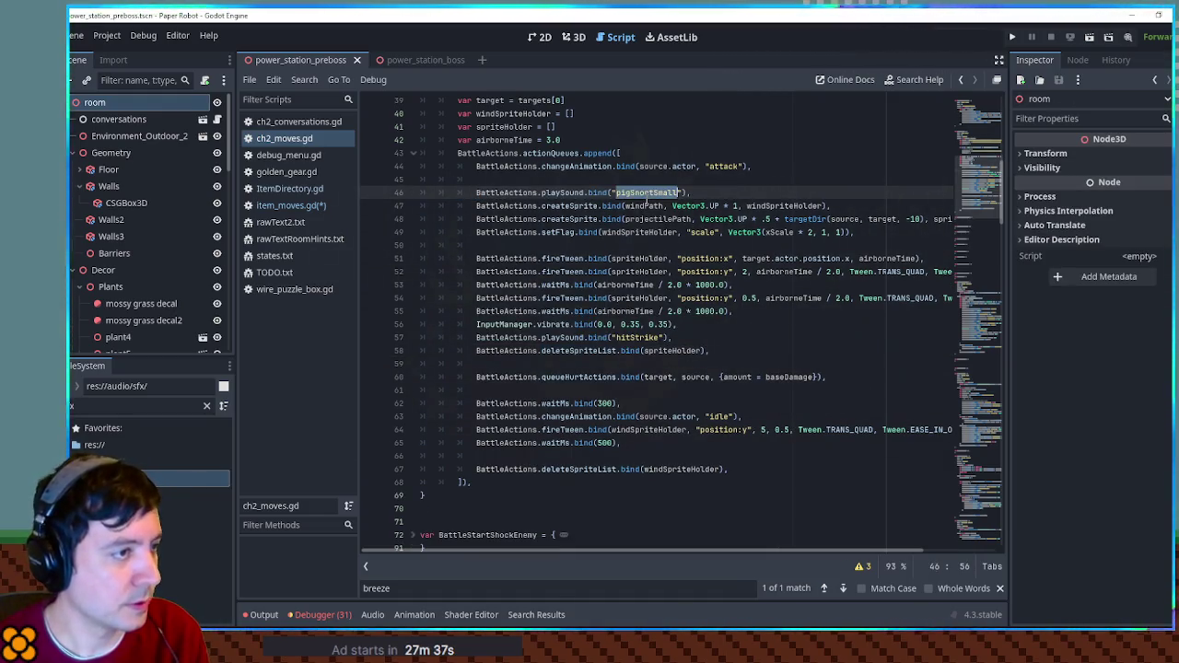
key("Up")
key("ctrl+shift+k")
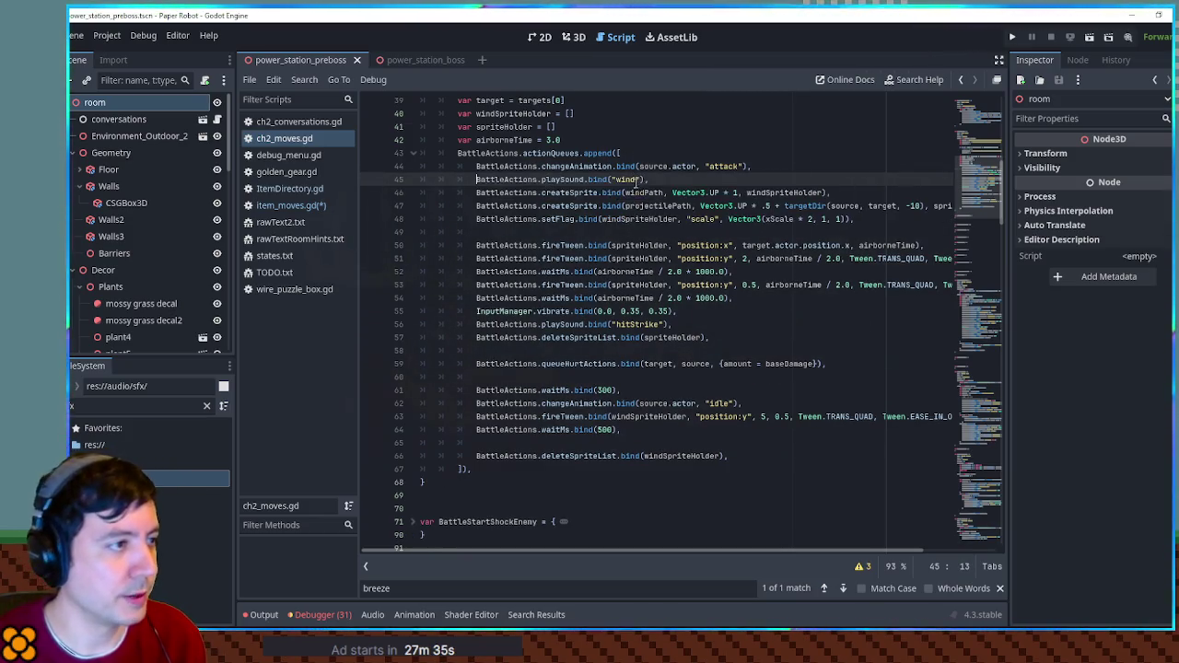
key("ctrl+s")
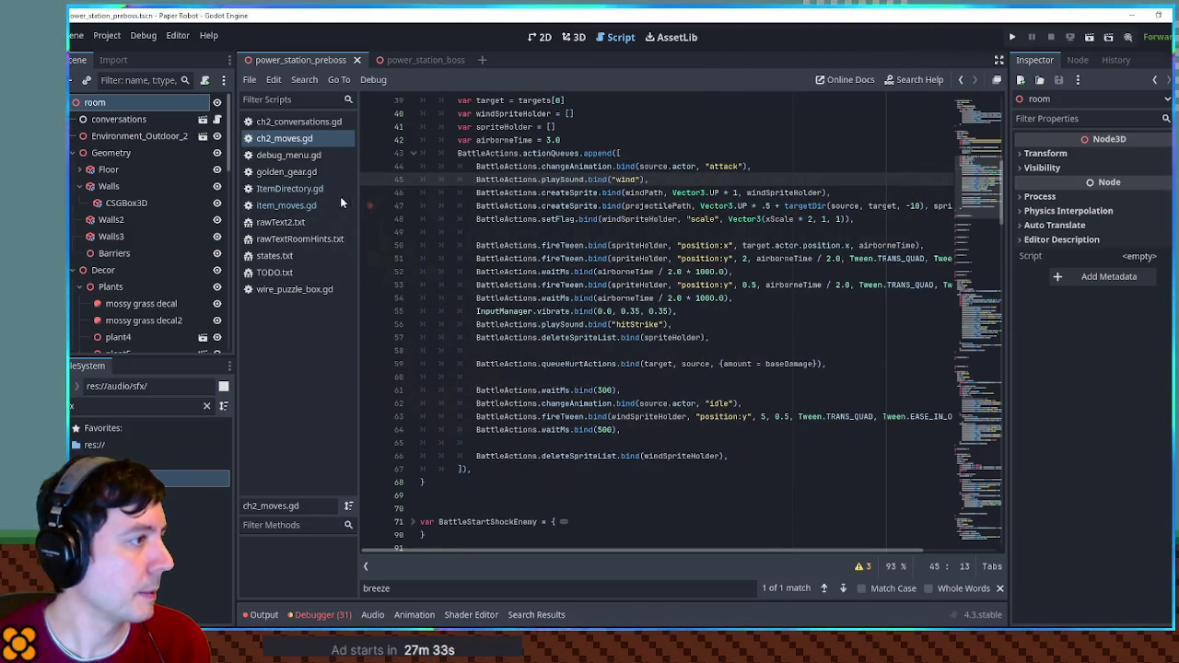
left_click_drag(785, 175, 772, 169)
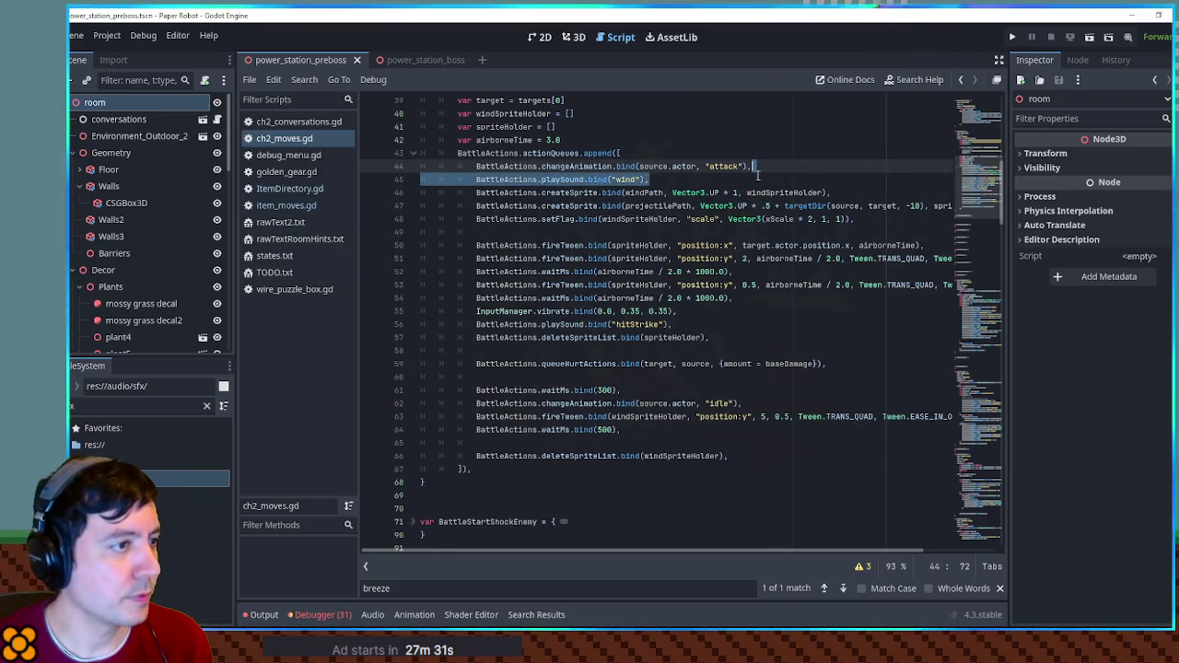
left_click(288, 207)
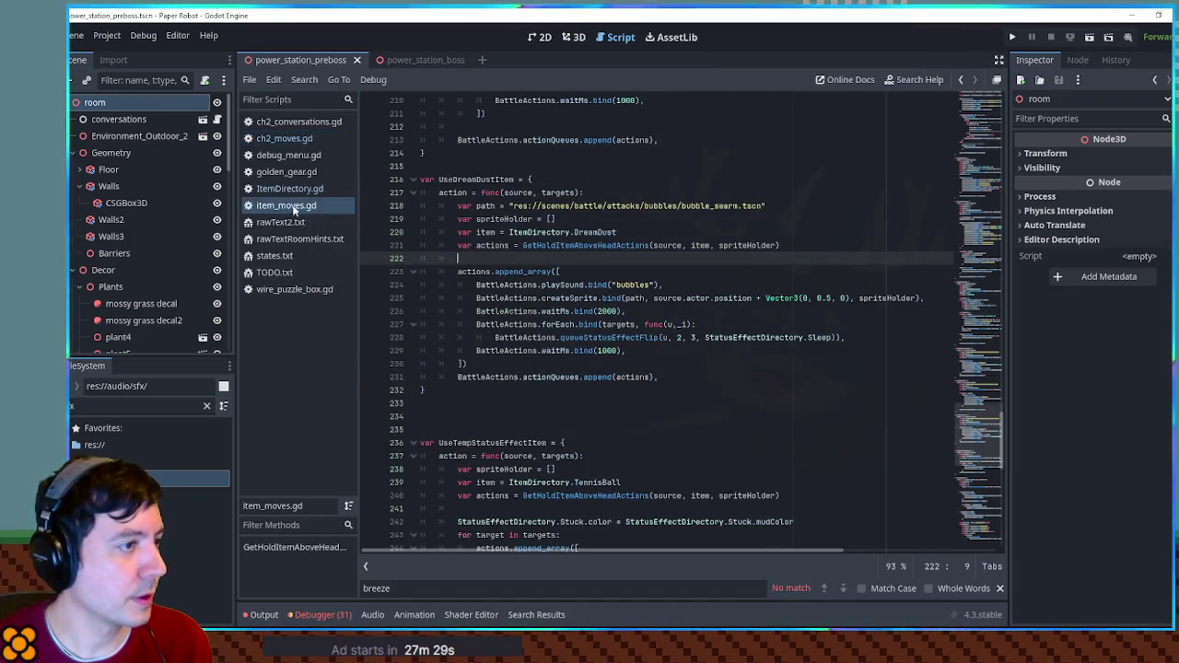
- Replace the Dream Dust sound 'bubbles' with 'wind' and open fast_wind_effect.tscn via windPath
double_click(638, 285)
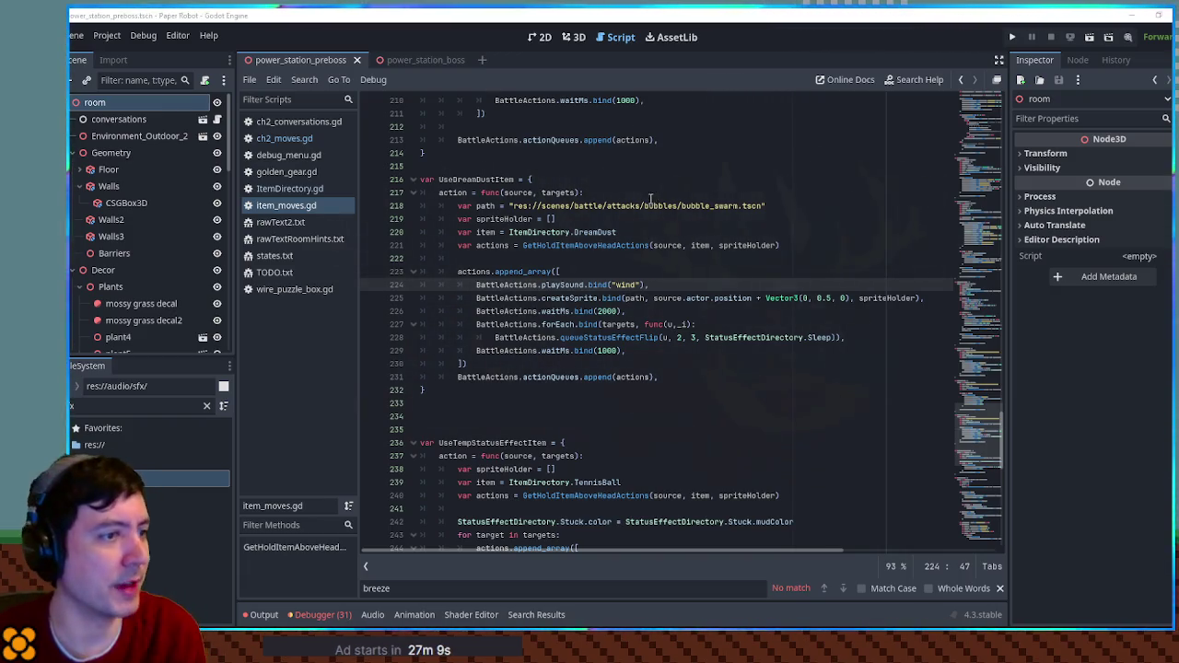
left_click(298, 140)
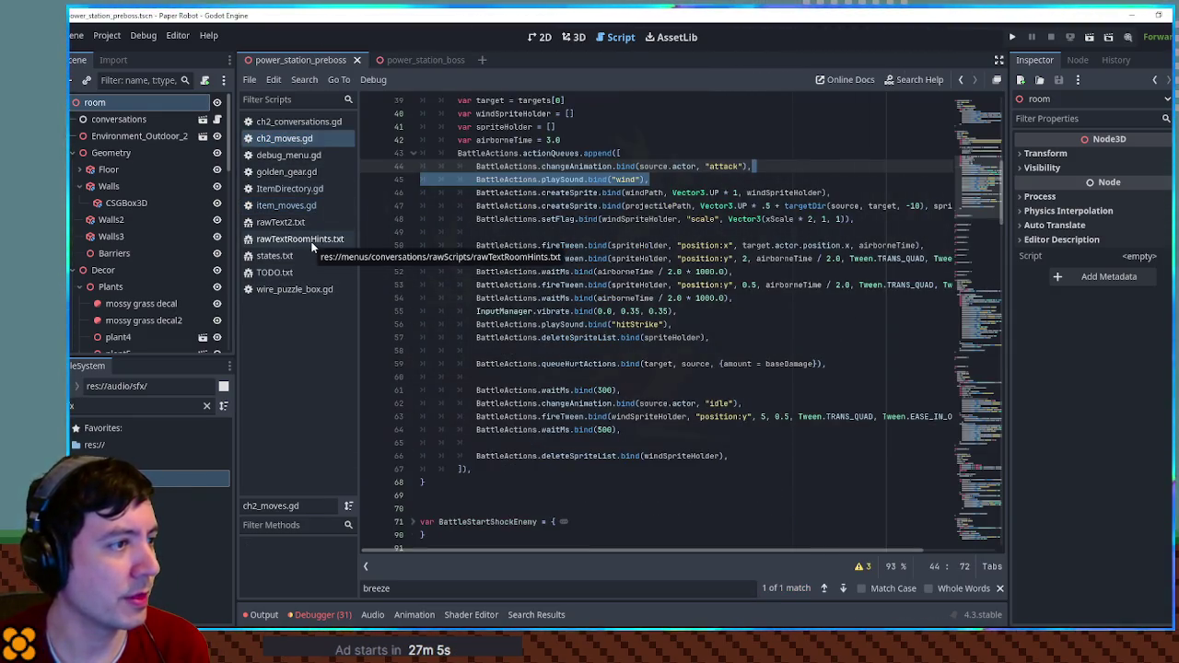
left_click(571, 192)
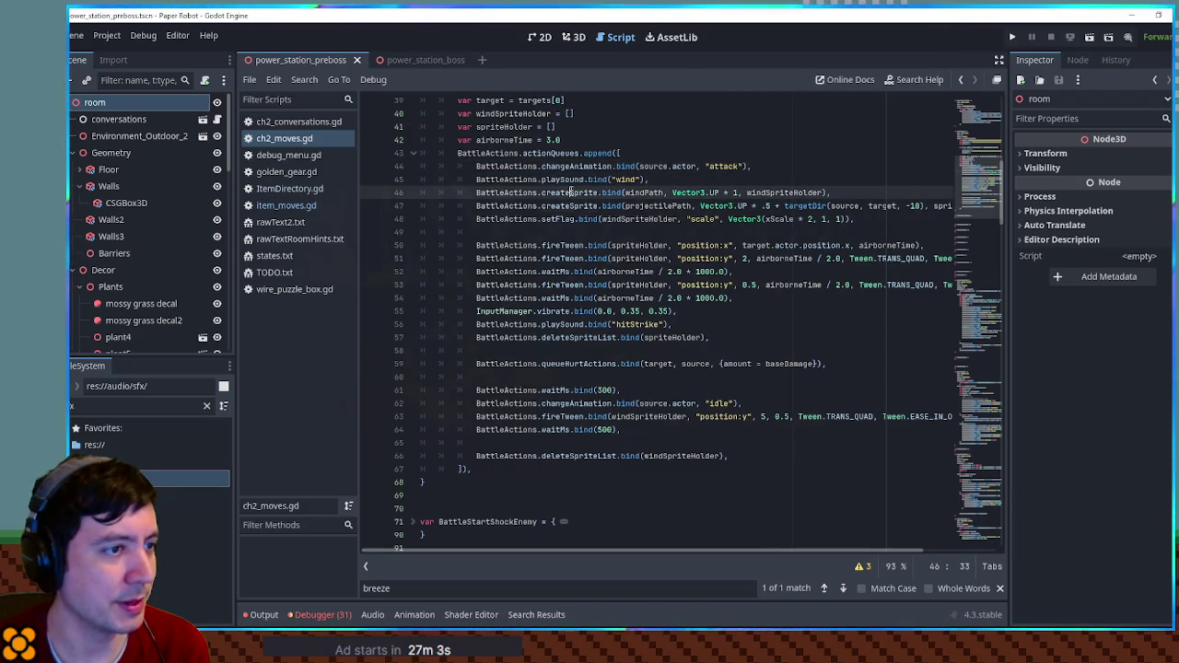
scroll(609, 193, "up", 3)
scroll(676, 185, "up", 1)
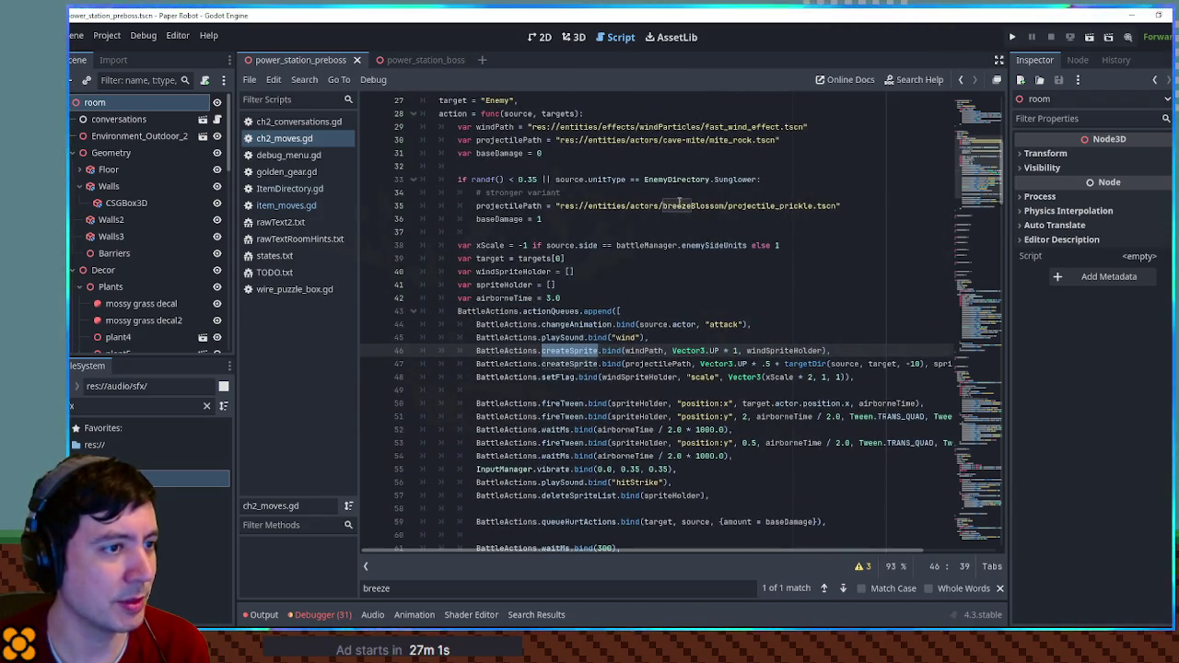
left_click(676, 132, "ctrl")
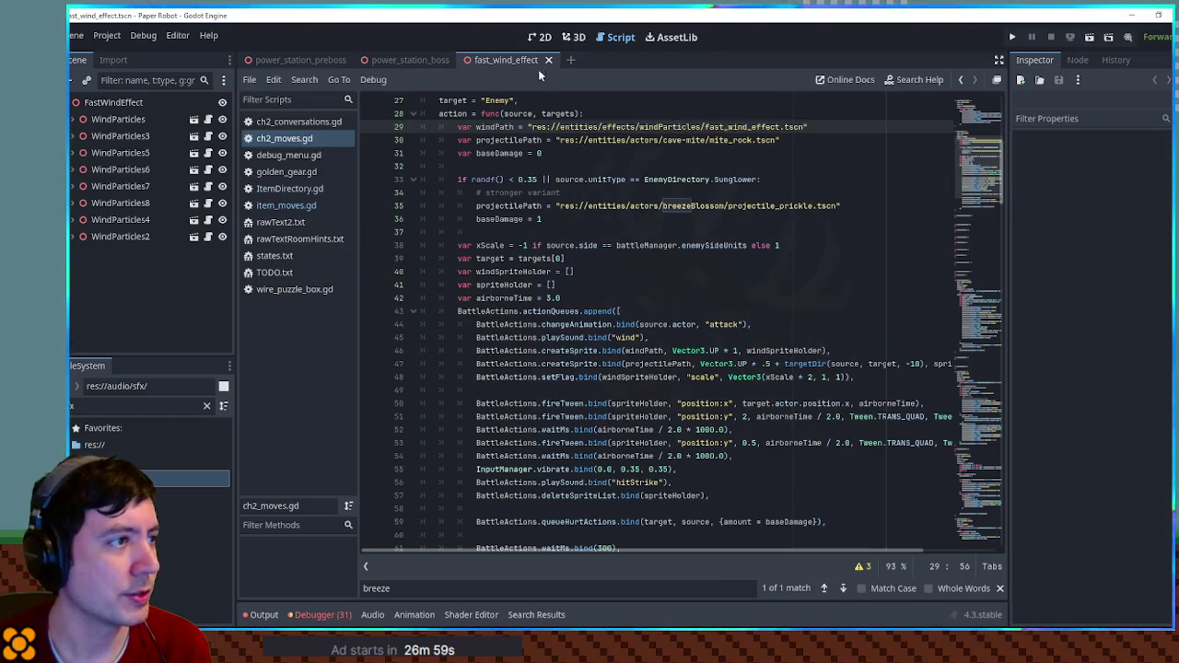
left_click(574, 38)
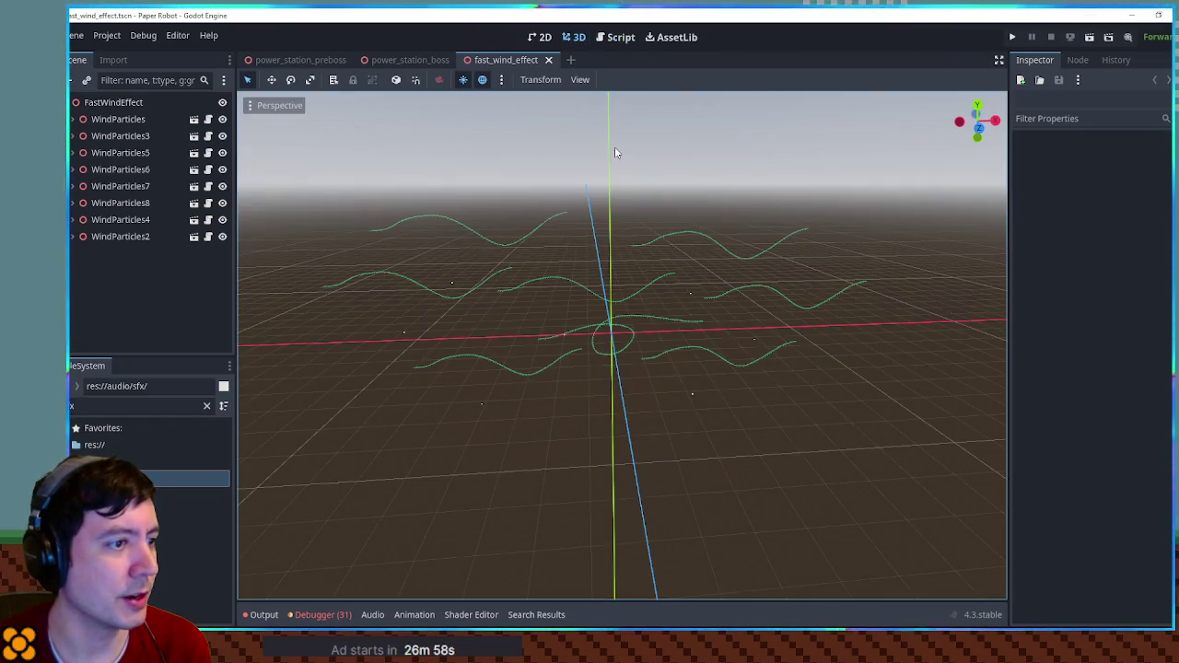
- Select the FastWindEffect root and WindParticles nodes and orbit the 3D view around them
left_click(139, 103)
left_click(135, 121)
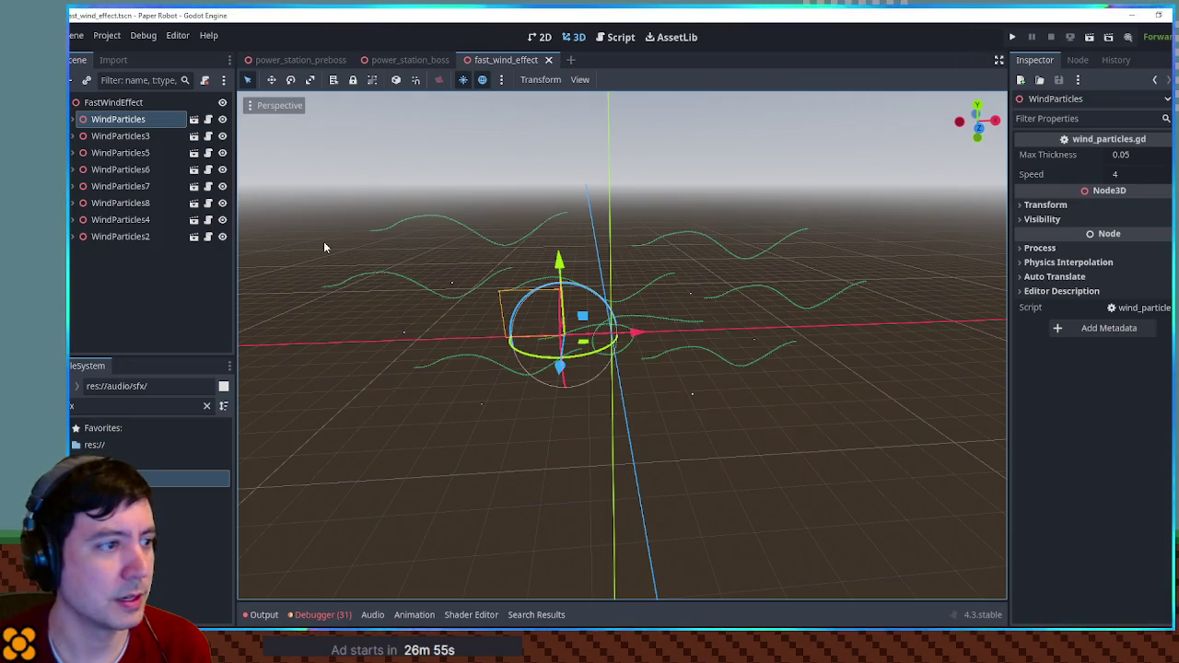
left_click(117, 136)
left_click(118, 153)
left_click(118, 170)
scroll(582, 337, "up", 3)
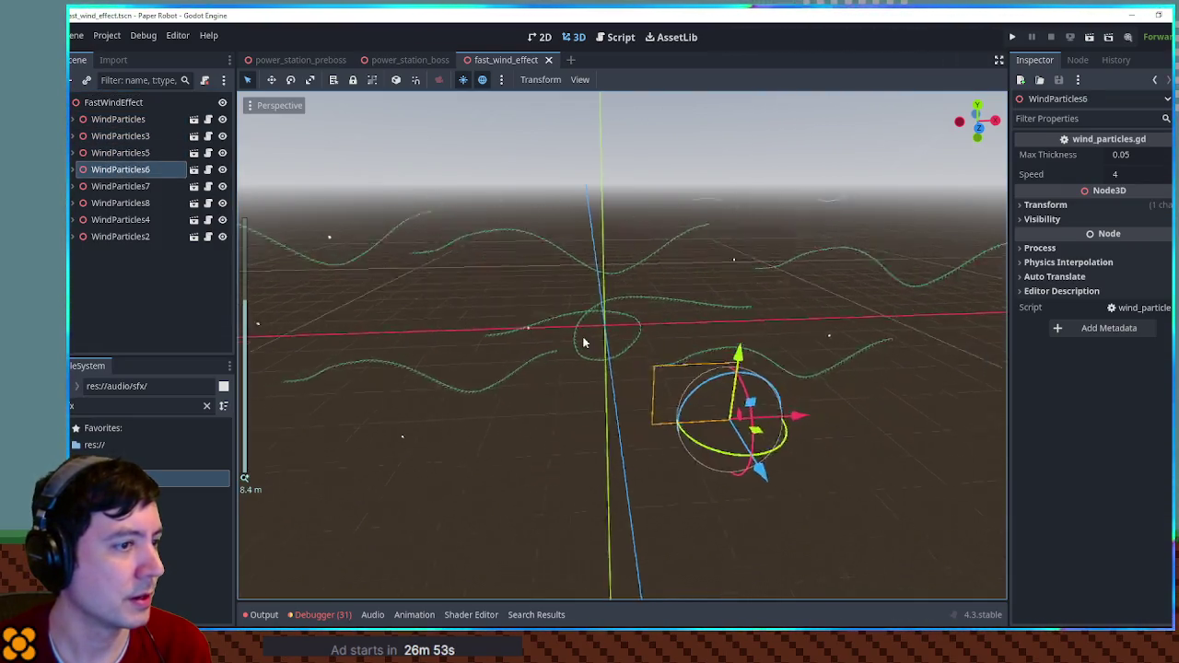
left_click_drag(576, 319, 468, 314)
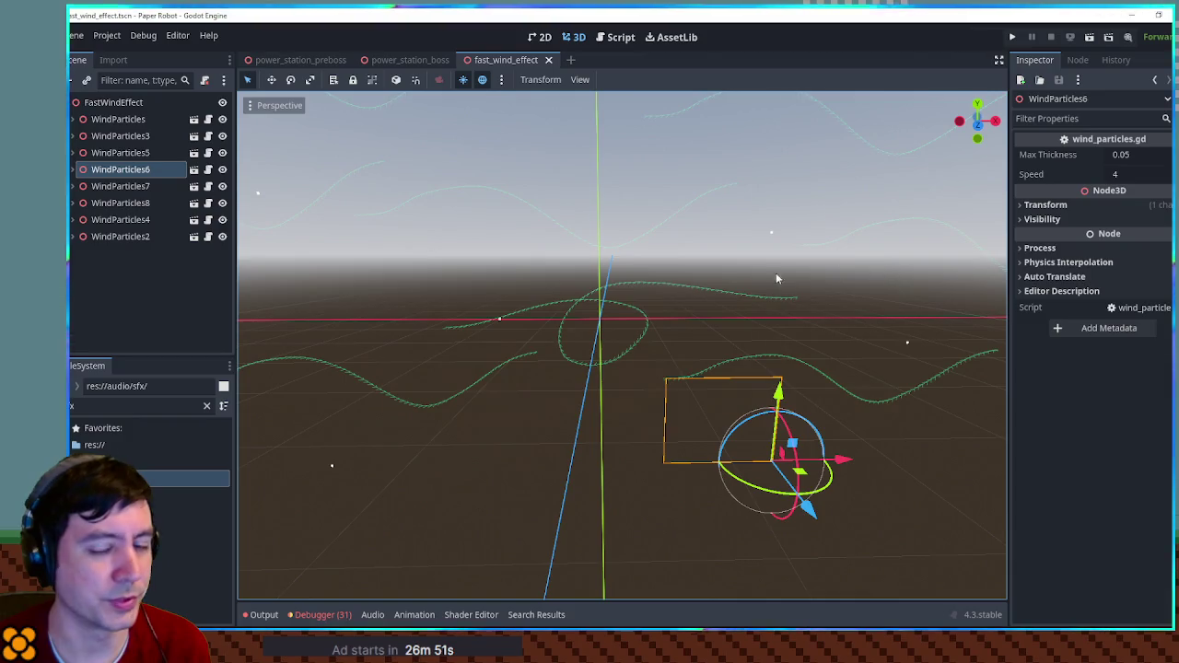
scroll(663, 282, "down", 3)
mouse_move(637, 279)
left_mouse_down()
mouse_move(774, 318)
mouse_move(576, 303)
mouse_move(642, 296)
mouse_move(585, 277)
mouse_move(681, 293)
mouse_move(590, 282)
mouse_move(672, 289)
mouse_move(638, 287)
left_mouse_up()
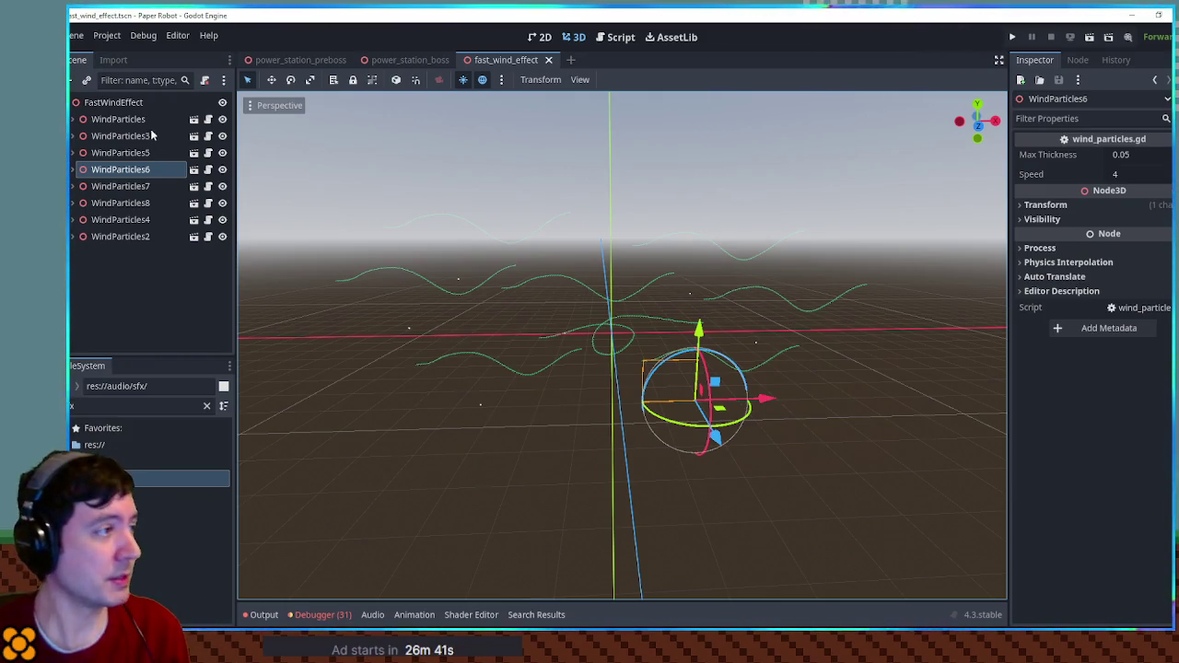
- Filter the FileSystem for 'fast win' to find fast_wind_effect.tscn
type("fast win")
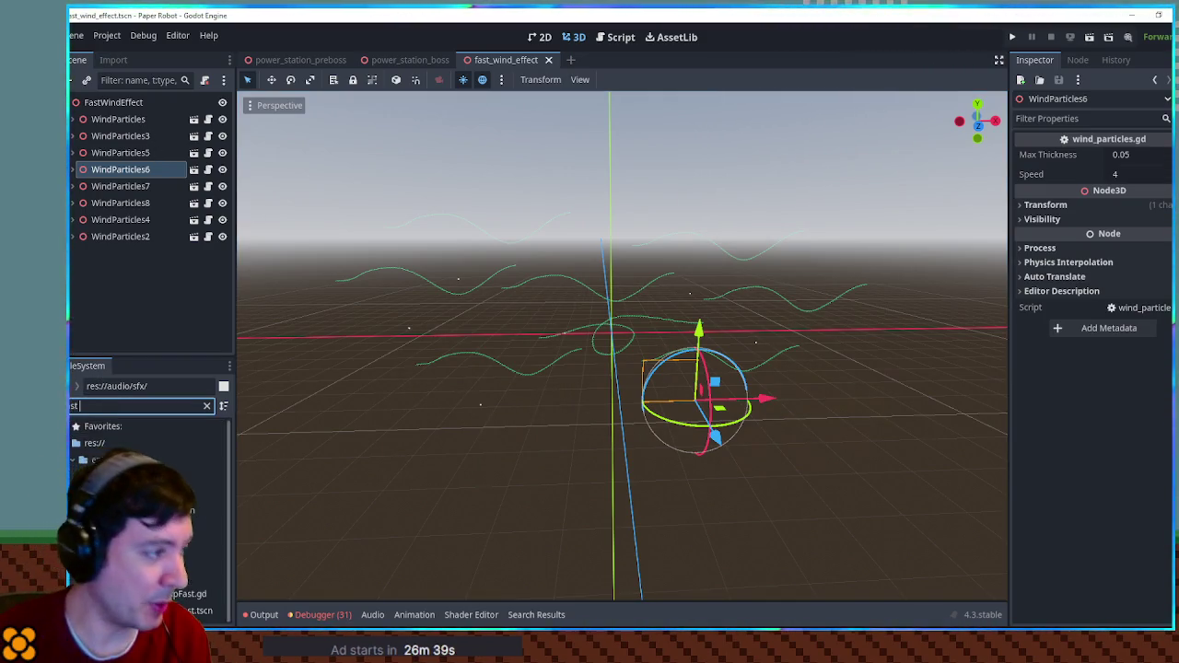
key("Down")
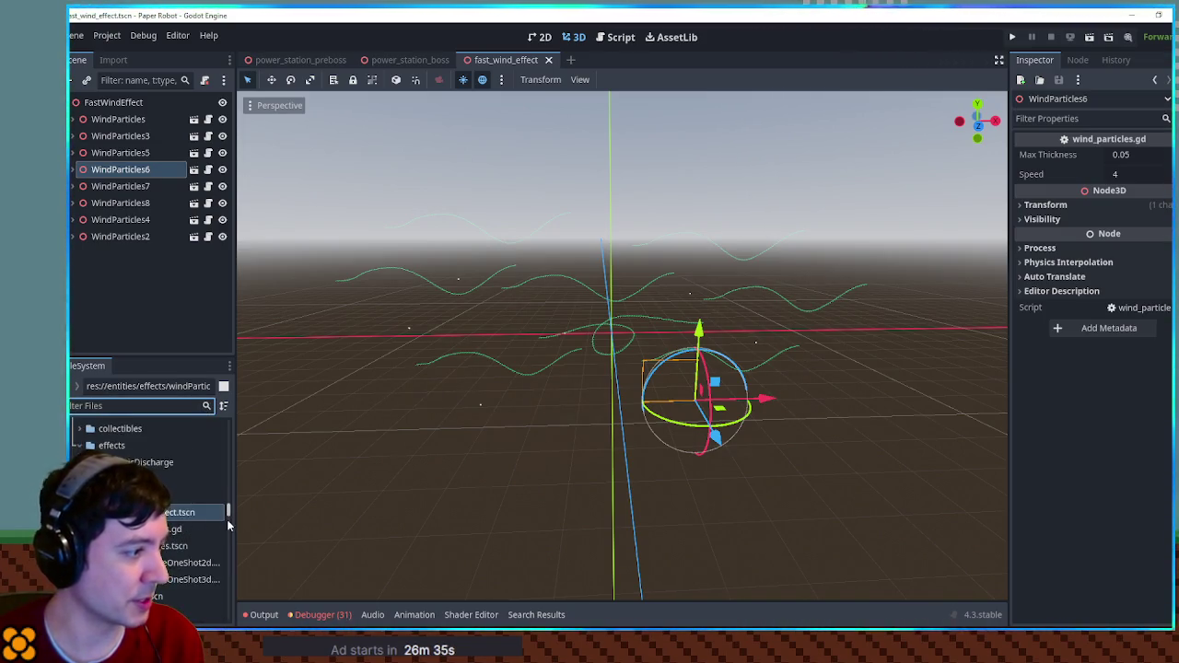
left_click(148, 512)
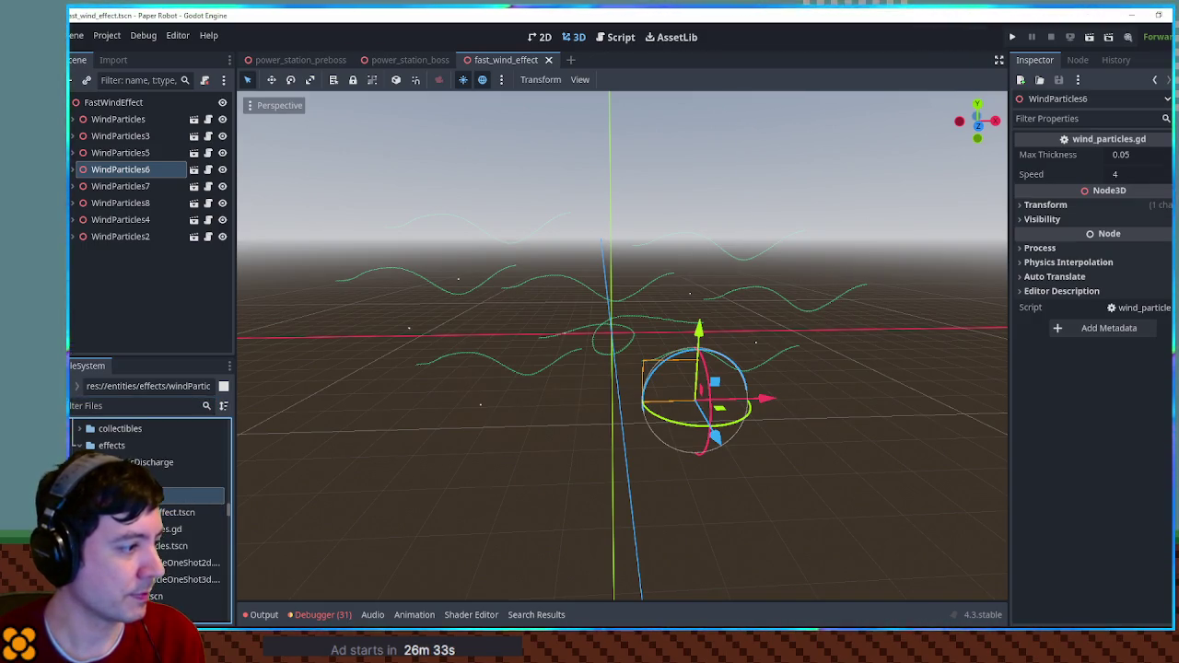
- Duplicate fast_wind_effect.tscn as small_dust_effect.tscn and open the copy
key("ctrl+d")
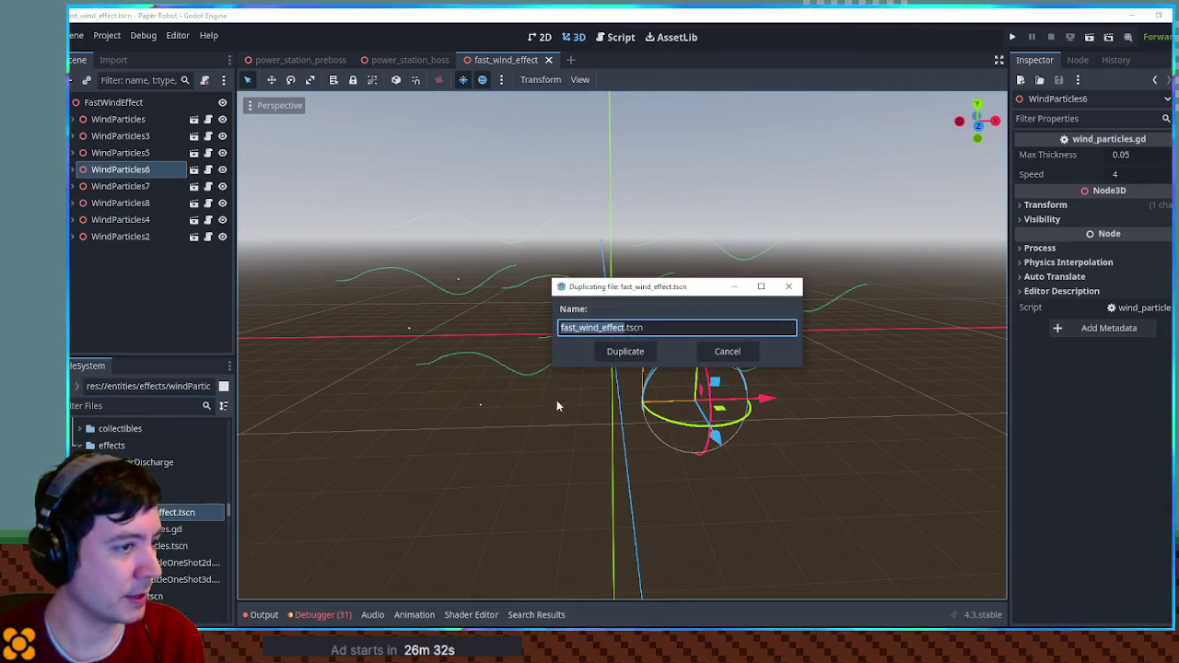
type("small")
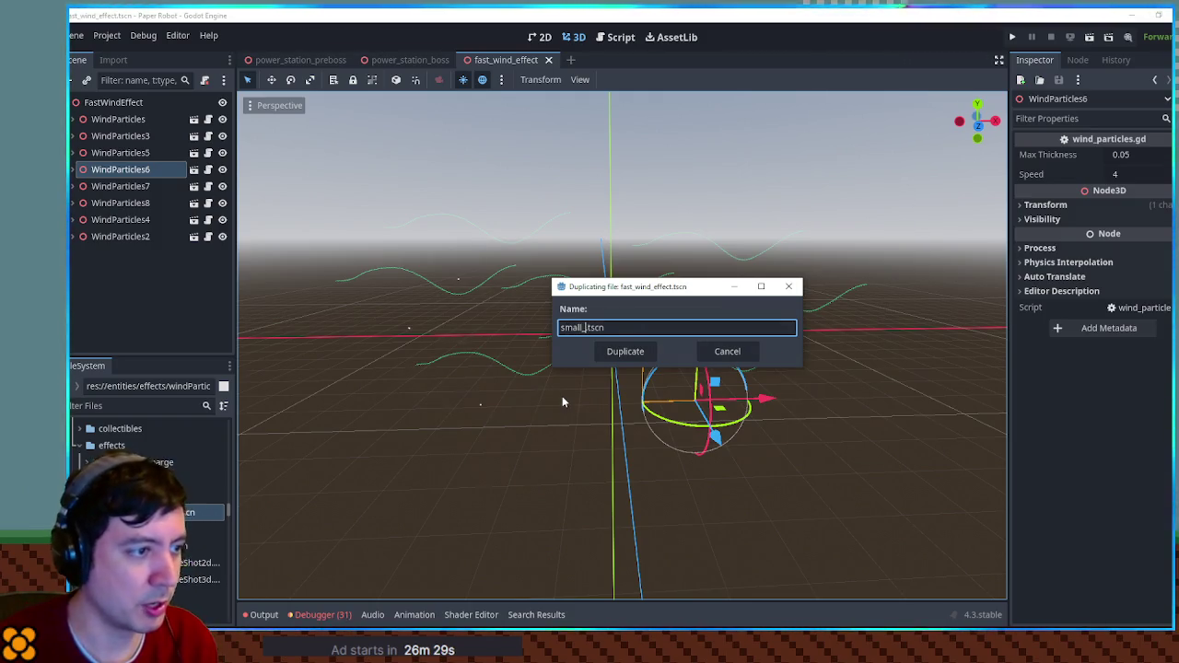
type("_du")
type("st_effect")
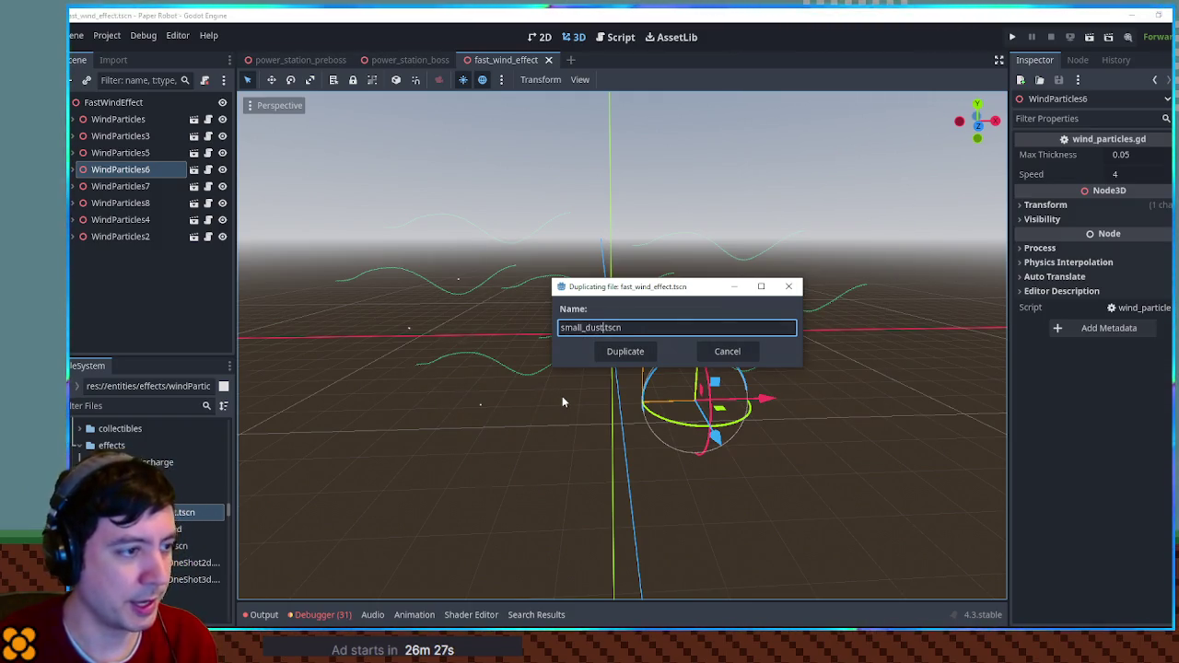
key("Return")
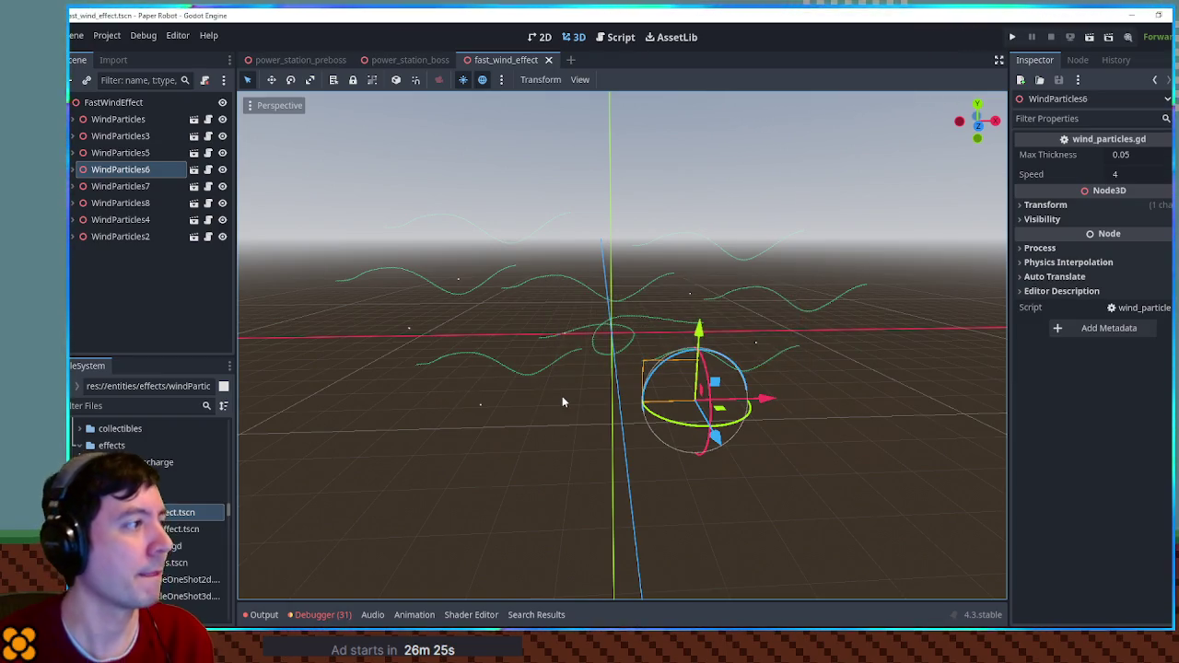
double_click(184, 529)
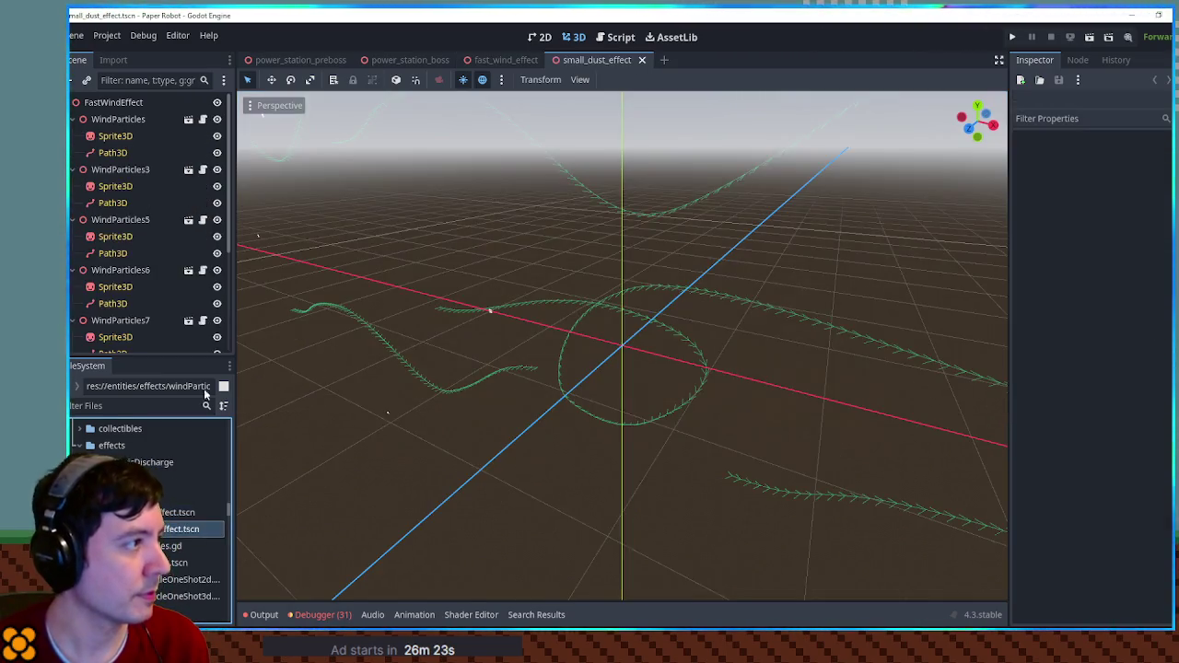
- Rename the root node SmallDustEffect and collapse the WindParticles, WindParticles6 and WindParticles7 children
left_click(118, 104)
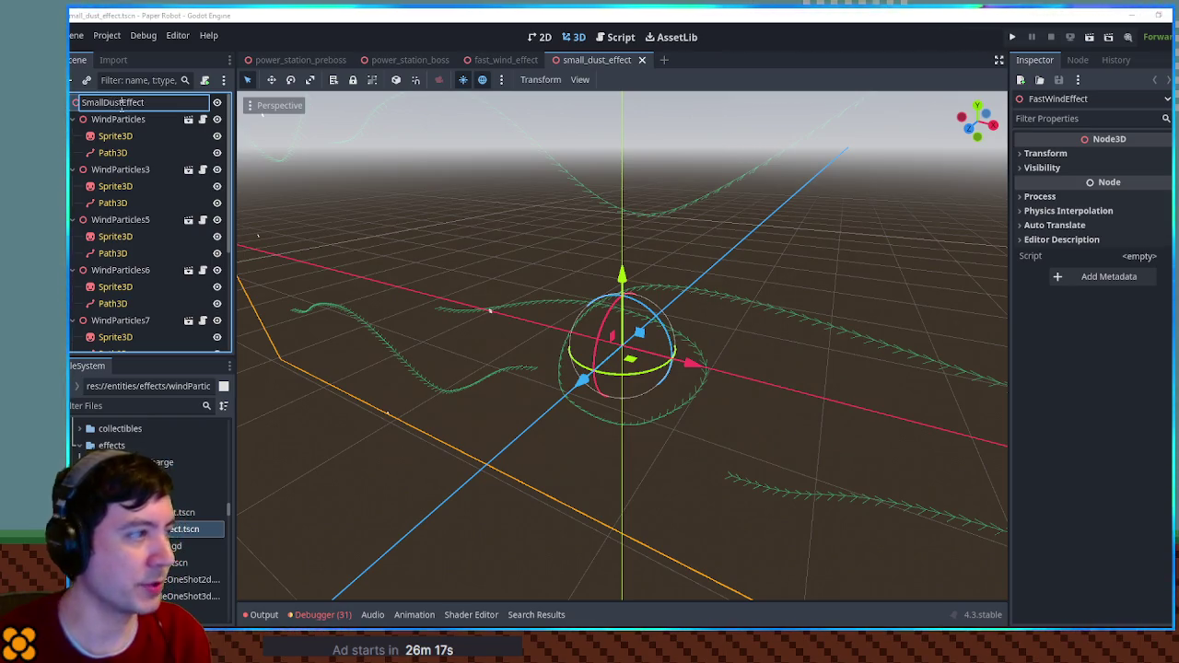
left_click(73, 120)
left_click(72, 169)
left_click(72, 187)
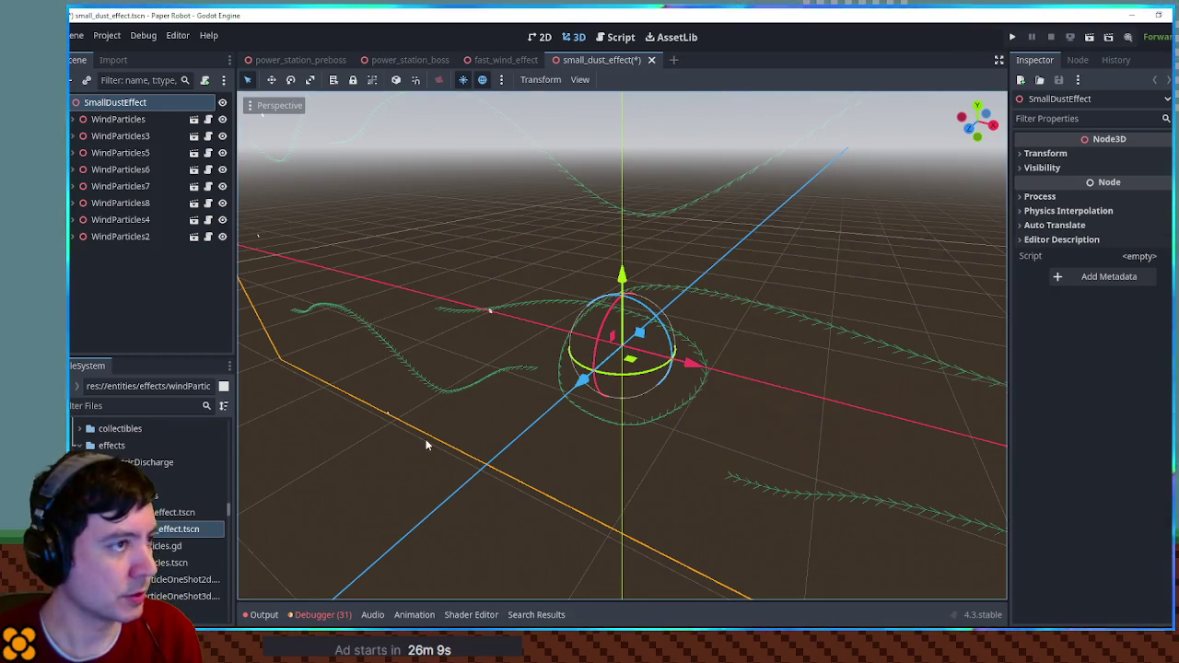
- Replace the bubble swarm path on line 218 of item_moves.gd with the small_dust_effect.tscn path
left_click(620, 37)
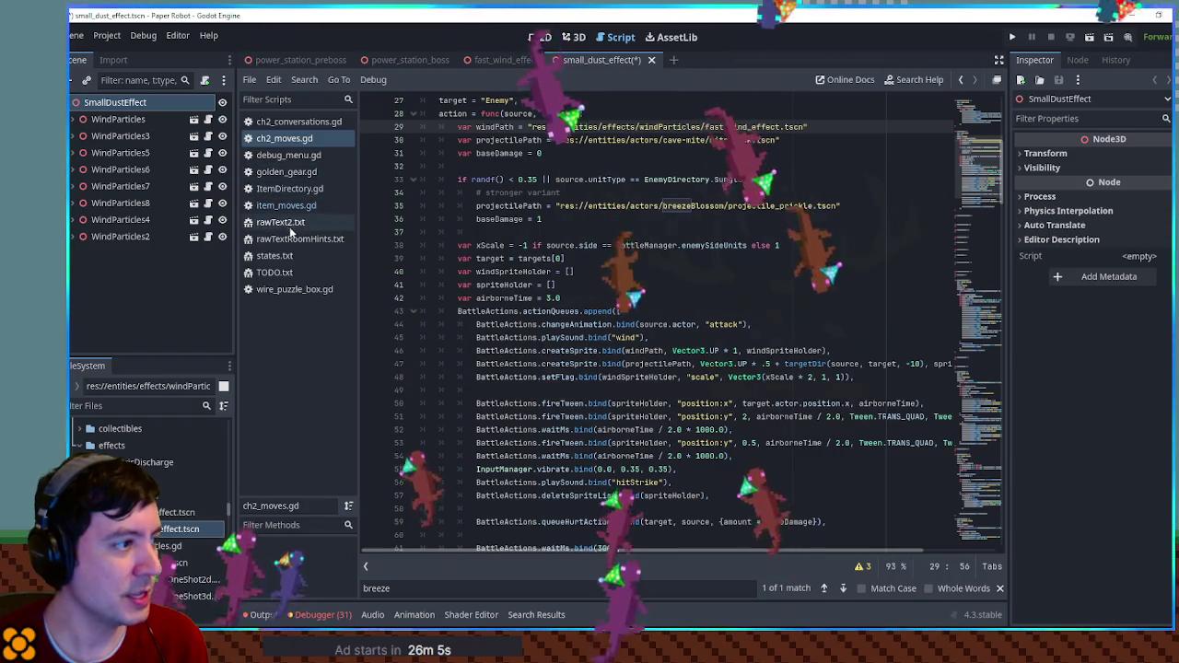
left_click(289, 189)
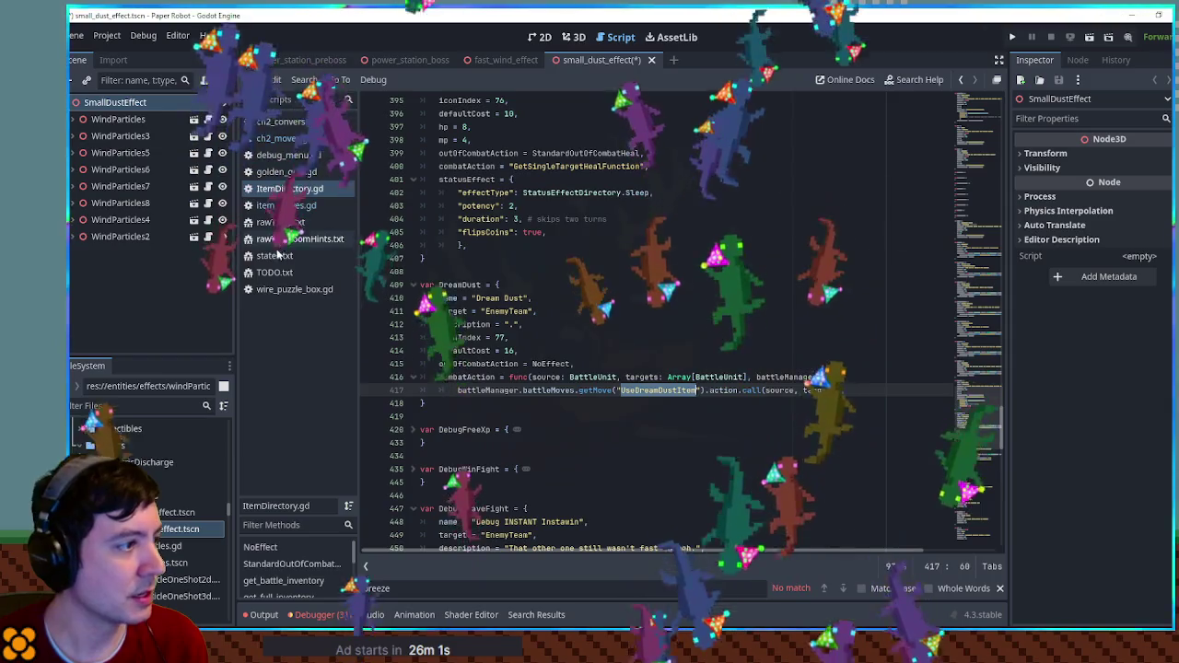
left_click(287, 206)
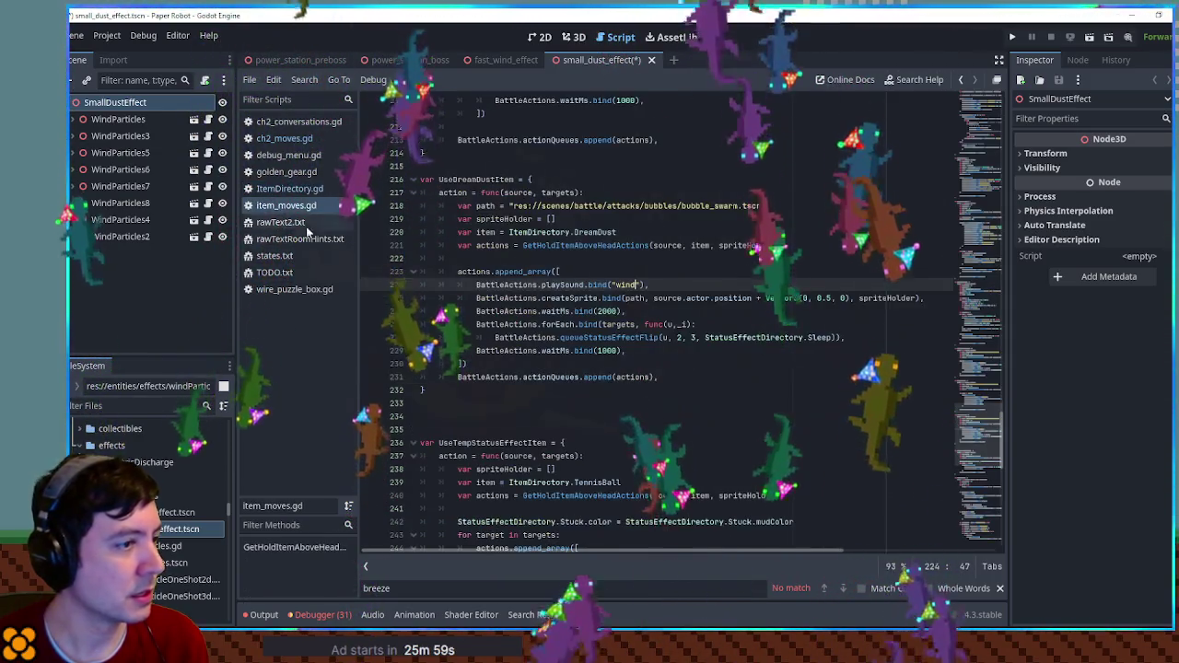
left_click_drag(512, 206, 747, 206)
type(".")
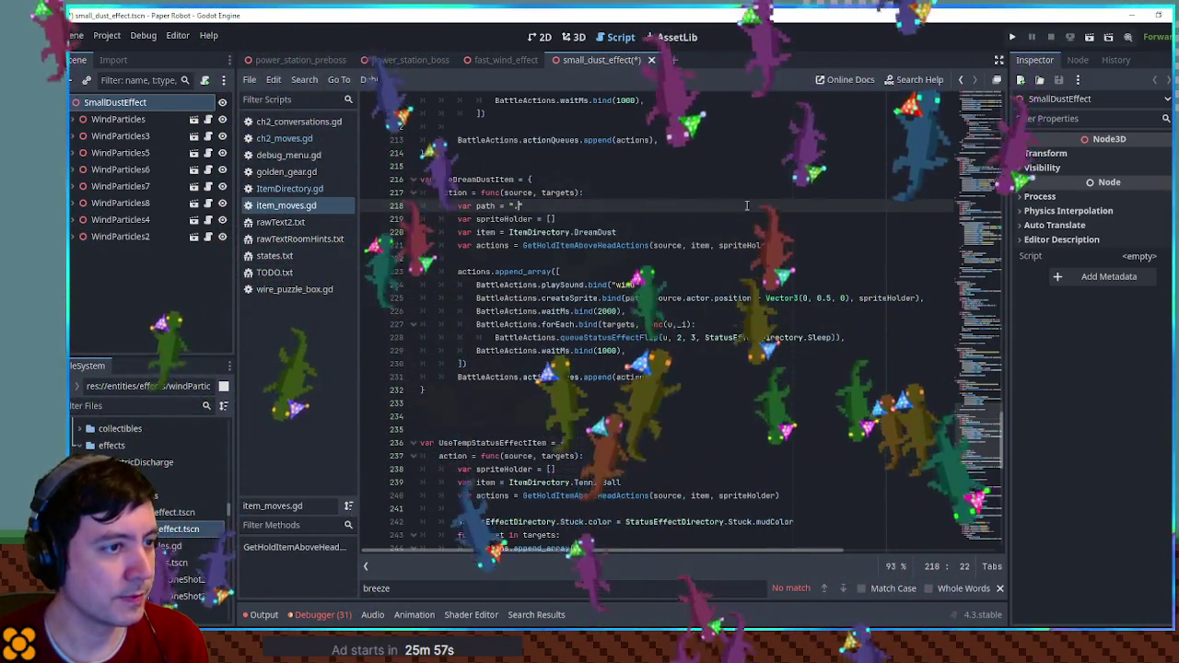
key("ctrl+z")
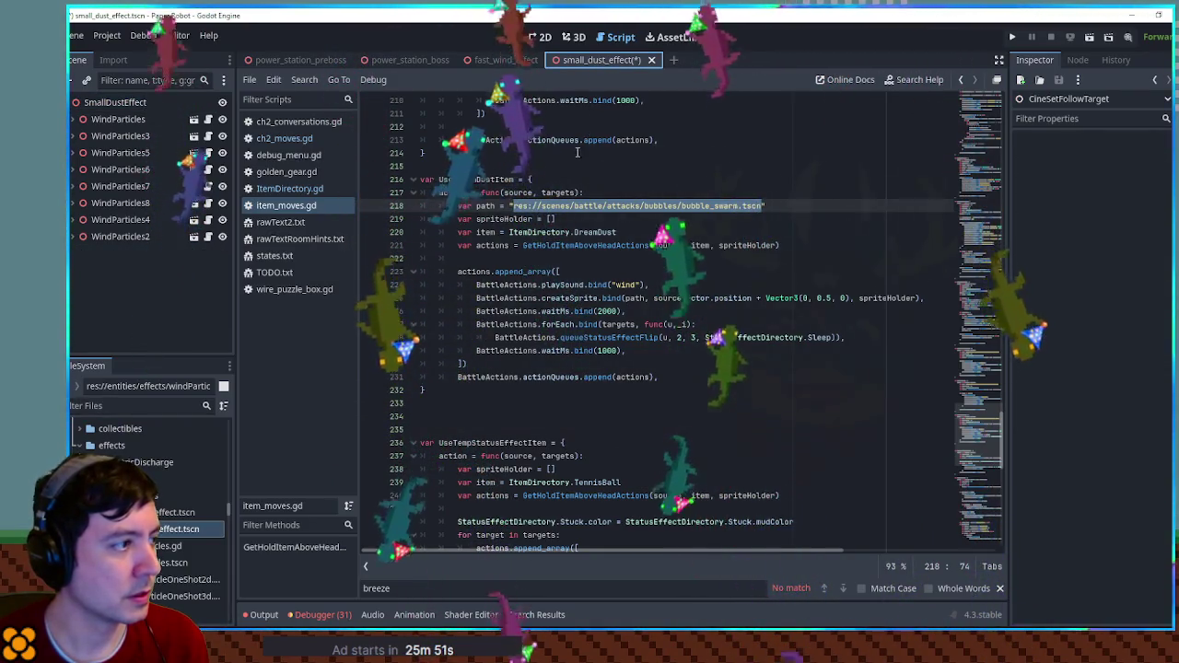
type("res://entities/effects/windParticles/small_dust_effect.tscn")
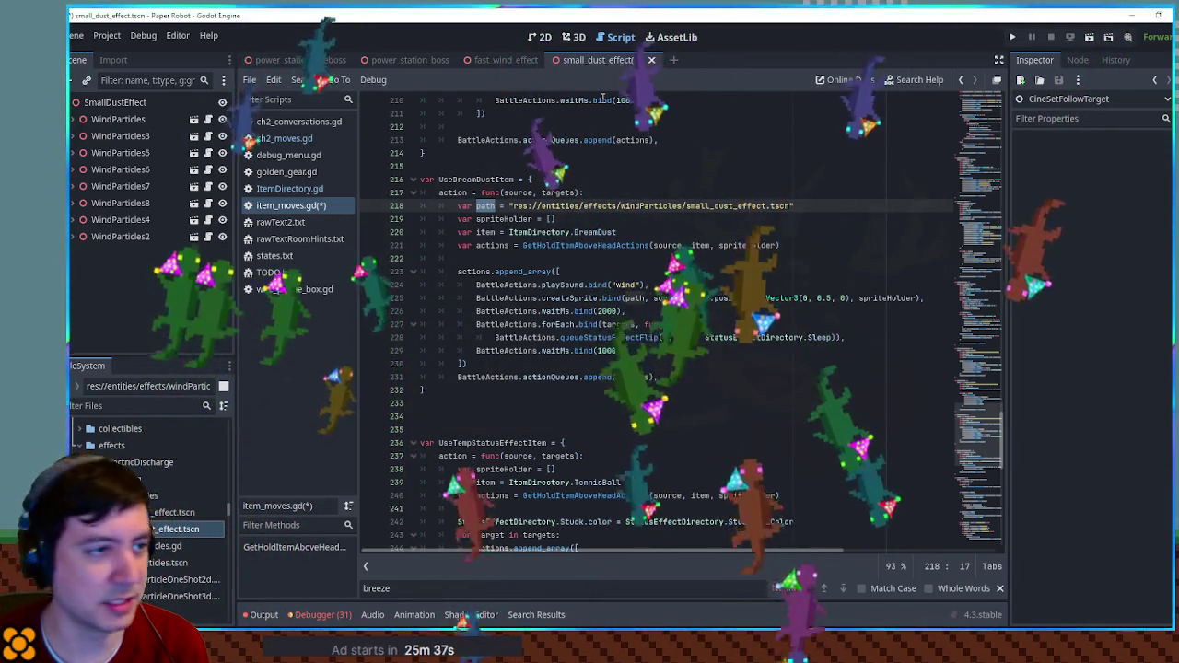
key("ctrl+F2")
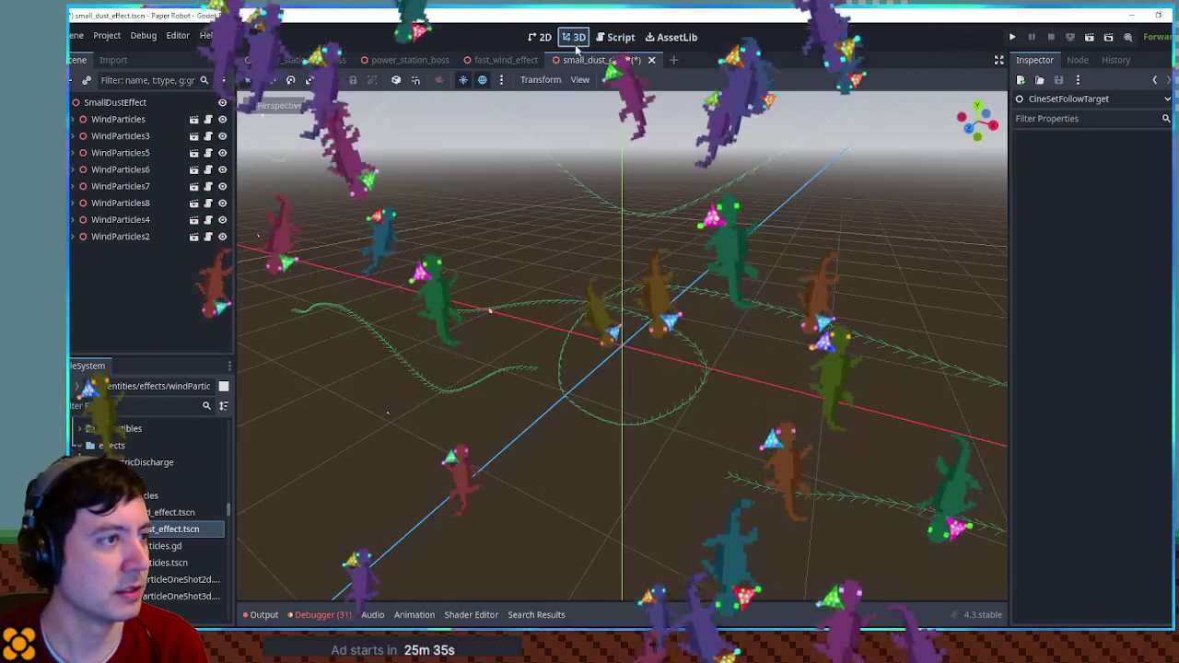
- Move WindParticles to the right, nearer the scene centre
mouse_move(553, 318)
left_mouse_down()
mouse_move(596, 287)
mouse_move(647, 314)
mouse_move(583, 294)
mouse_move(737, 297)
mouse_move(479, 329)
mouse_move(500, 318)
left_mouse_up()
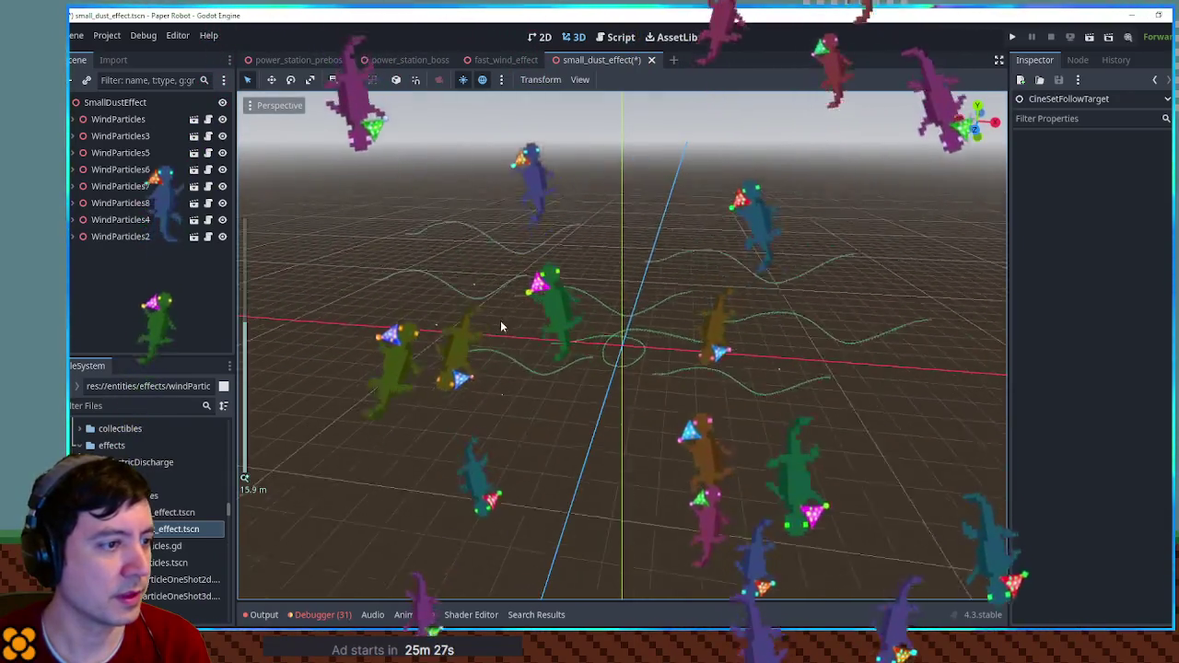
scroll(536, 299, "down", 2)
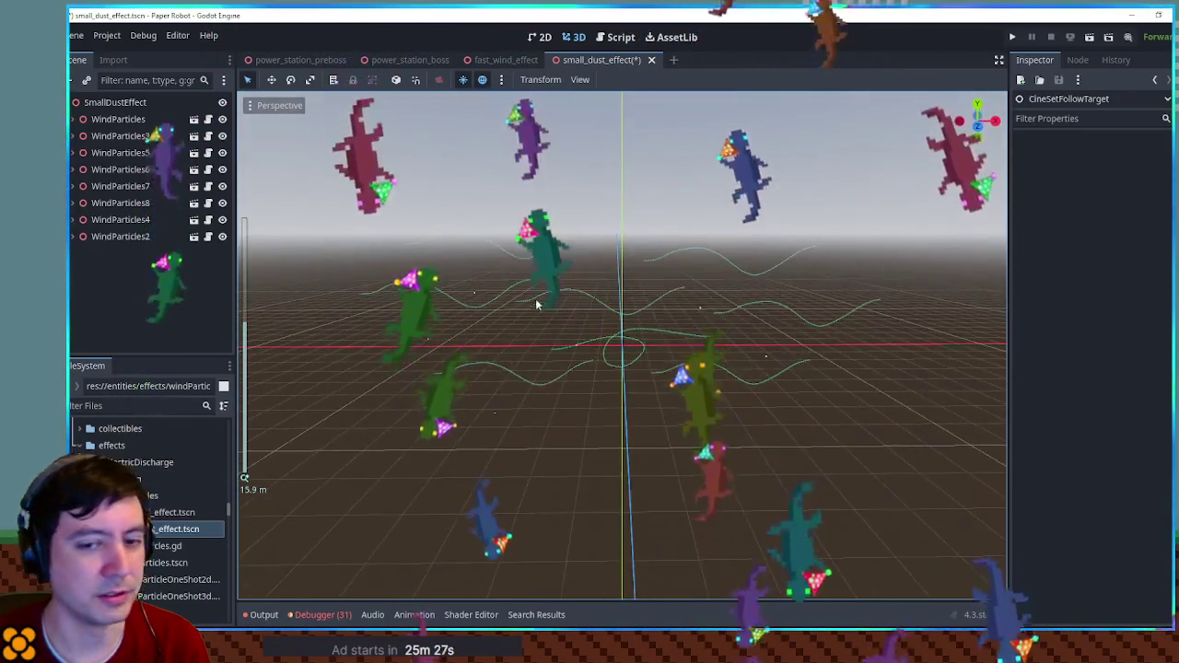
left_click(119, 119)
scroll(539, 304, "up", 5)
mouse_move(566, 326)
left_mouse_down()
mouse_move(619, 312)
mouse_move(716, 355)
mouse_move(708, 346)
left_mouse_up()
scroll(687, 341, "up", 3)
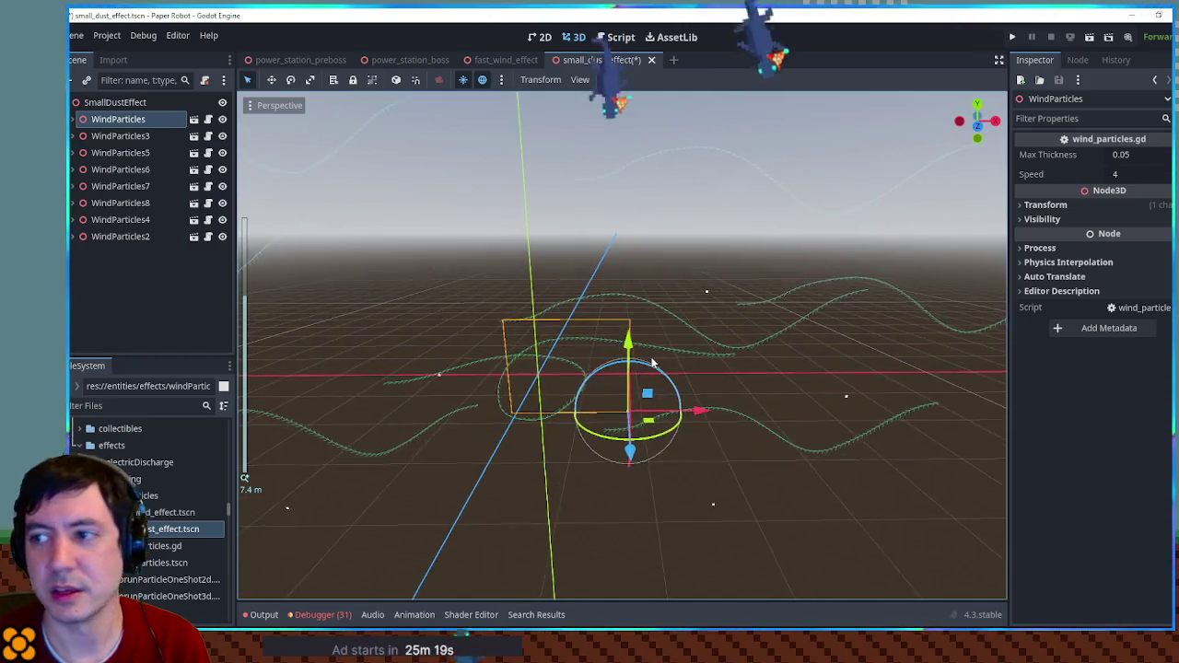
mouse_move(647, 395)
left_mouse_down()
mouse_move(679, 394)
mouse_move(703, 373)
left_mouse_up()
key("g")
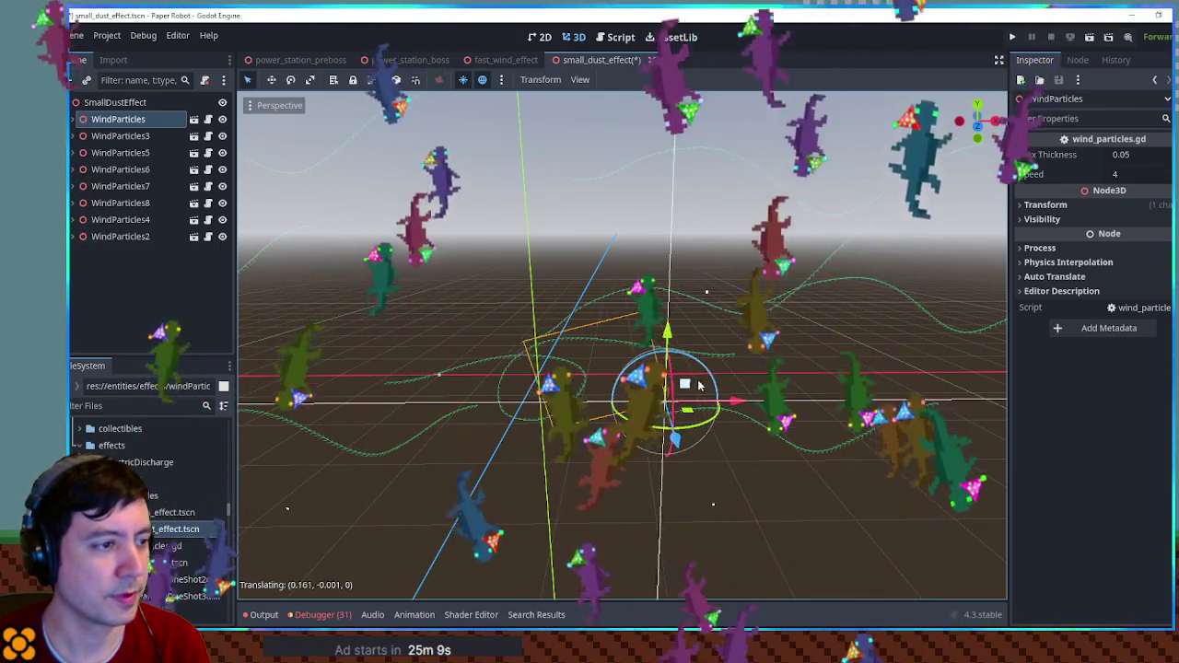
left_click(717, 403)
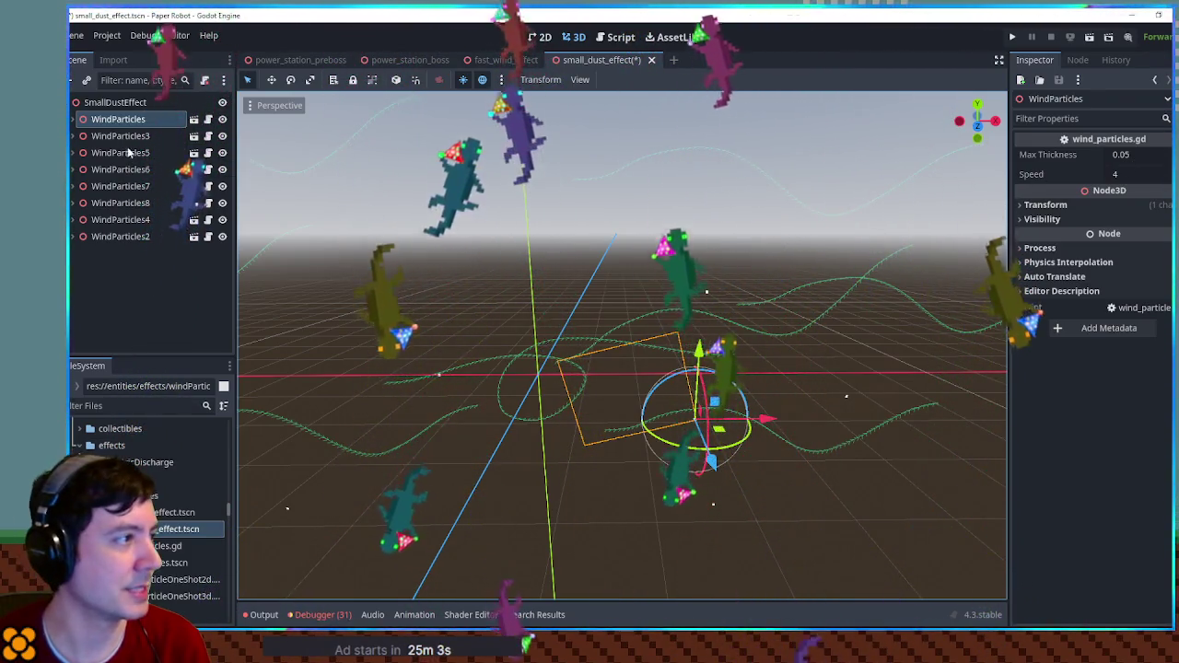
- Pull WindParticles3 and WindParticles5 in toward the scene centre
left_click(120, 135)
scroll(412, 295, "down", 3)
key("g")
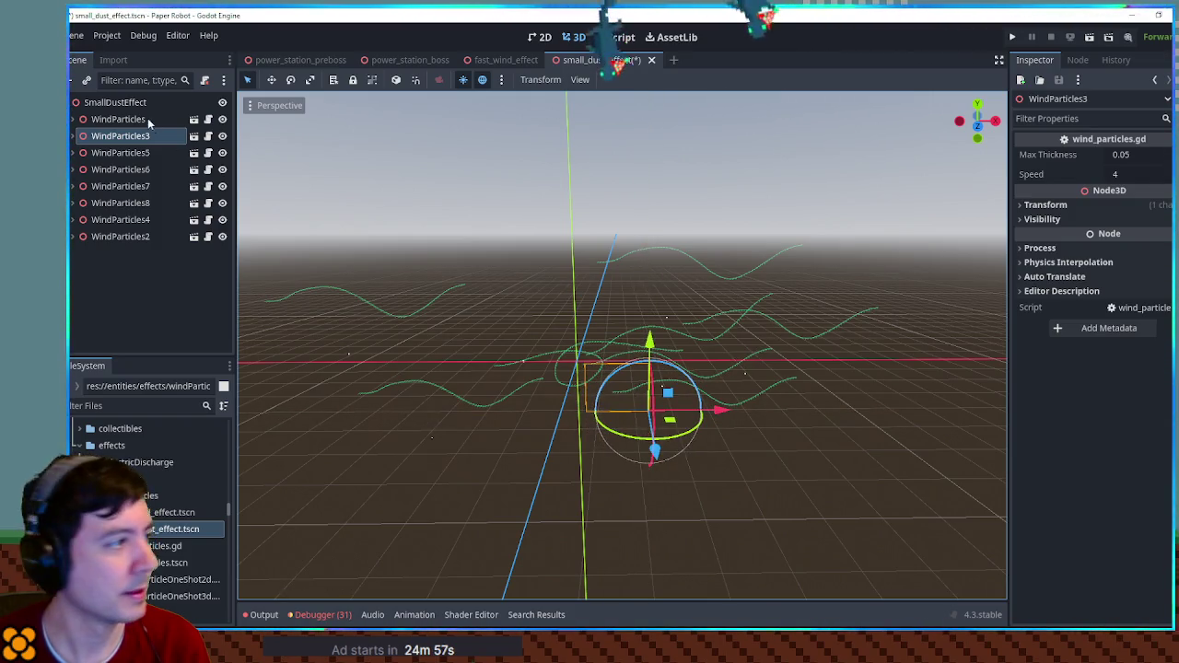
left_click(124, 155)
key("g")
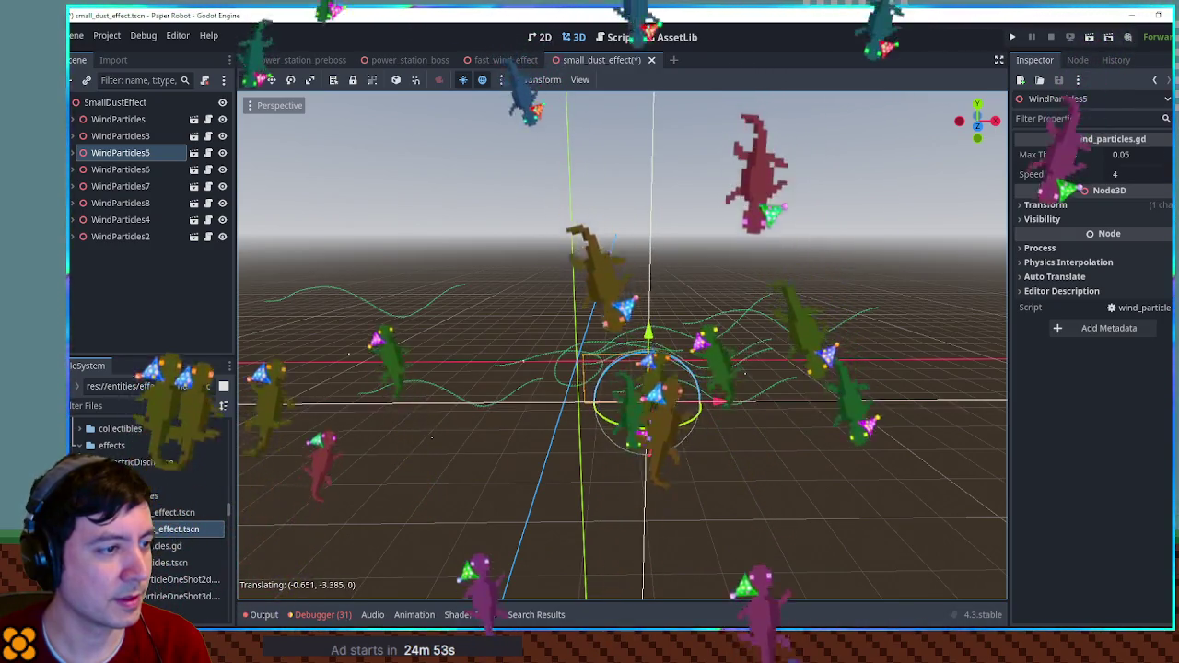
left_click(698, 382)
key("r")
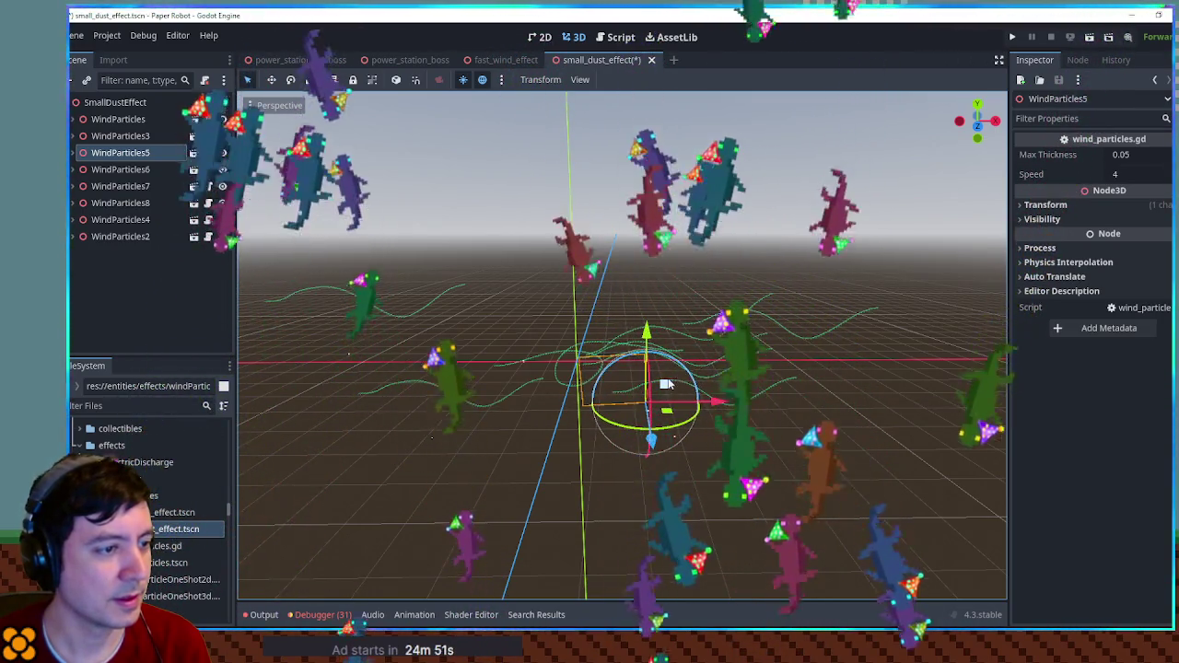
key("g")
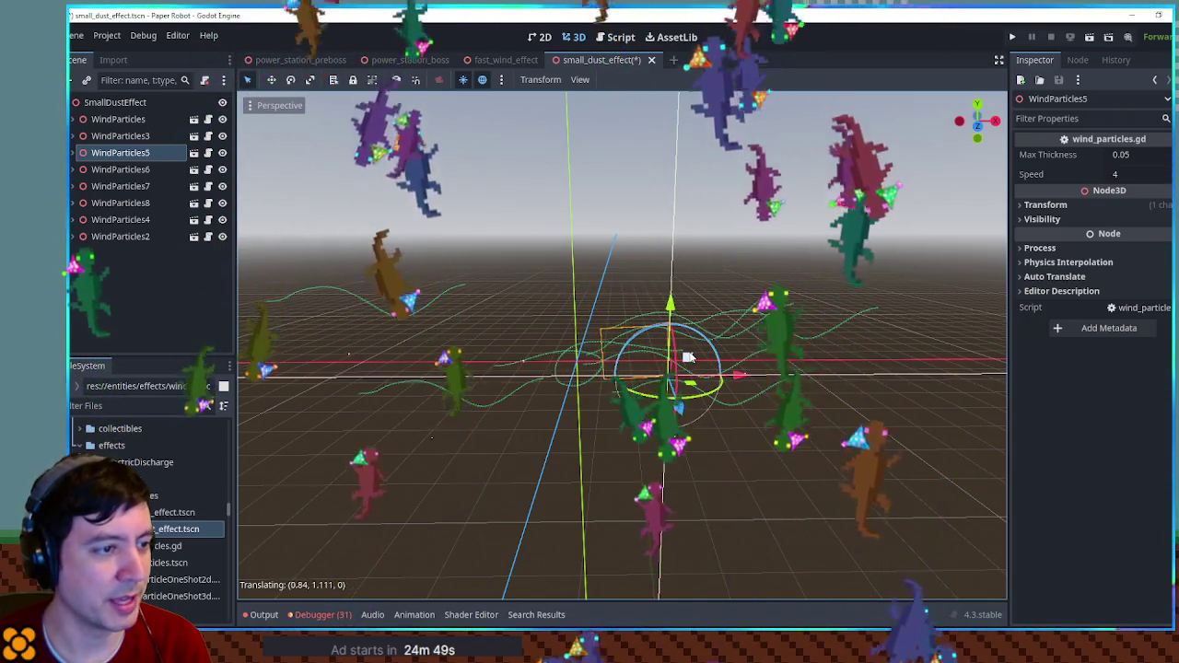
key("r")
key("g")
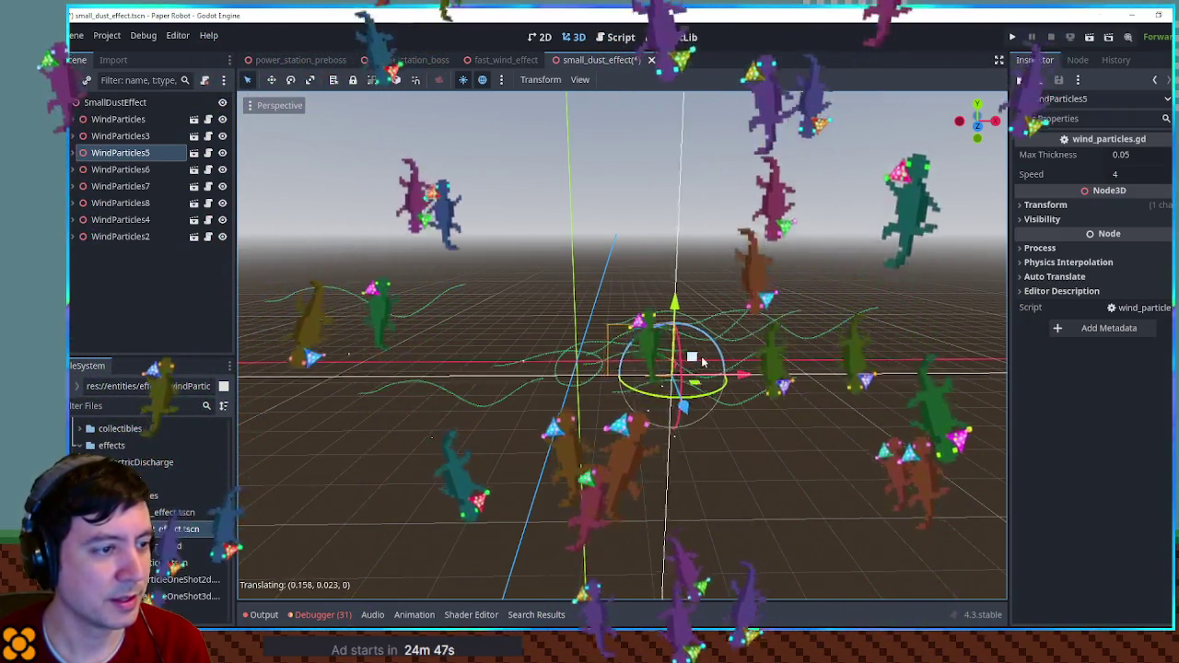
left_click(703, 357)
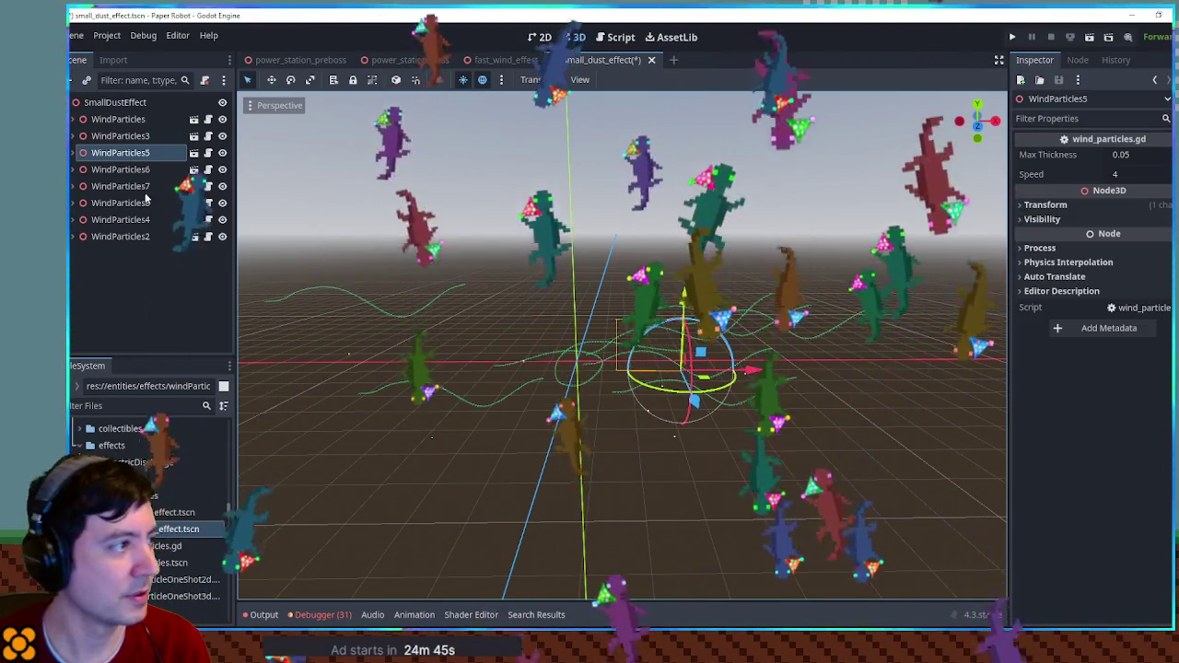
- Move WindParticles6, WindParticles7 and WindParticles8 in toward the other strands
left_click(687, 420)
key("g")
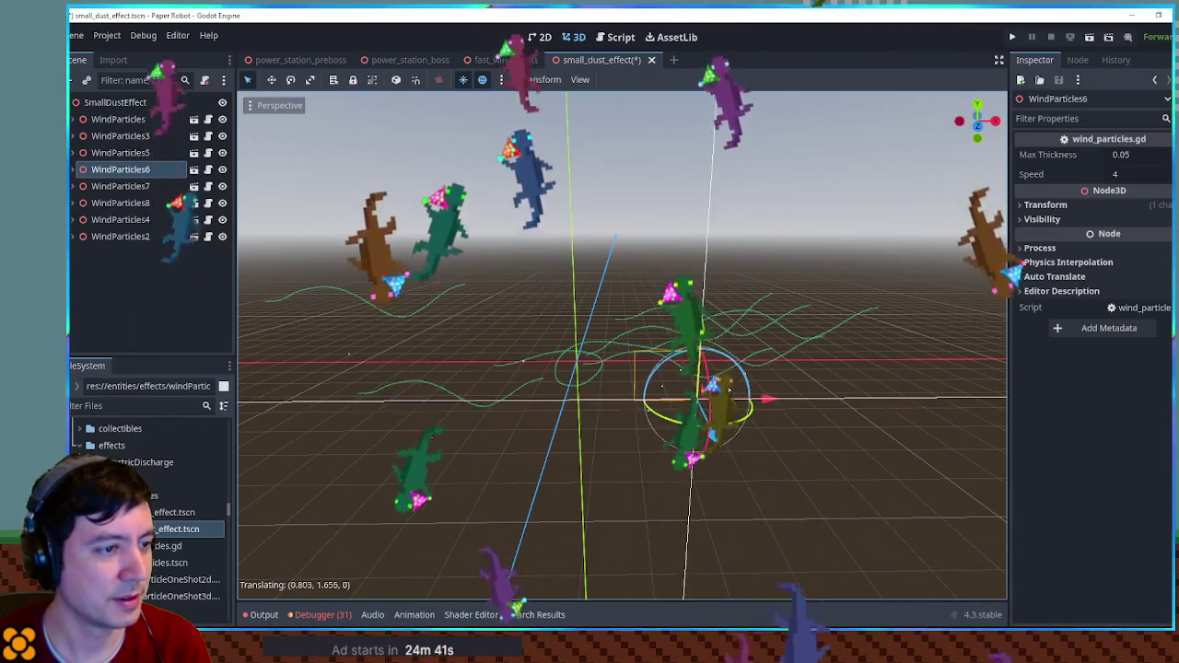
left_click(724, 398)
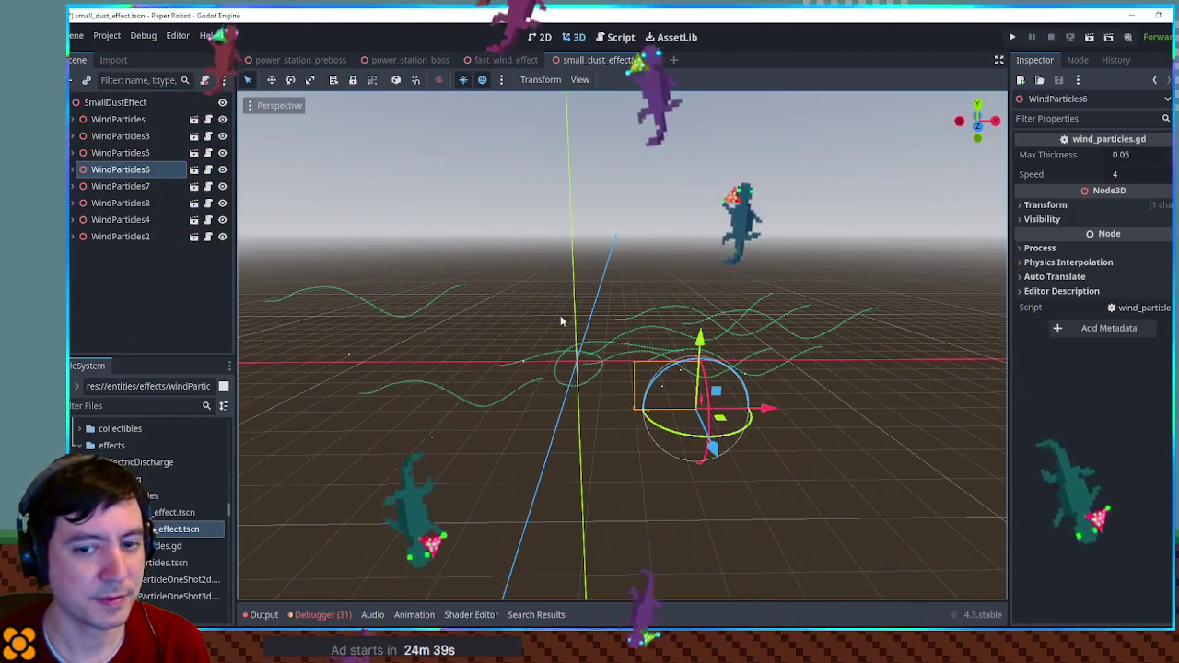
scroll(737, 349, "up", 3)
scroll(737, 348, "down", 3)
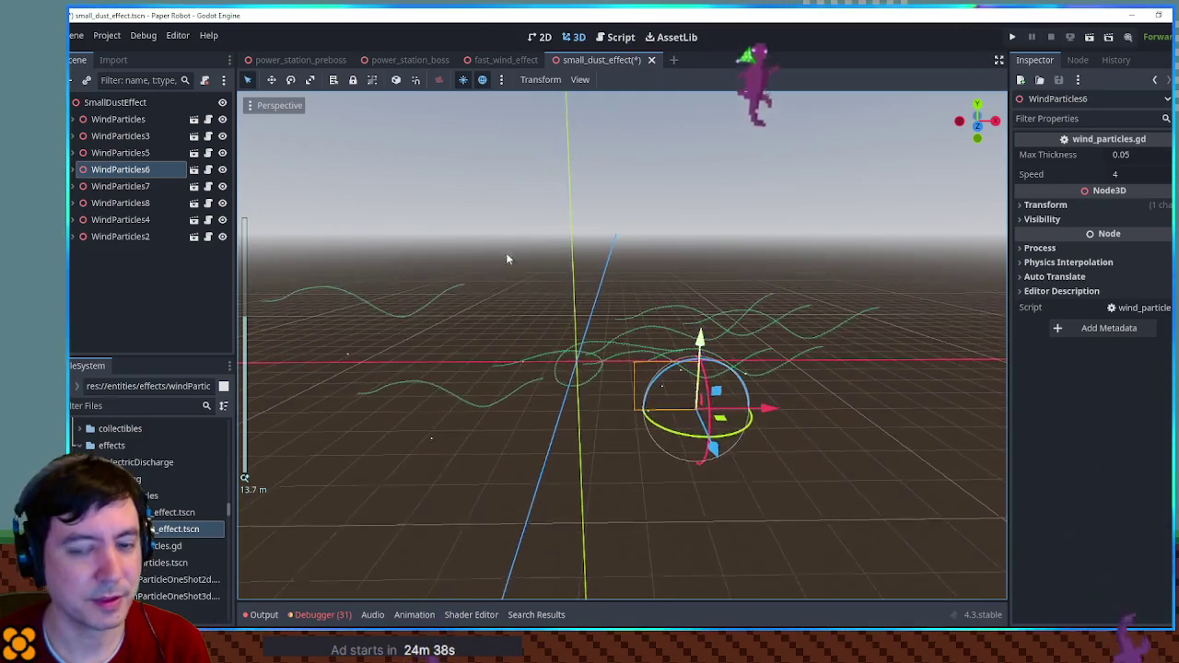
left_click(102, 186)
key("g")
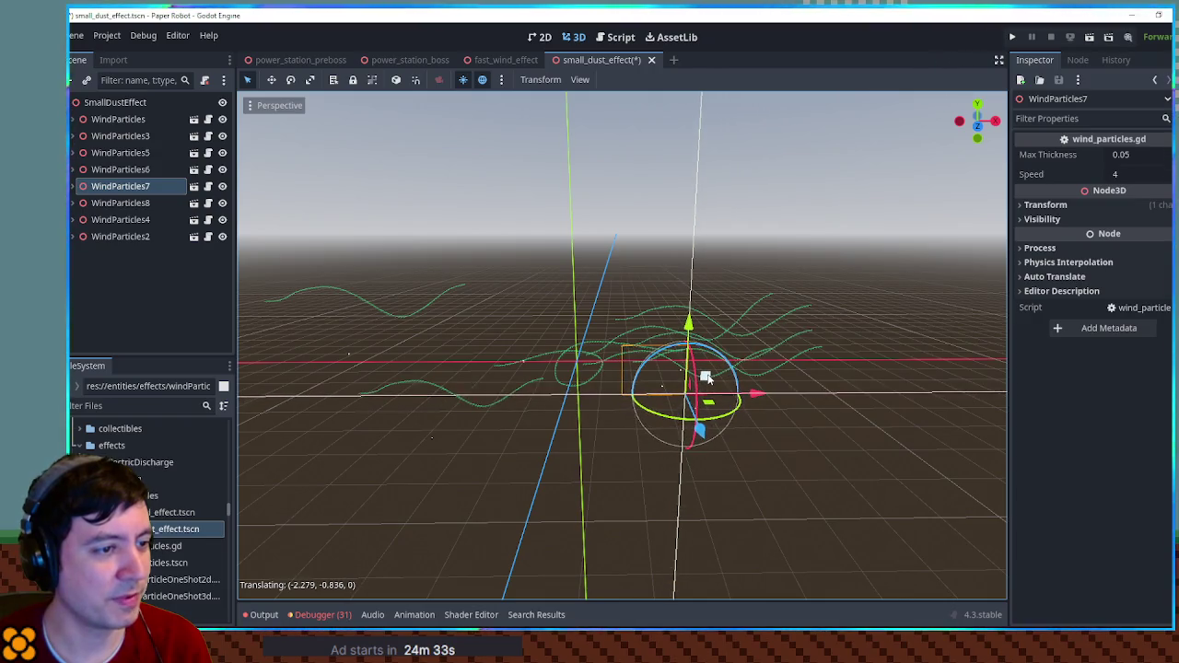
left_click(104, 203)
key("g")
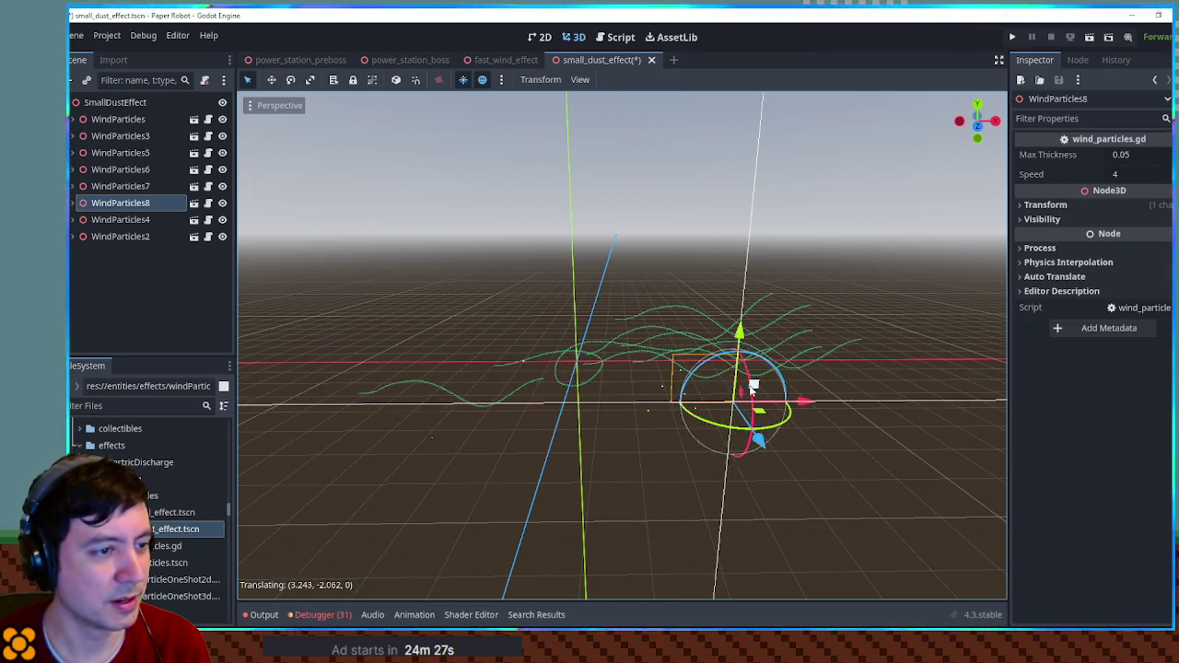
left_click(747, 374)
- Move WindParticles4 and WindParticles2 into the cluster, then save the dust scene
left_click(123, 222)
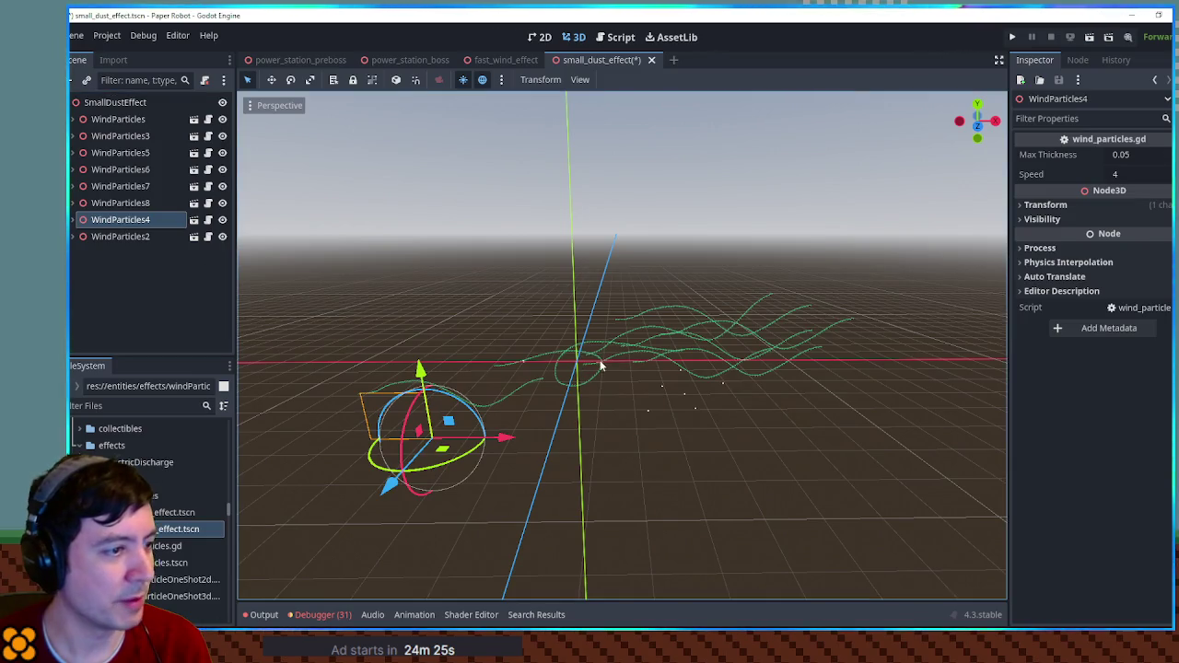
key("g")
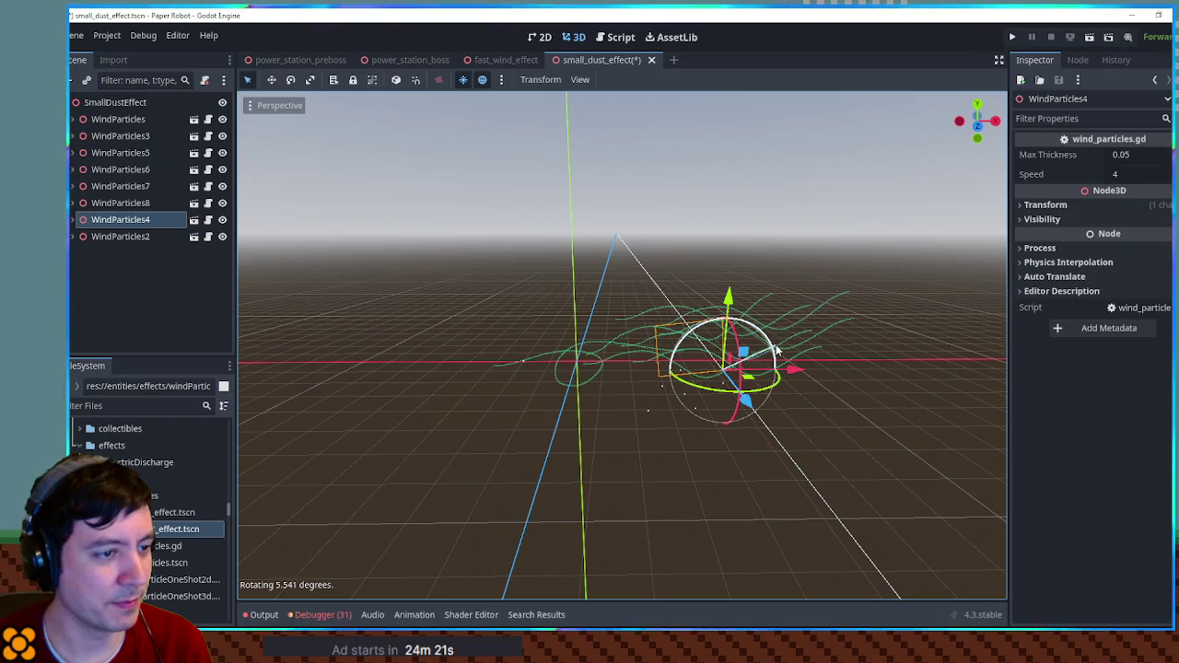
left_click(115, 238)
left_click_drag(518, 334, 743, 333)
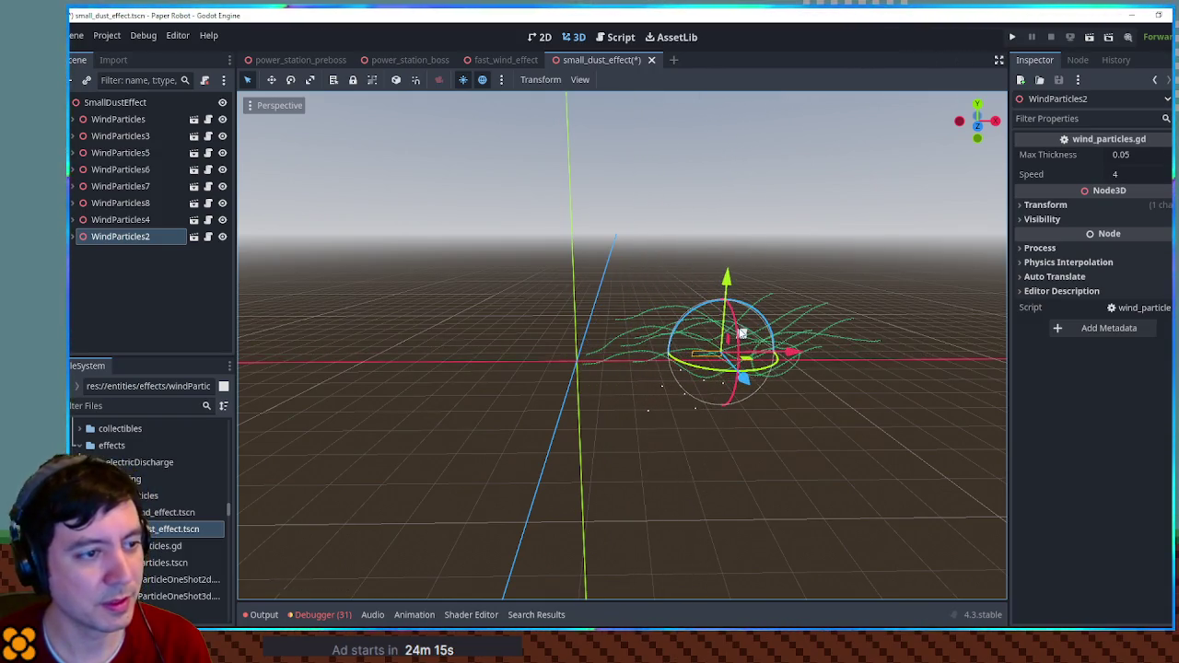
key("f")
scroll(648, 351, "up", 3)
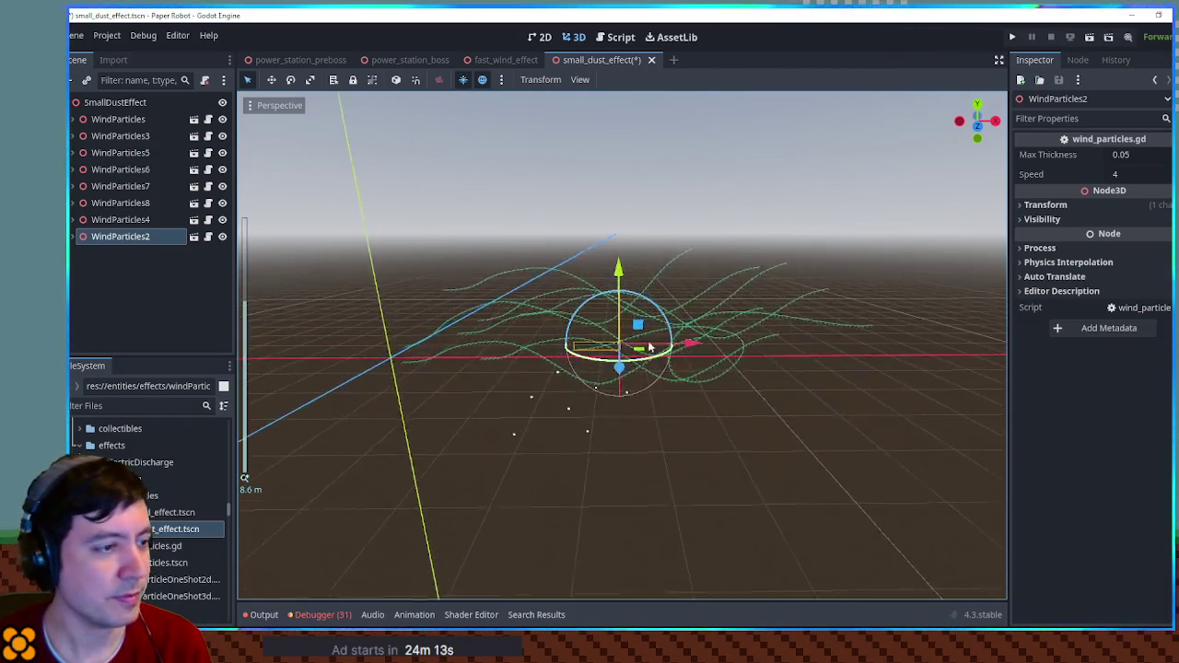
scroll(648, 352, "down", 3)
left_click(719, 235)
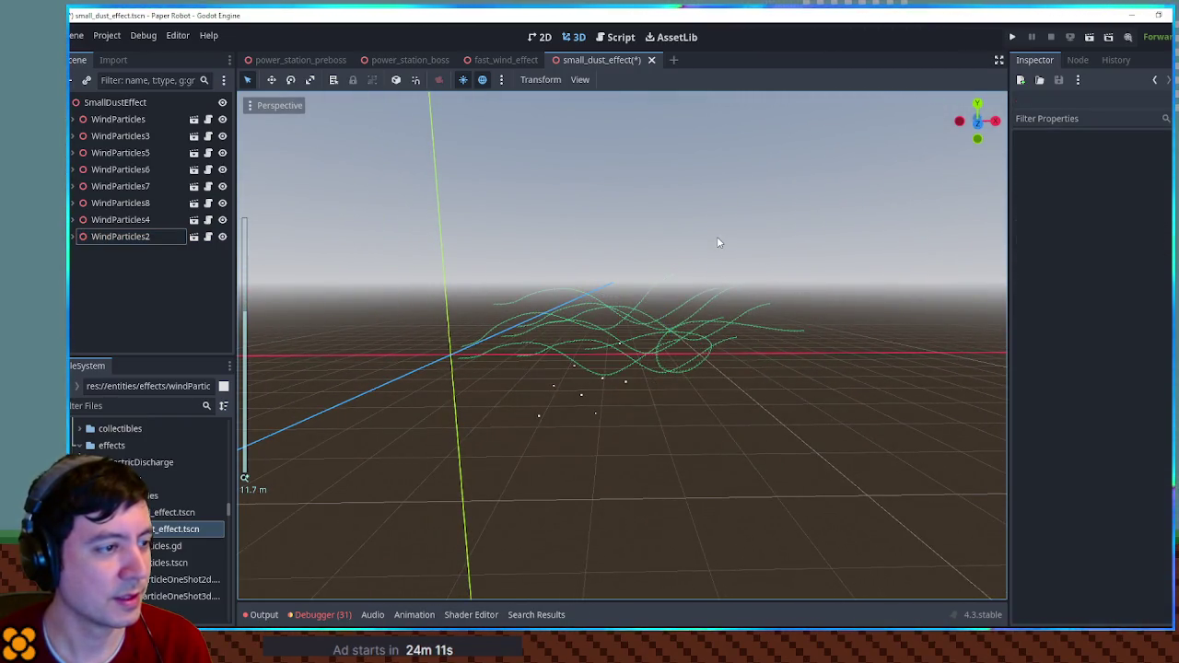
key("ctrl+s")
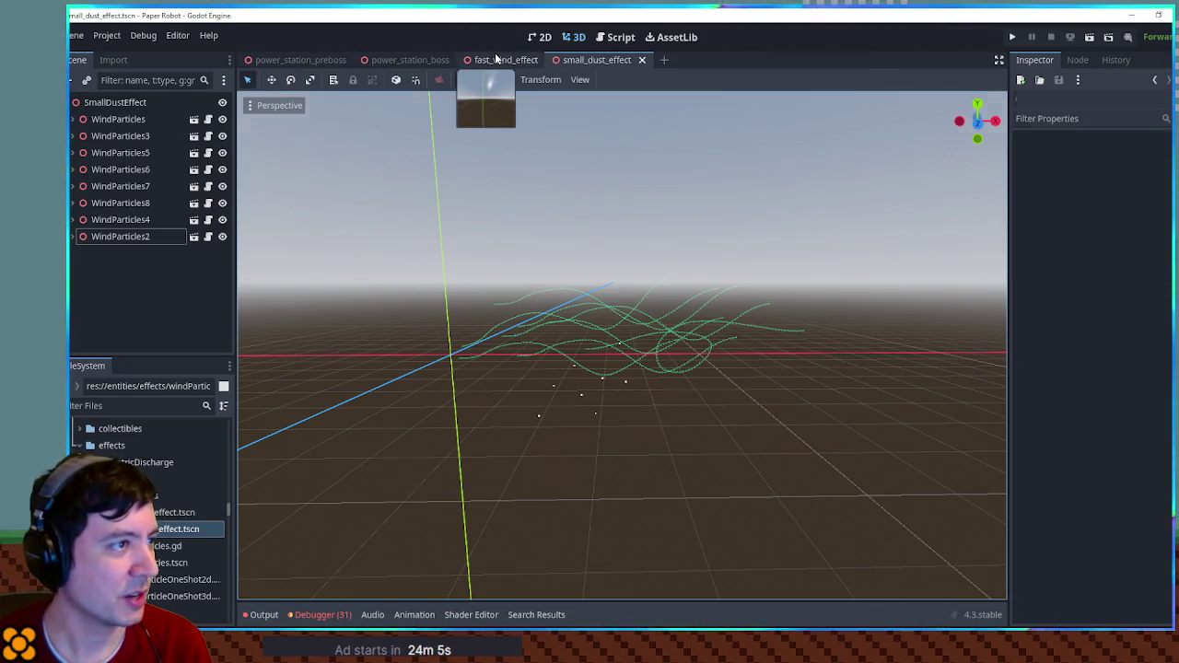
- Close the fast_wind_effect scene and review the wind sound and Dream Dust actions in item_moves.gd
left_click(498, 59)
middle_click(489, 61)
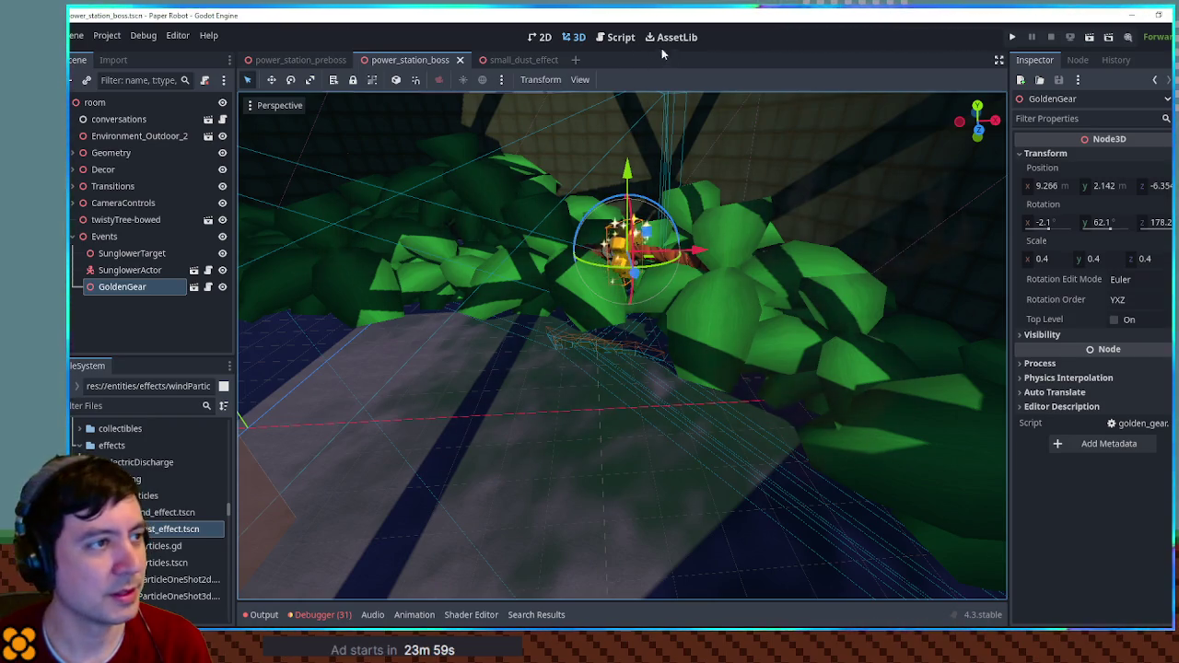
left_click(621, 37)
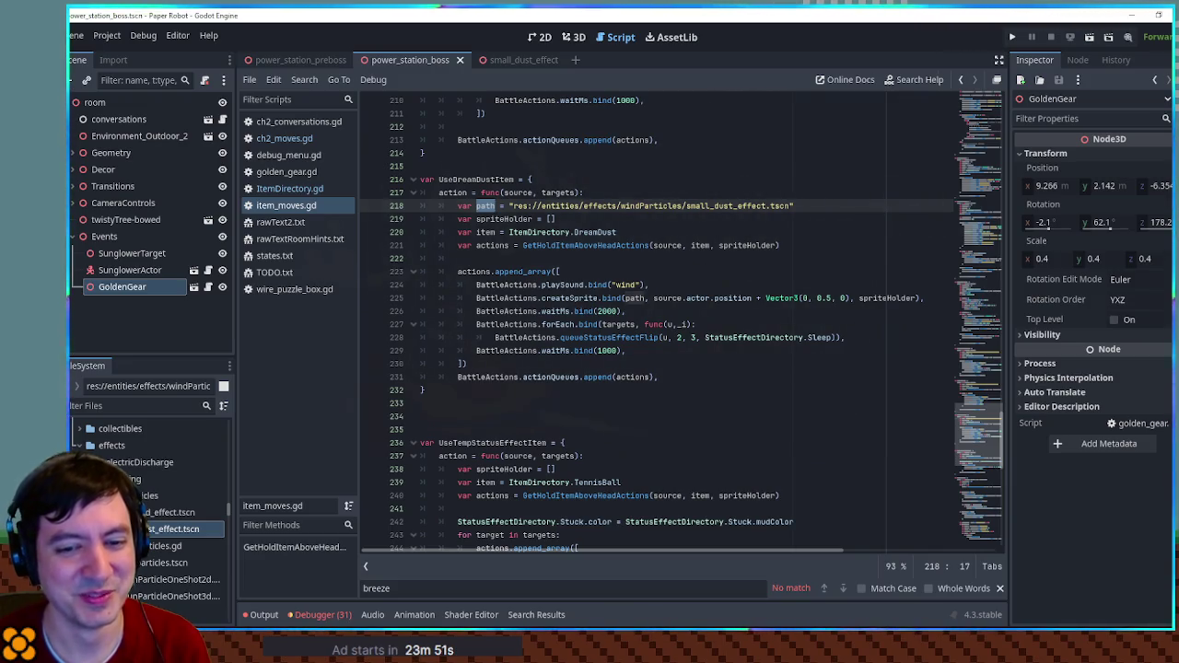
left_click(701, 266)
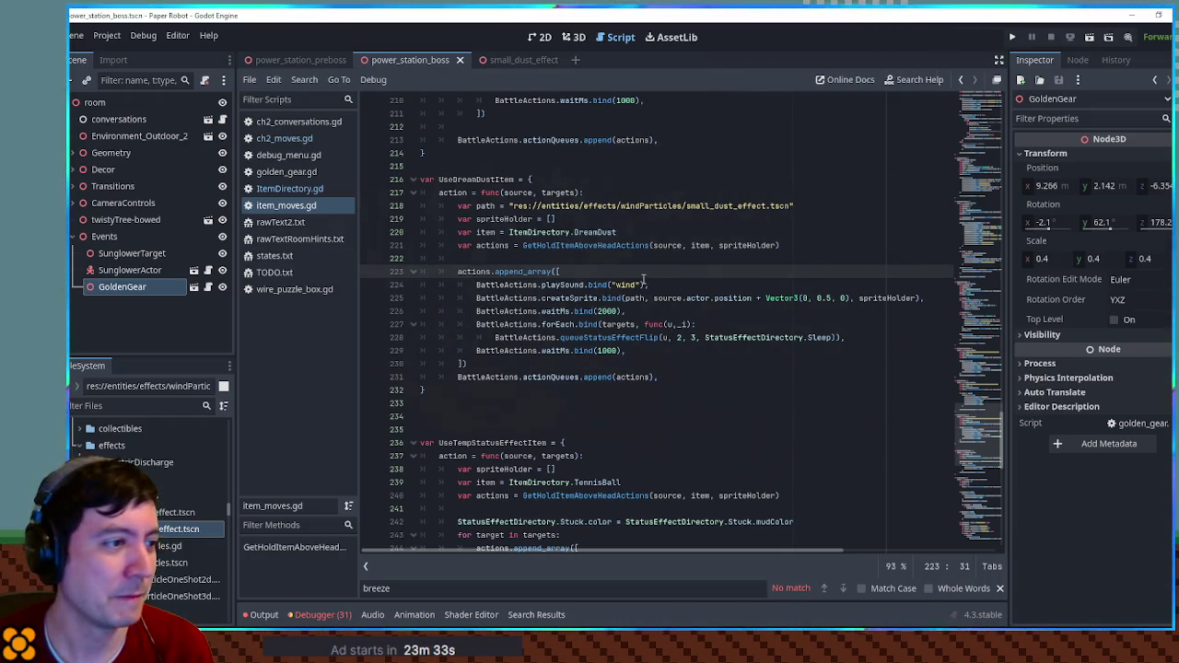
left_click(645, 360)
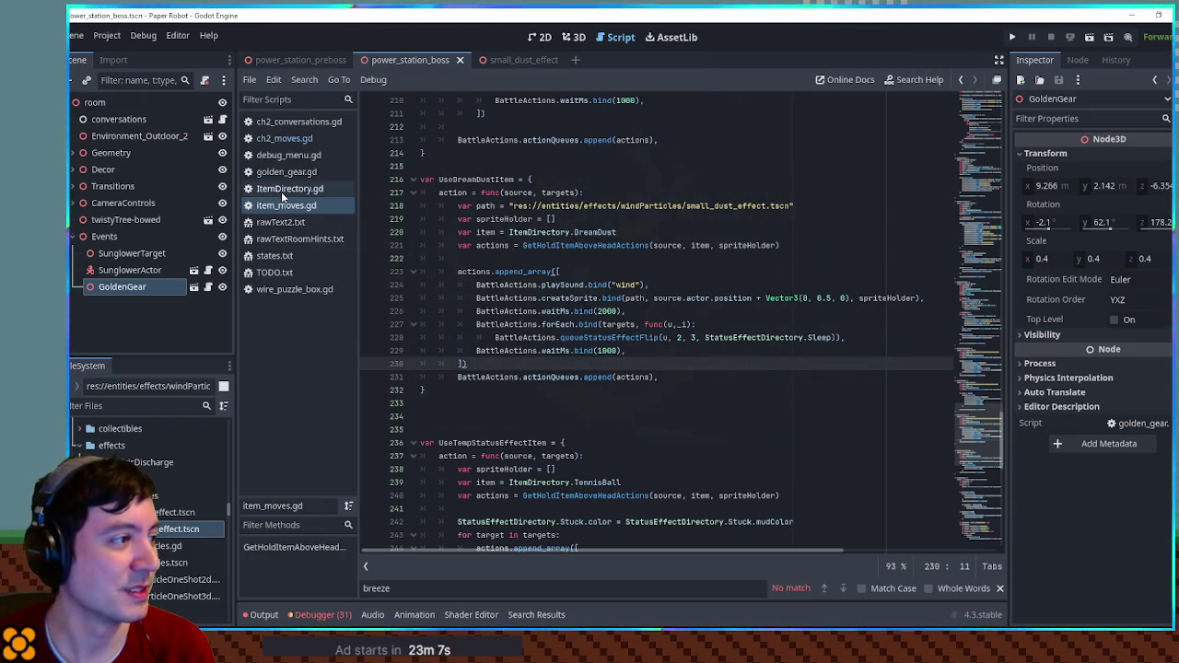
- Compare the wind move in ch2_moves.gd, return to the DreamDust line, and run the game
left_click(287, 141)
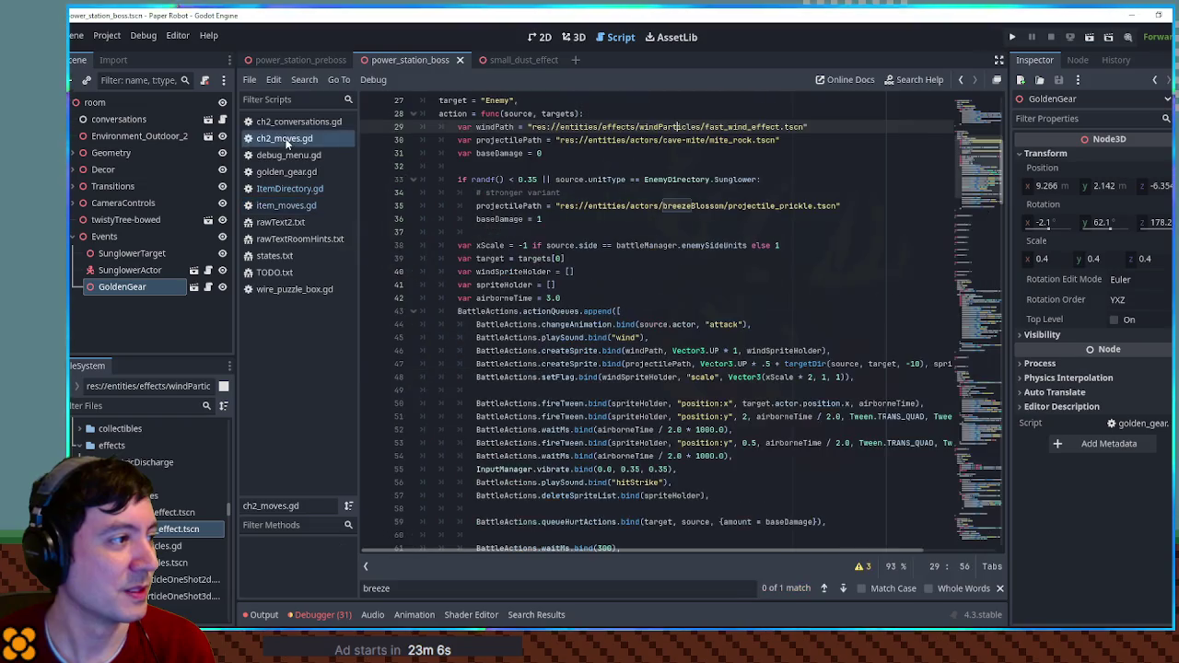
left_click(281, 206)
left_click(863, 231)
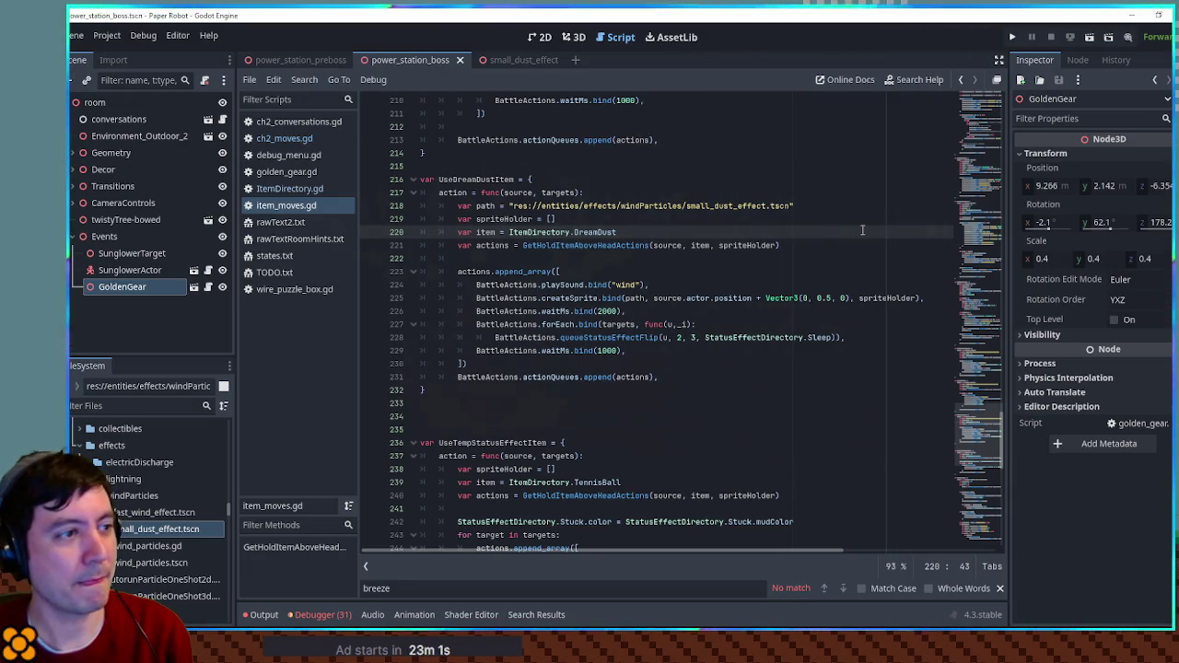
key("F5")
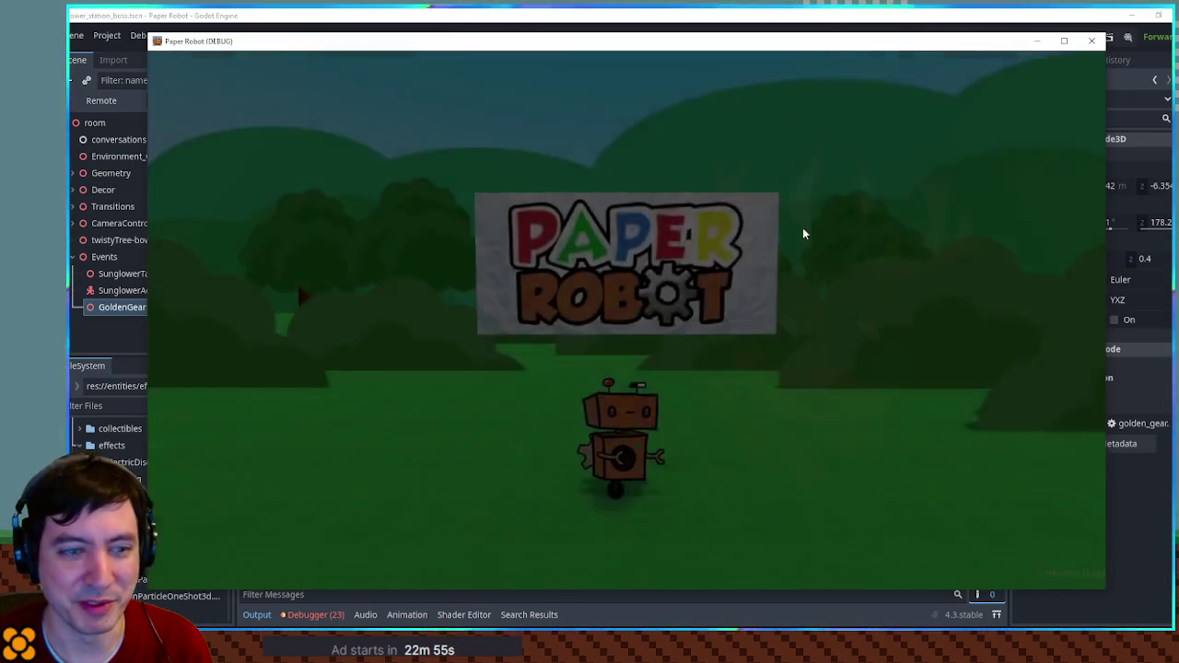
- In the debug Custom Battle setup, set Enemies 1 and 2 to Piggle and Enemy 3 to PiggleBalloon
key("F1")
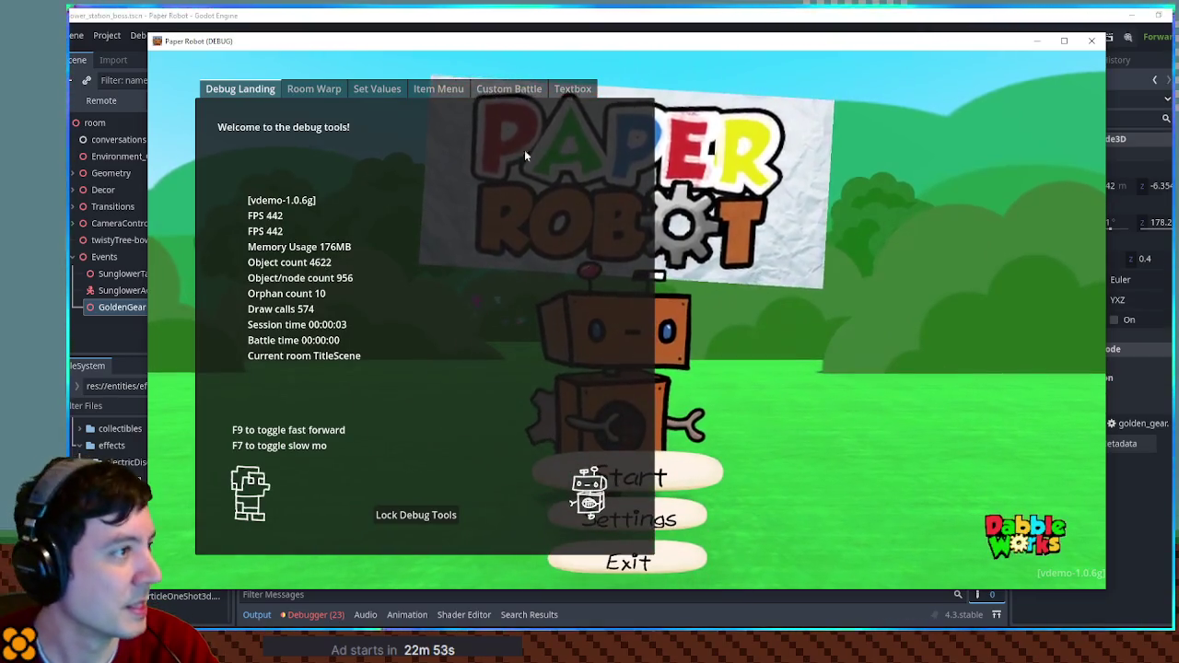
left_click(508, 88)
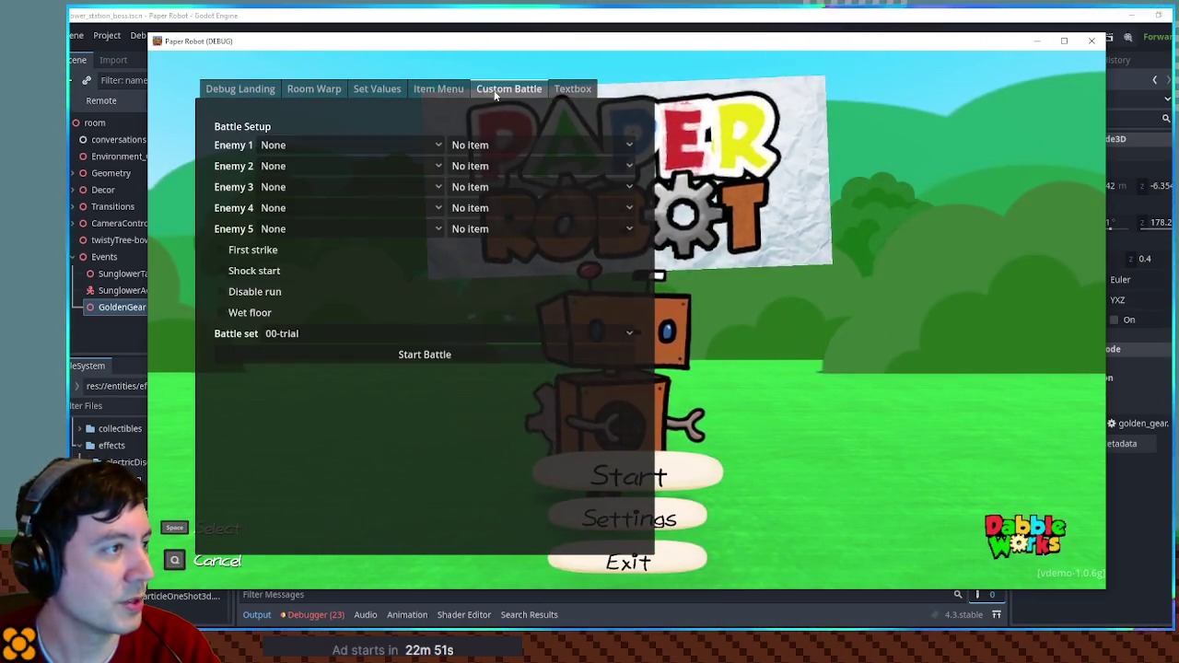
left_click(348, 143)
left_click(333, 179)
left_click(350, 167)
left_click(342, 176)
left_click(341, 169)
left_click(339, 176)
left_click(338, 186)
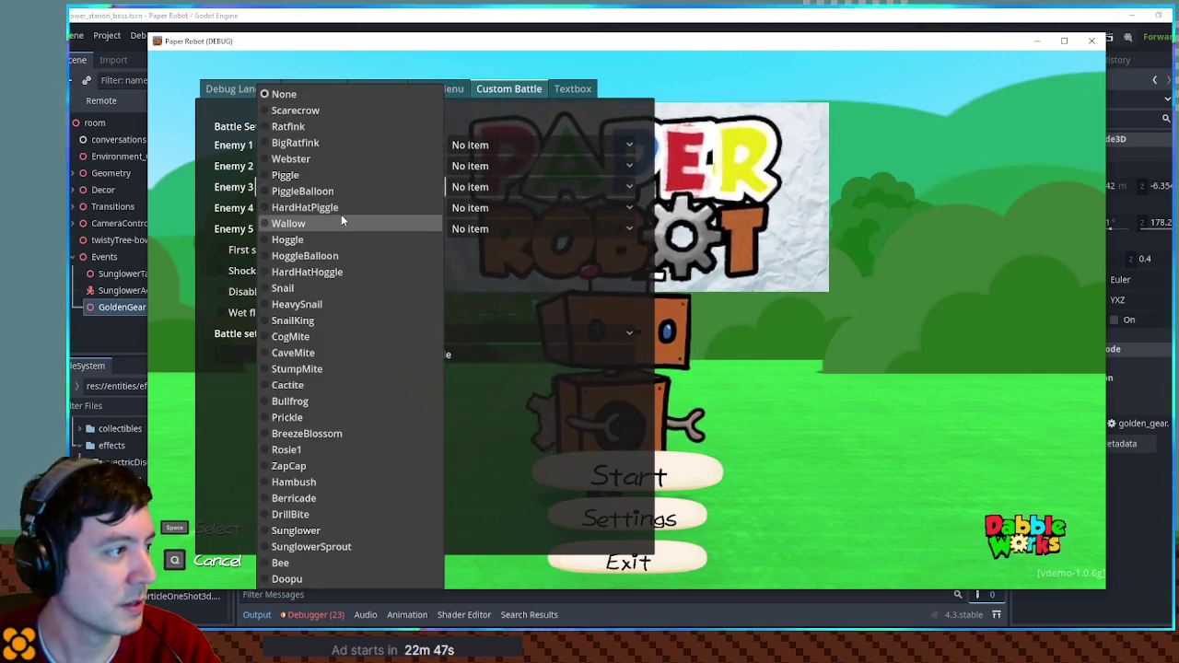
left_click(344, 191)
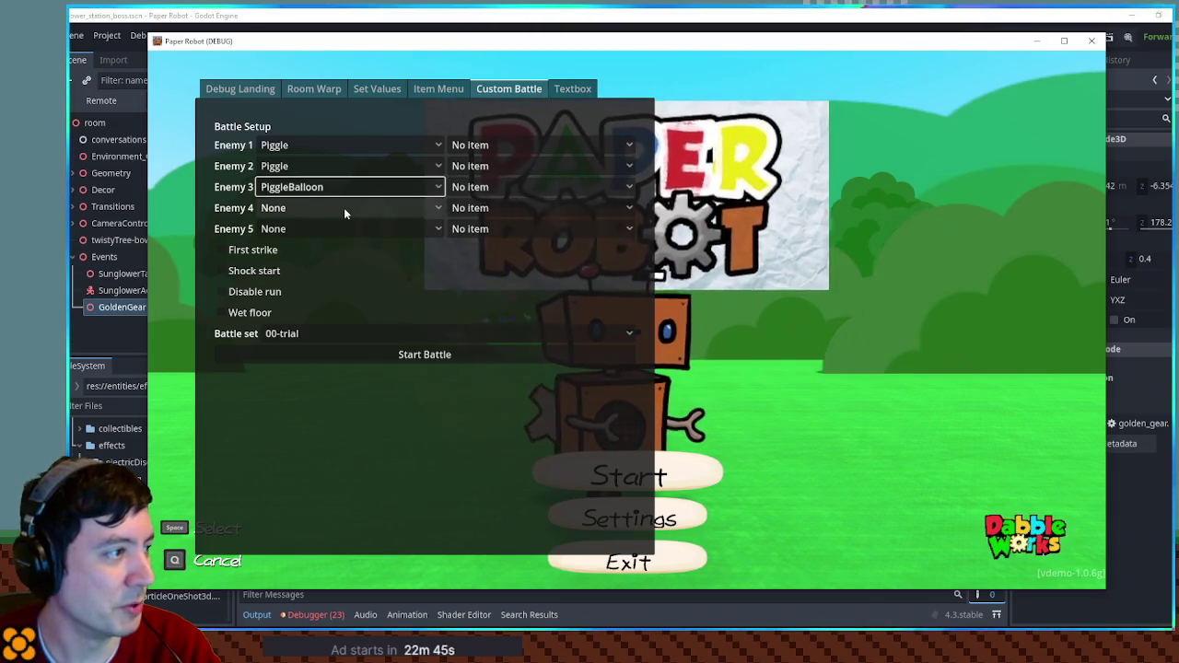
- Choose the 01-farm battle set and start the custom battle
left_click(343, 337)
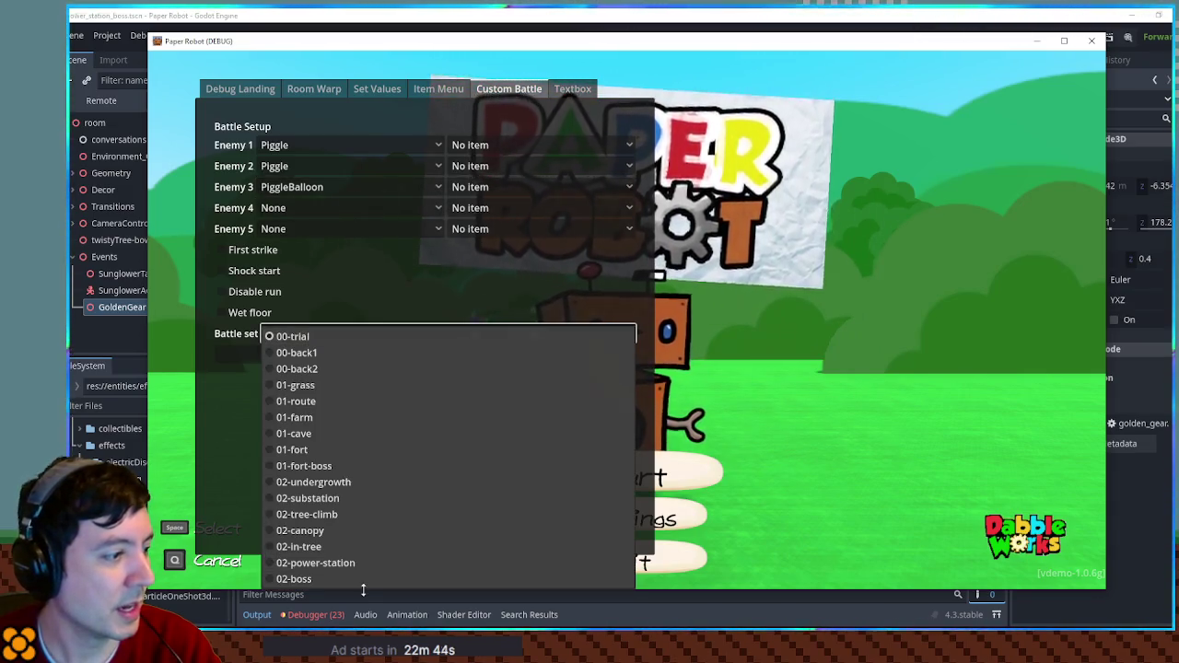
left_click(363, 417)
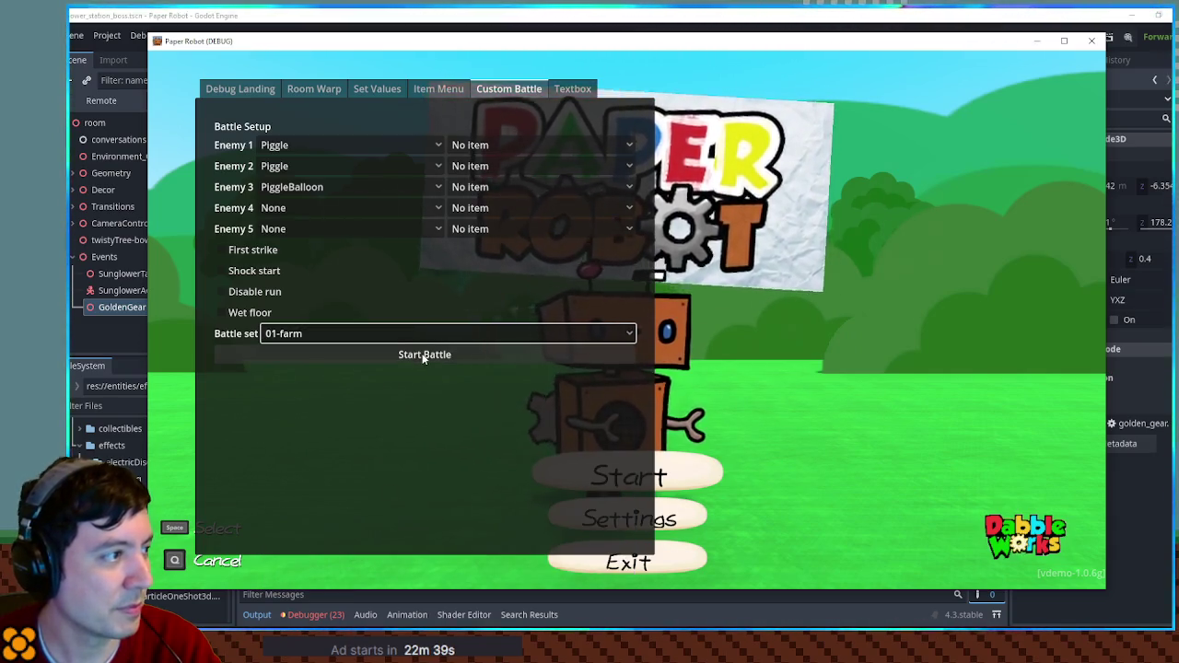
left_click(420, 355)
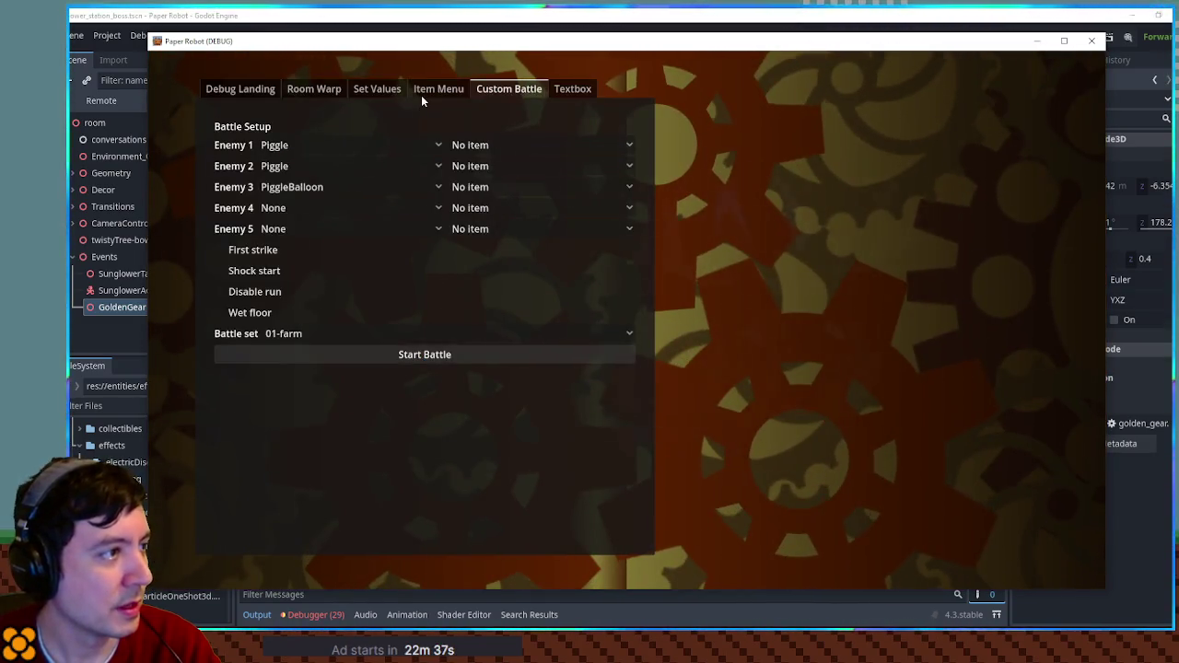
left_click(423, 96)
scroll(530, 254, "down", 15)
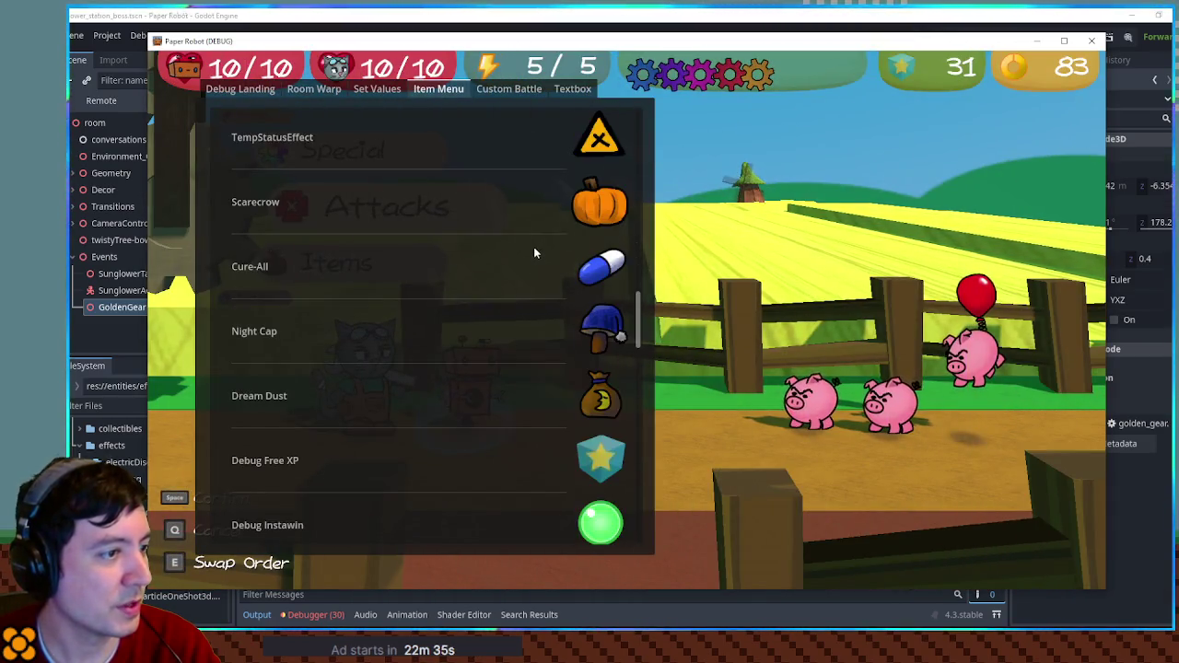
- Get a Dream Dust item from the debug Item Menu and return to the battle
left_click(596, 401)
left_click(264, 284)
key("Escape")
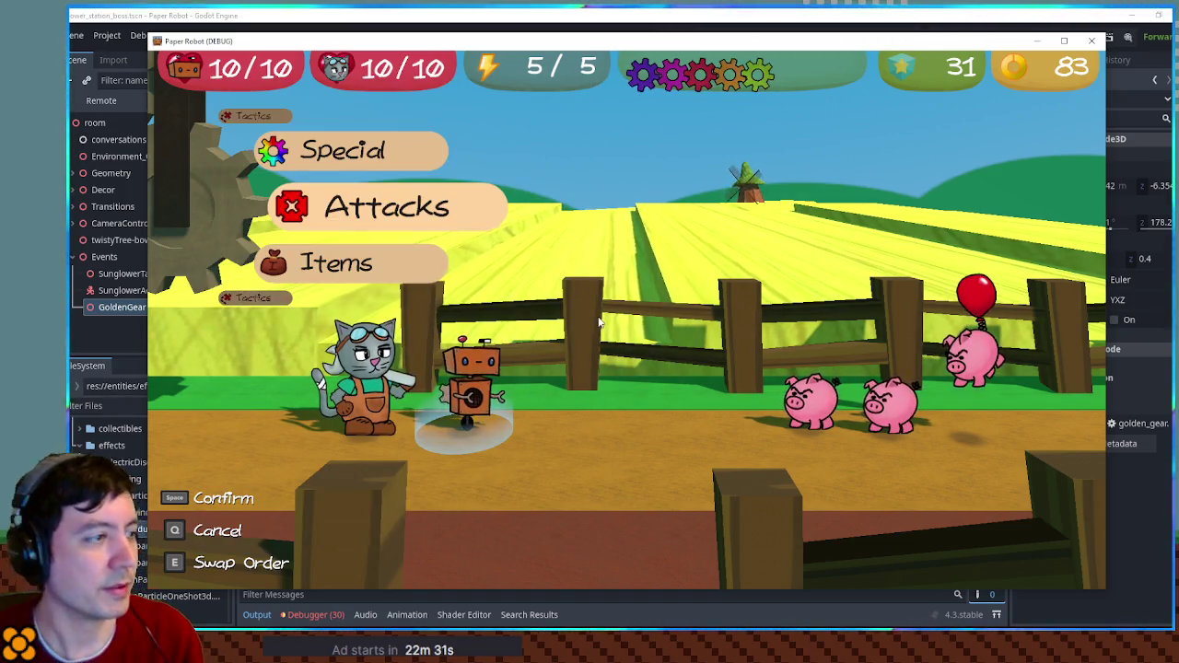
- Use Dream Dust from the battle Items menu on all enemies, then switch back to the editor
key("Down")
key("space")
key("Up")
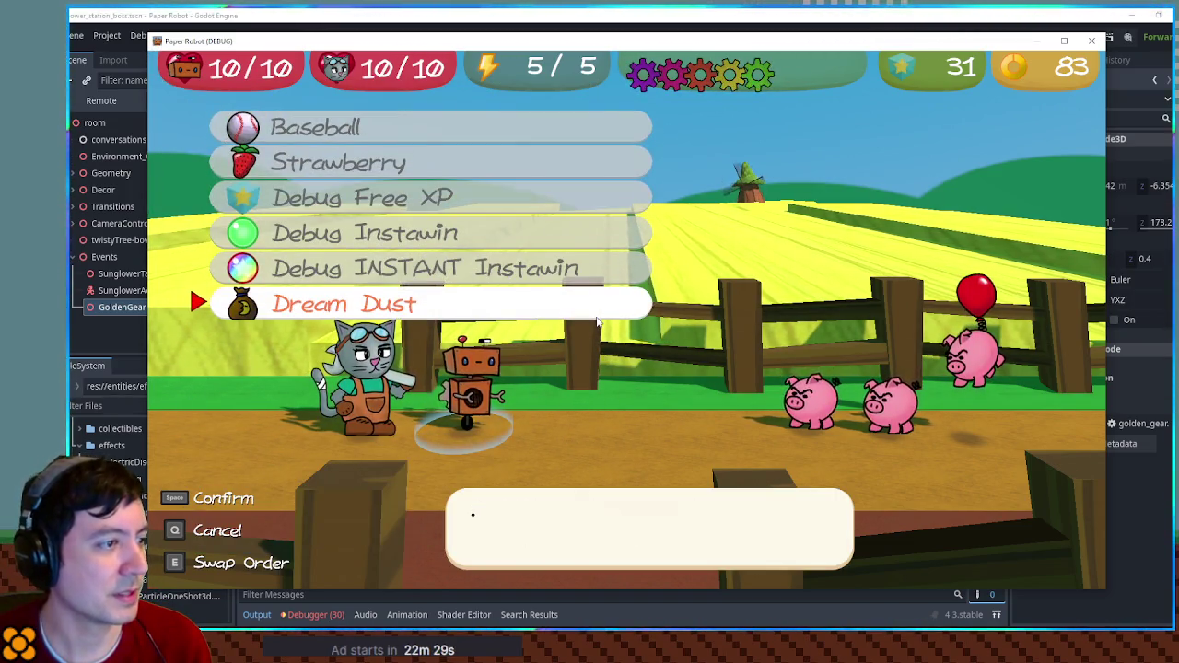
key("space")
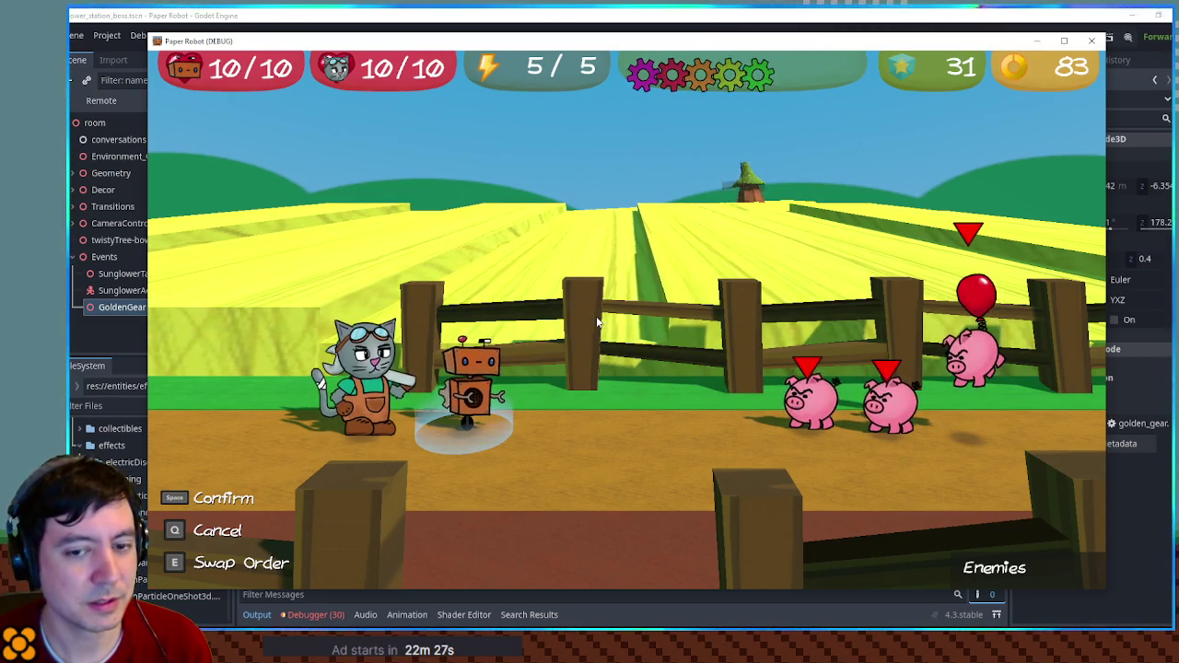
key("space")
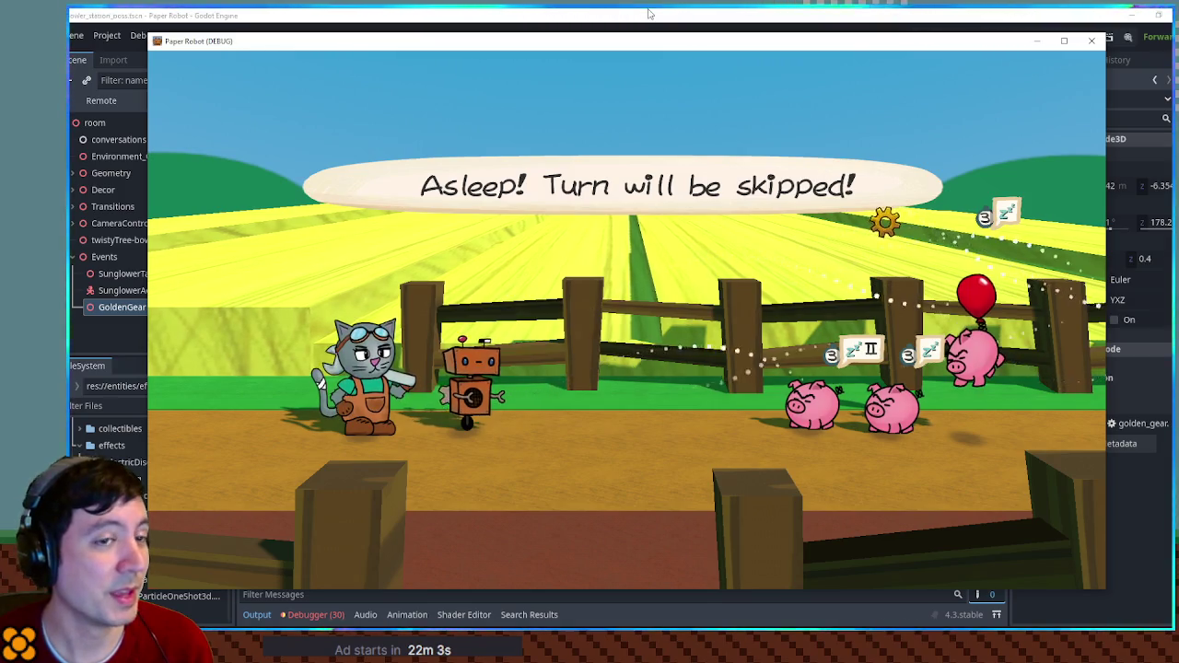
key("alt+Tab")
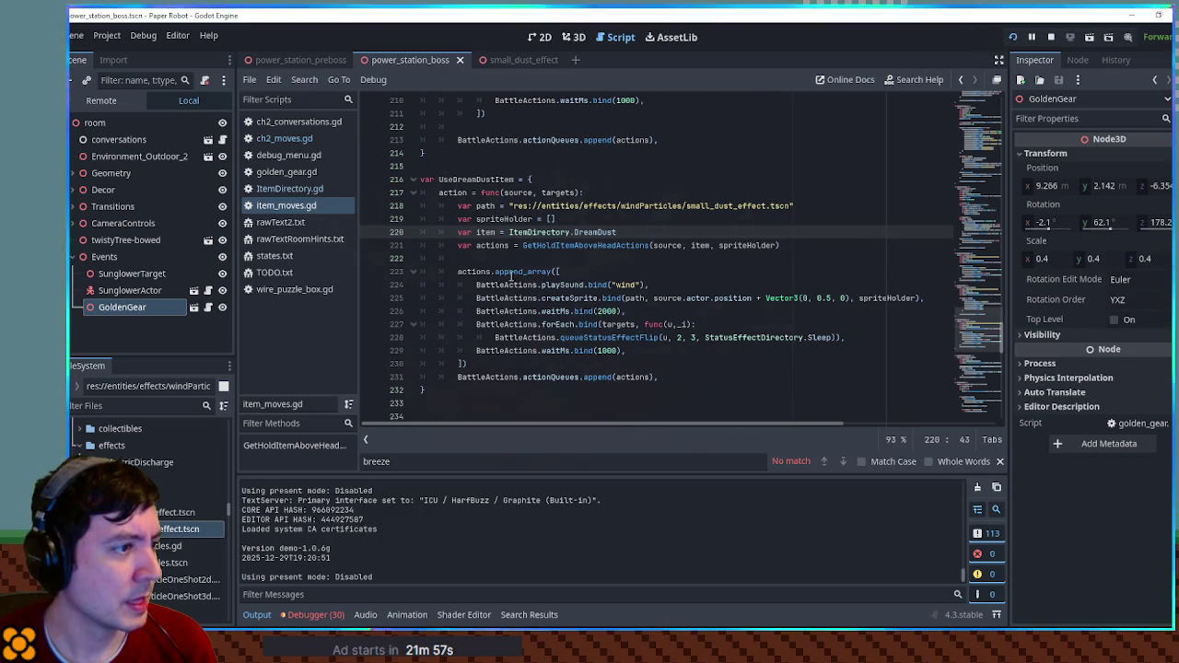
- Add the deleteSpriteList.bind(spriteHolder) call from line 46 after the final wait on line 230, then rerun
double_click(504, 219)
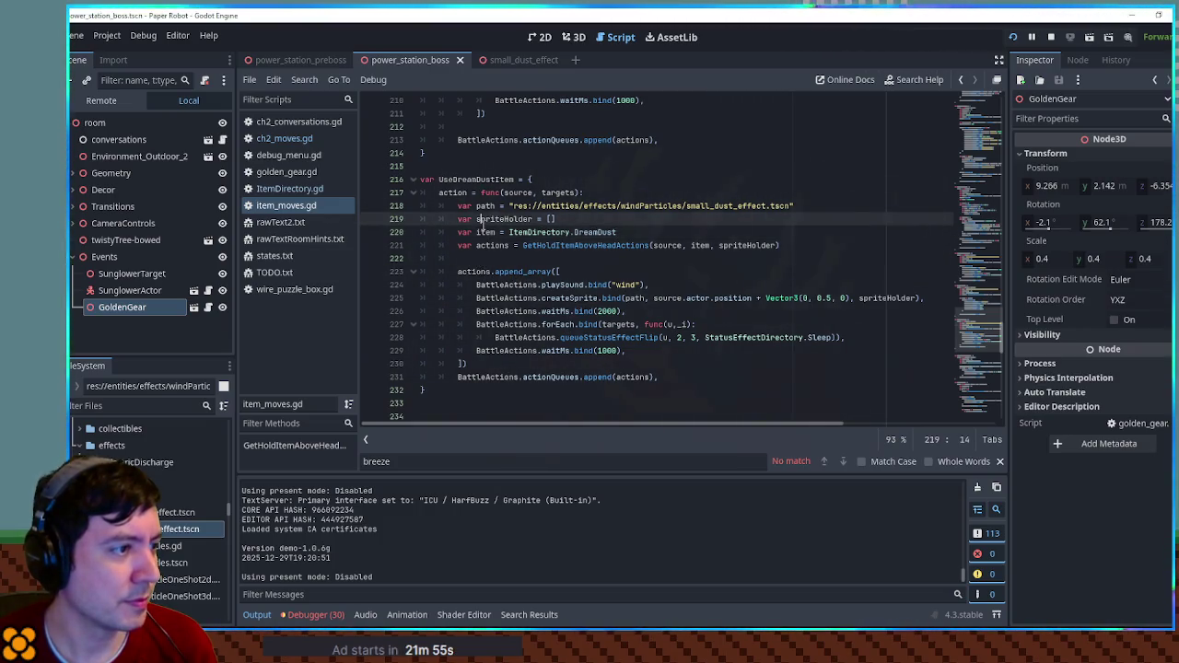
left_click(646, 350)
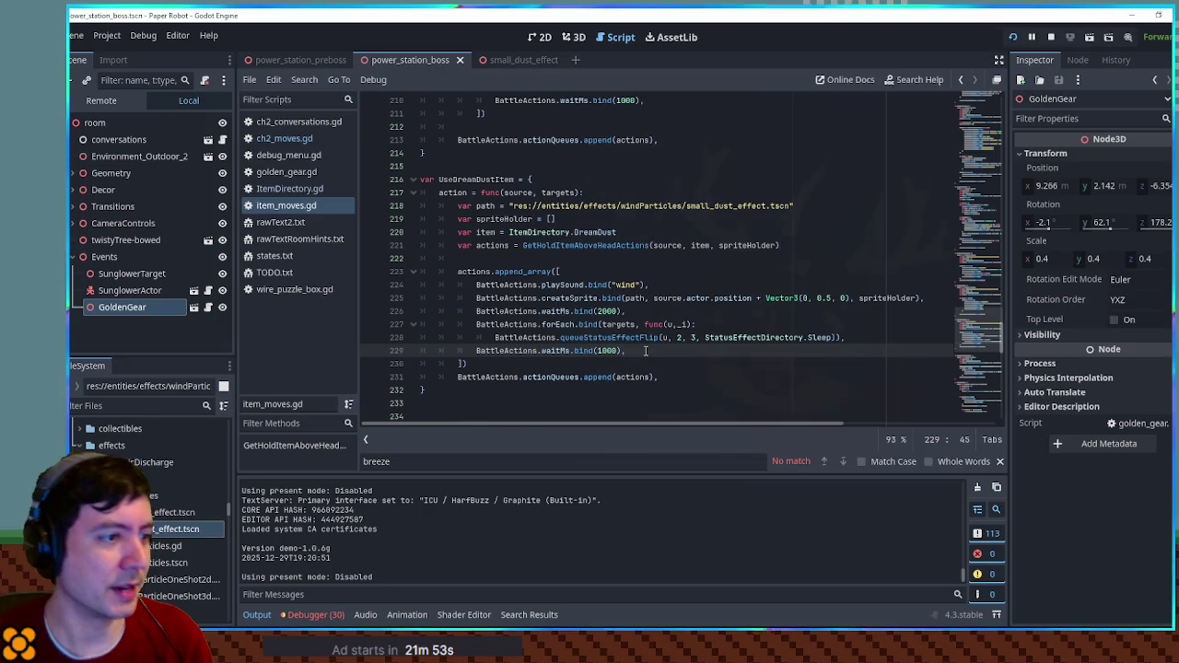
key("Return")
key("ctrl+f")
type("delet")
triple_click(881, 252)
key("alt+Left")
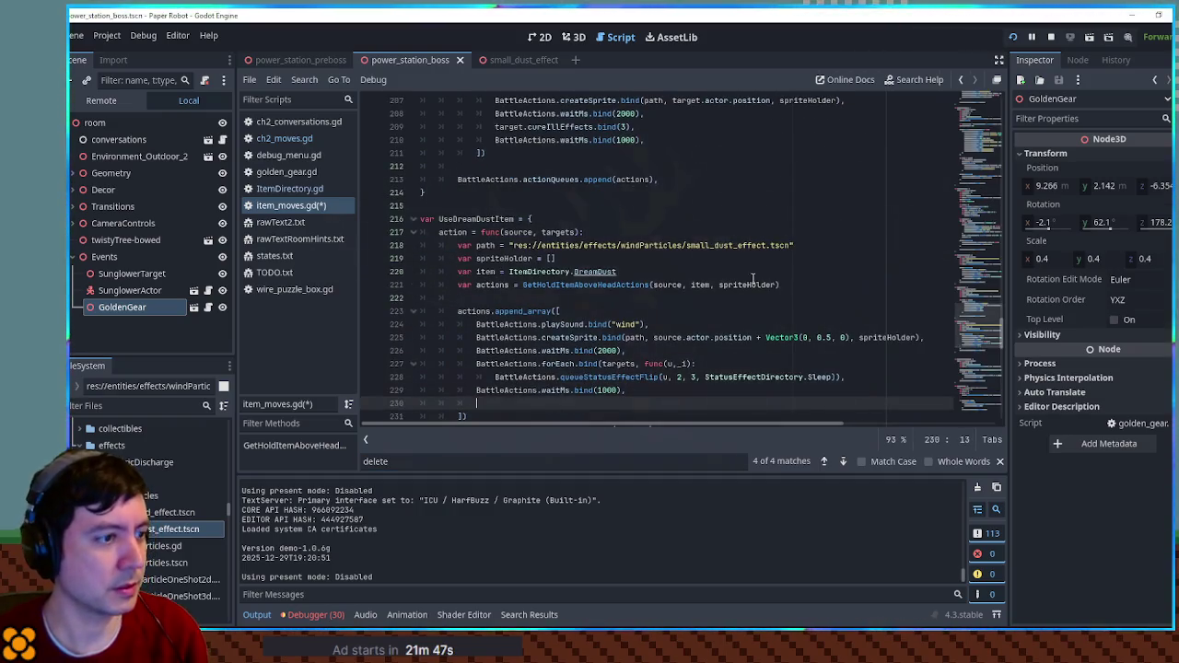
key("ctrl+v")
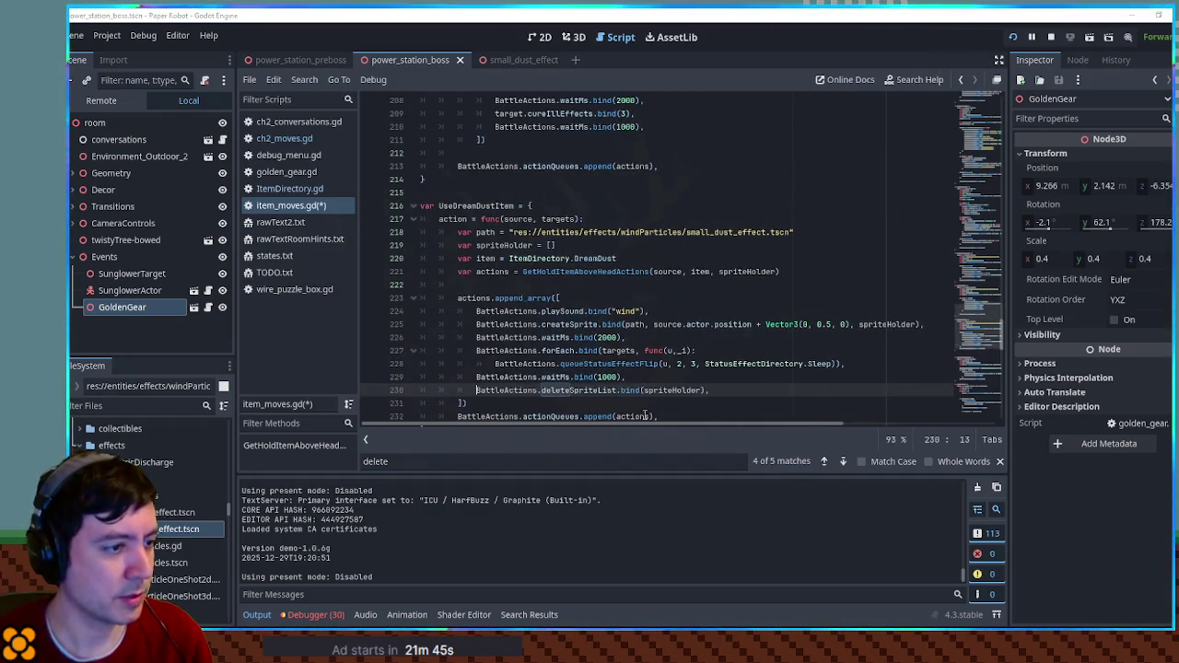
key("F5")
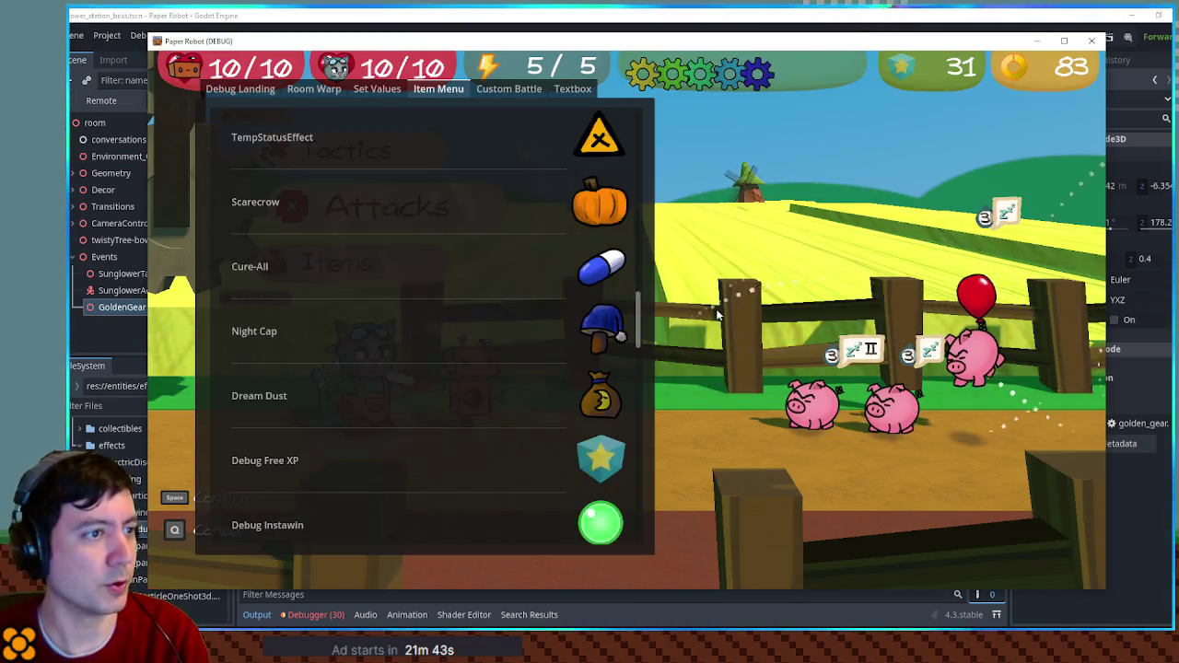
- Restart the custom battle and give the party another Dream Dust from the debug tools
left_click(508, 88)
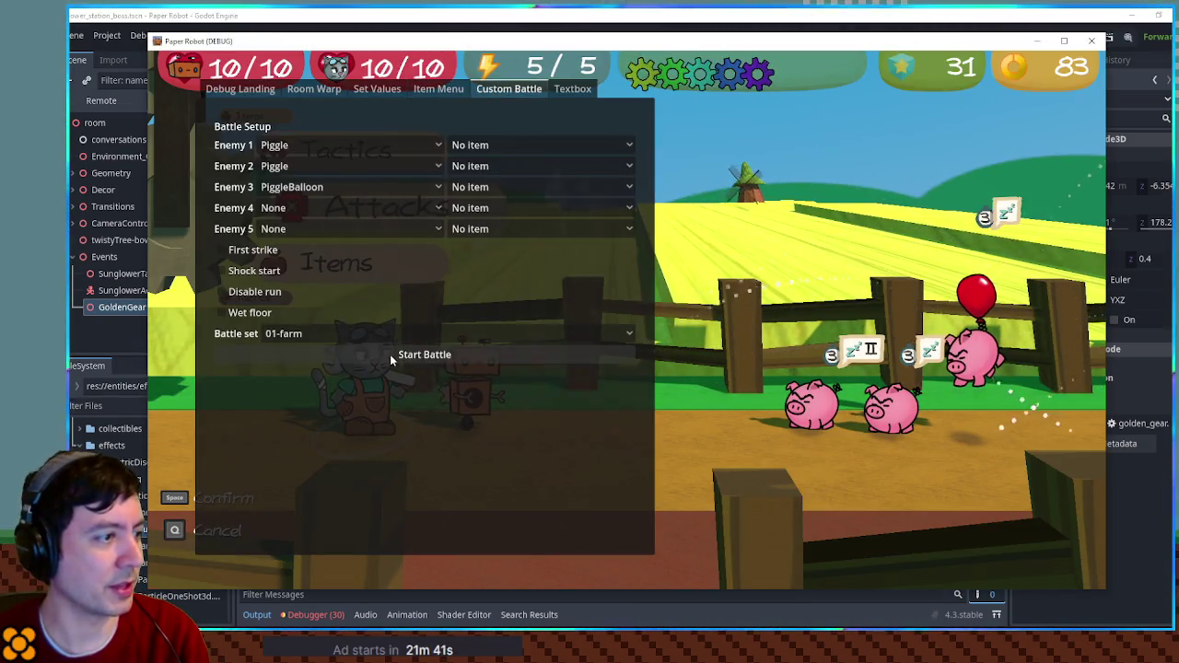
left_click(390, 354)
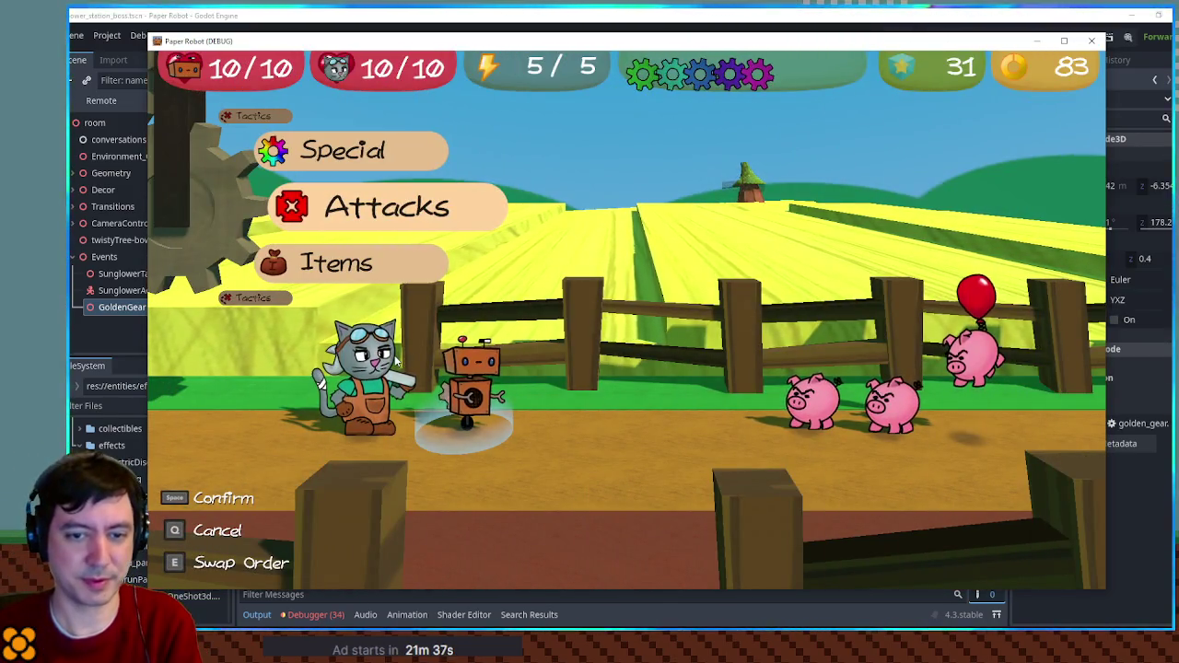
key("F1")
left_click(263, 286)
key("F1")
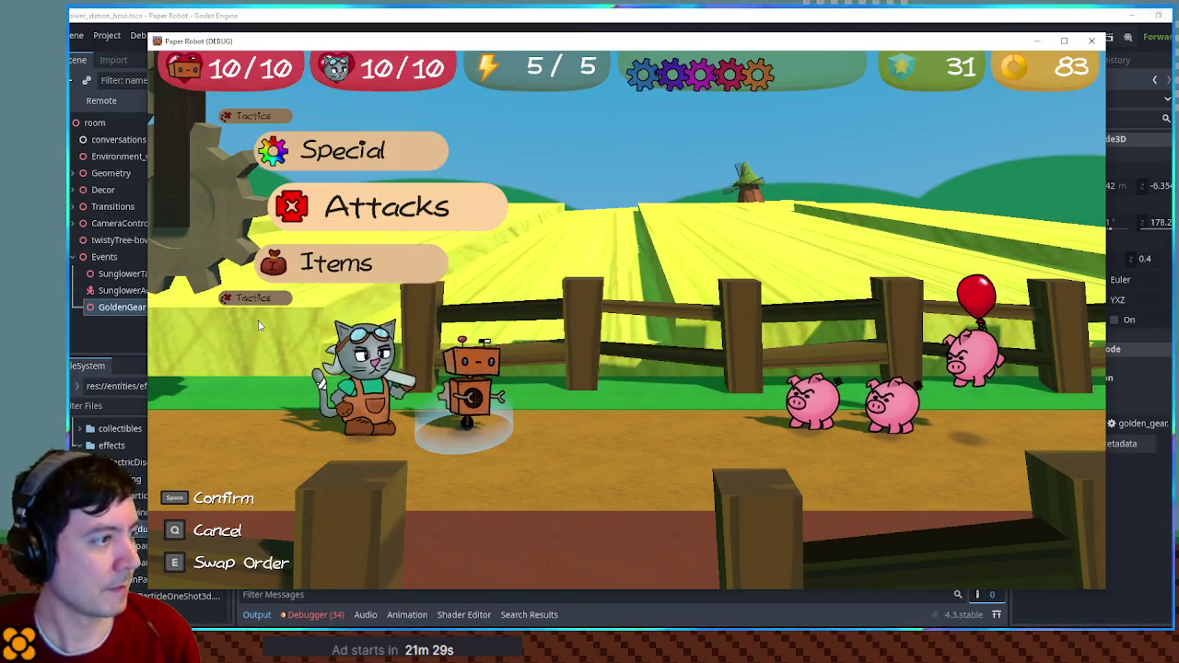
- Use Dream Dust from the Items menu on all three enemies
key("Down")
key("space")
key("Up")
key("space")
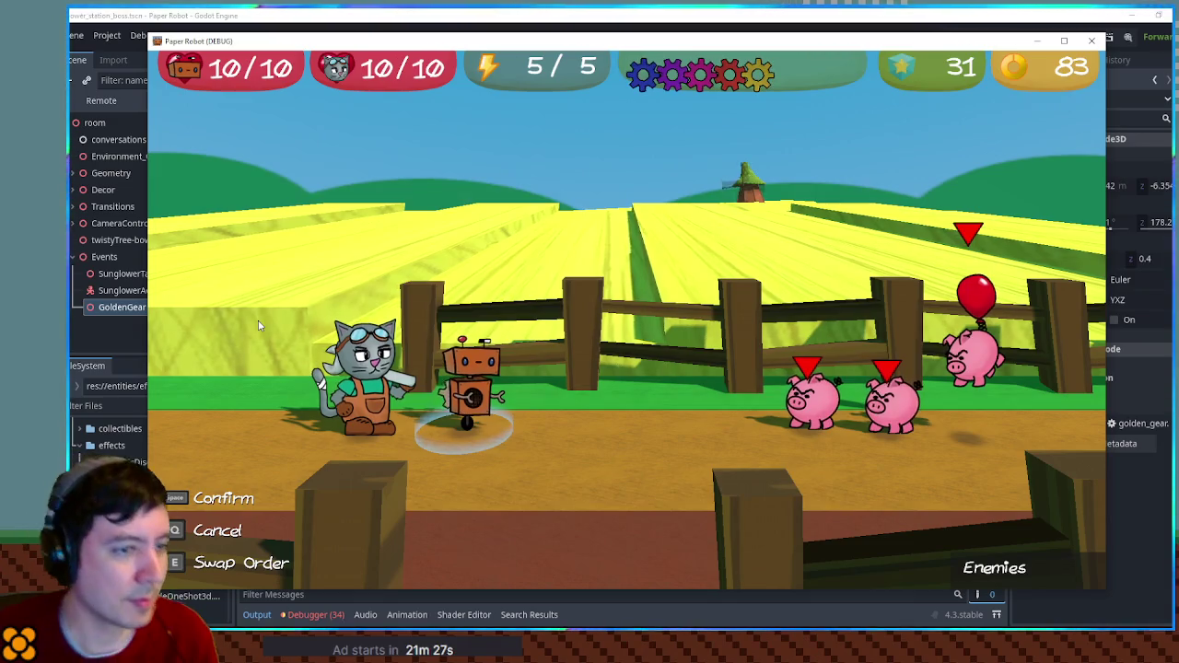
key("space")
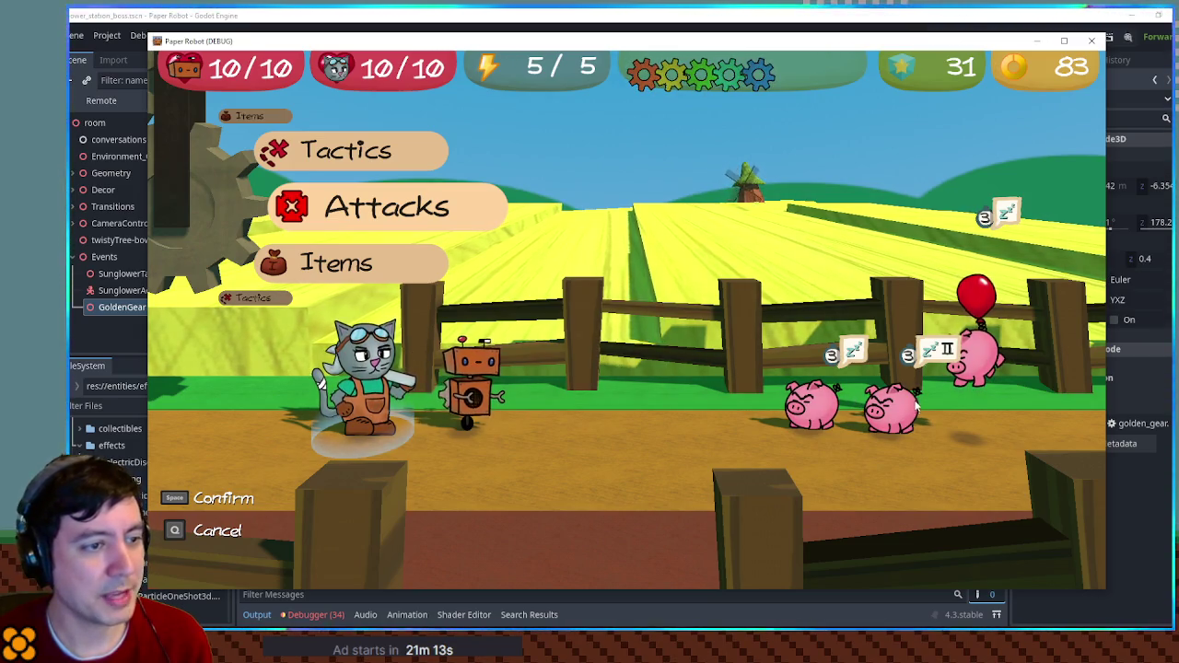
- Browse the items, then hit the targeted Piggle with the Spanner attack
key("Down")
key("space")
key("Down")
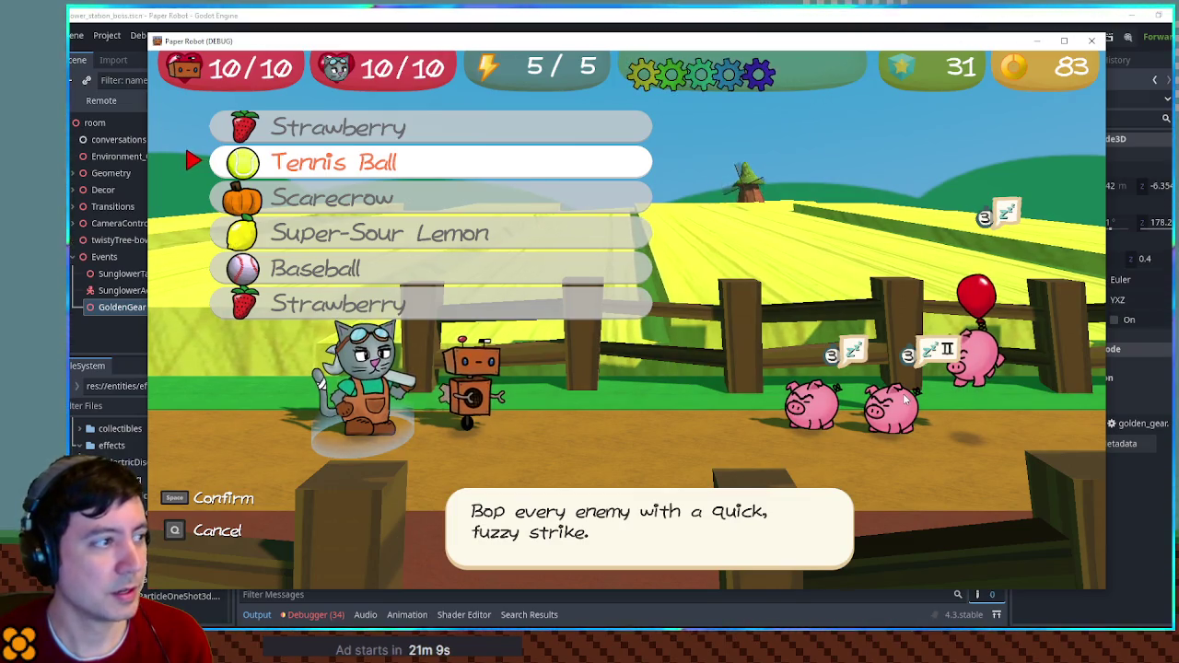
key("q")
key("Up")
key("space")
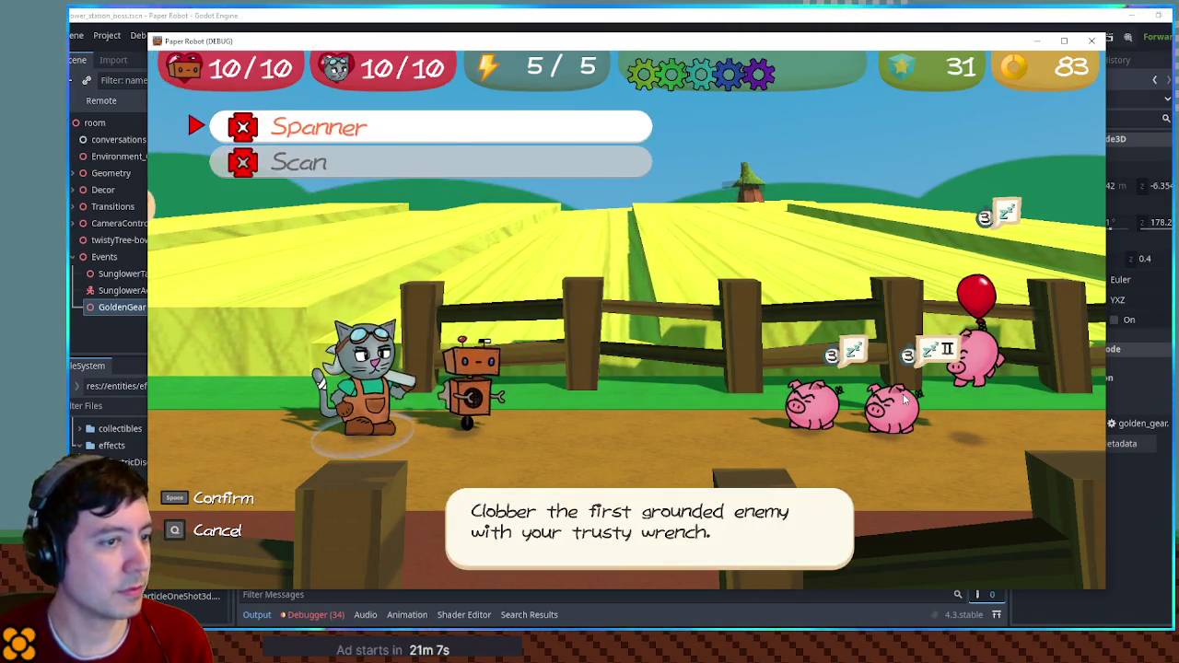
key("space")
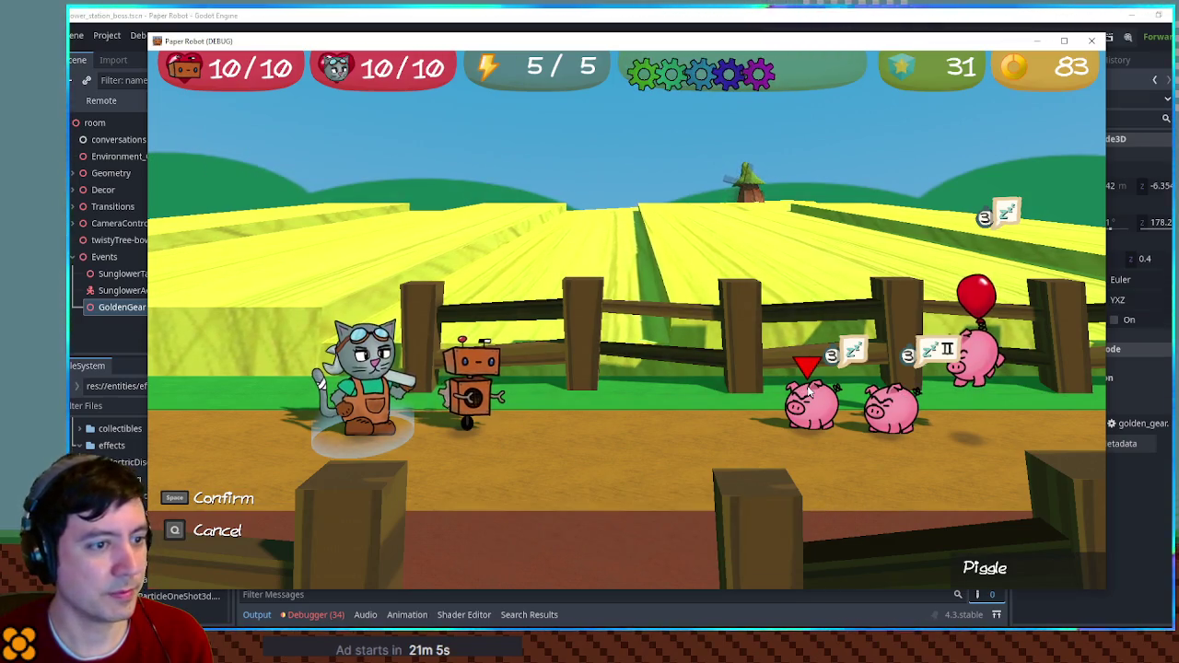
key("space")
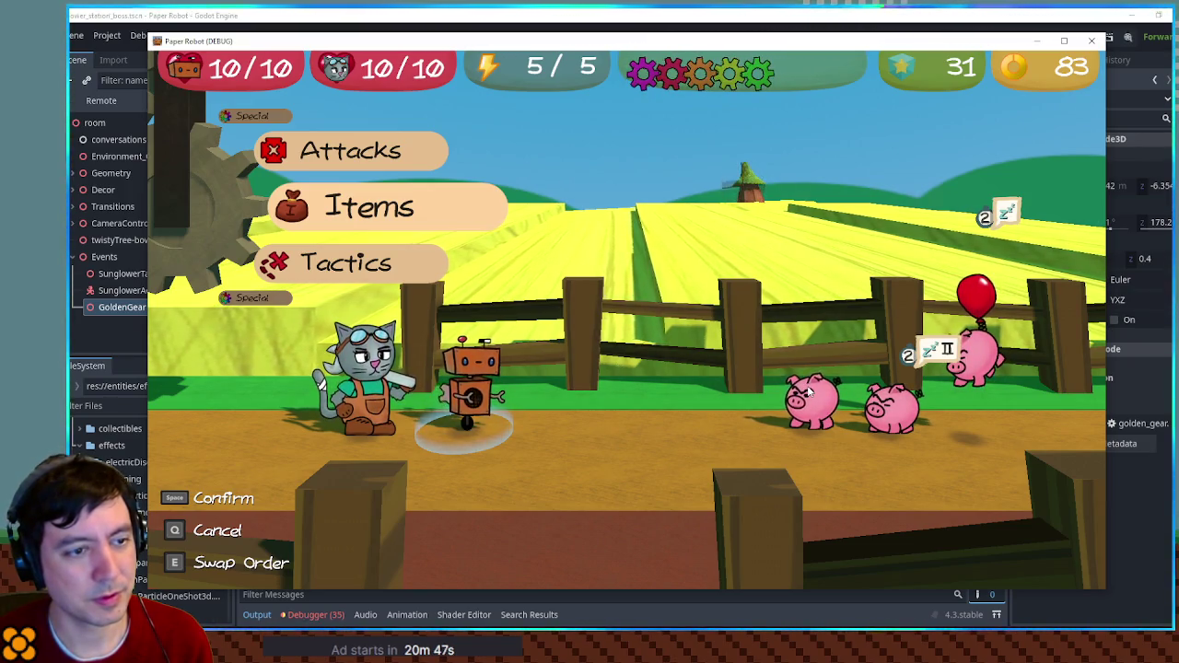
- Use Spring Fling on the second pig, timing the press on the attack bar
key("space")
key("Down")
key("Down")
key("Down")
key("Down")
key("Down")
key("Down")
key("Up")
key("Up")
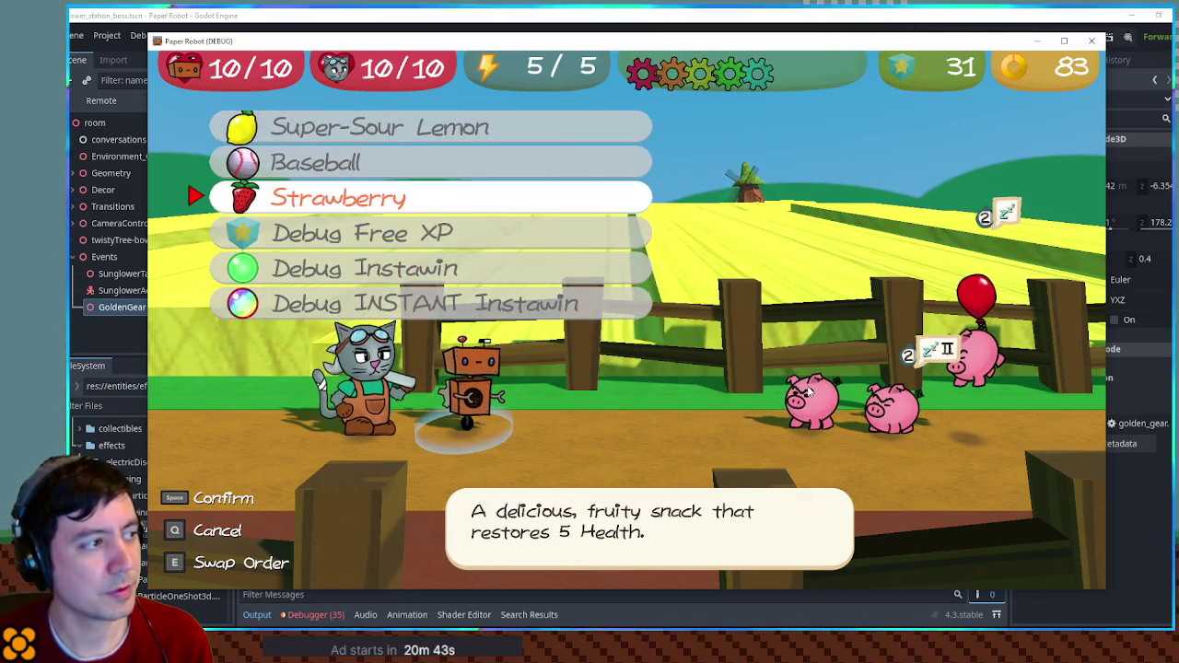
key("q")
key("Up")
key("space")
key("Down")
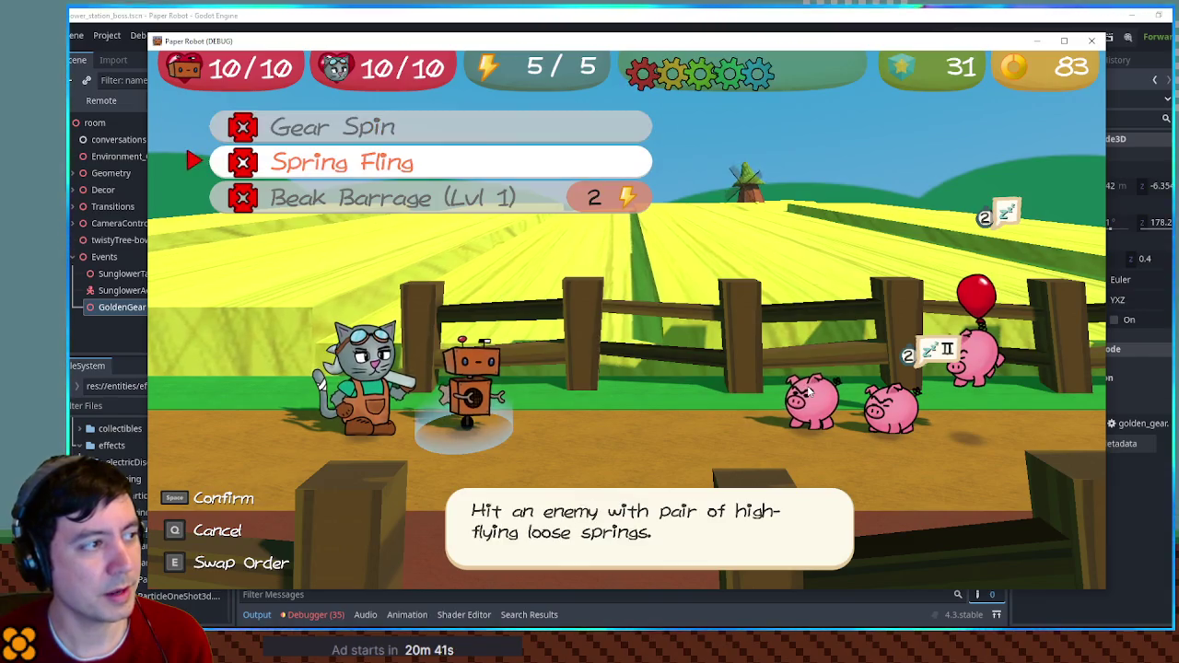
key("space")
key("Right")
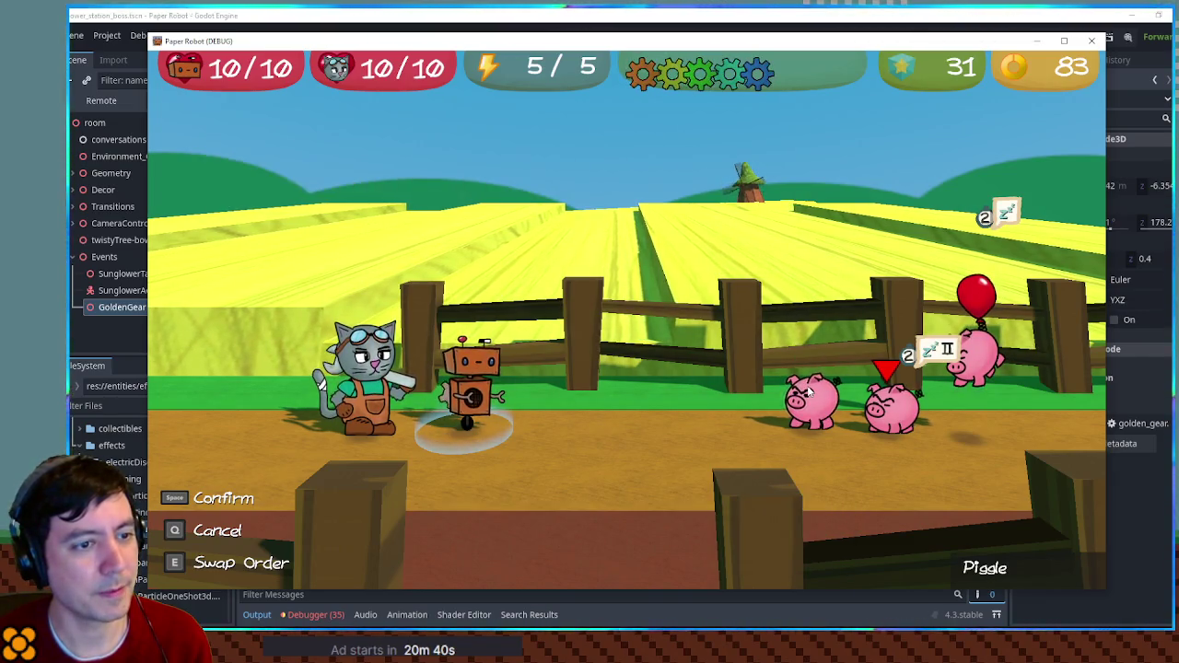
key("space")
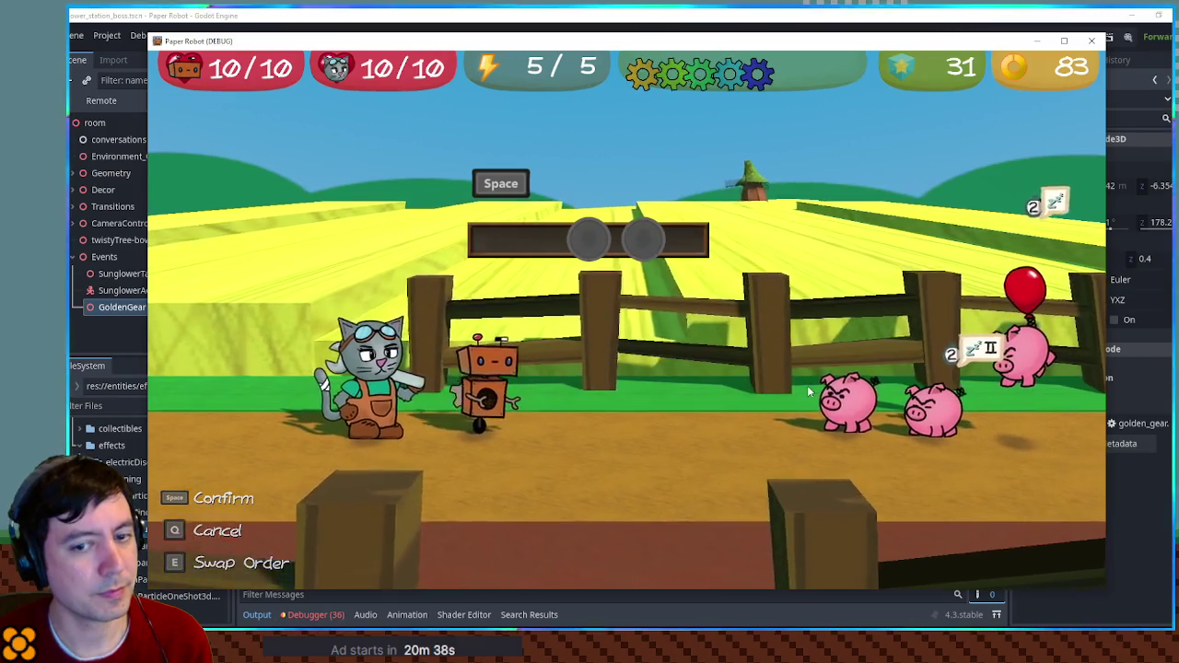
key("space")
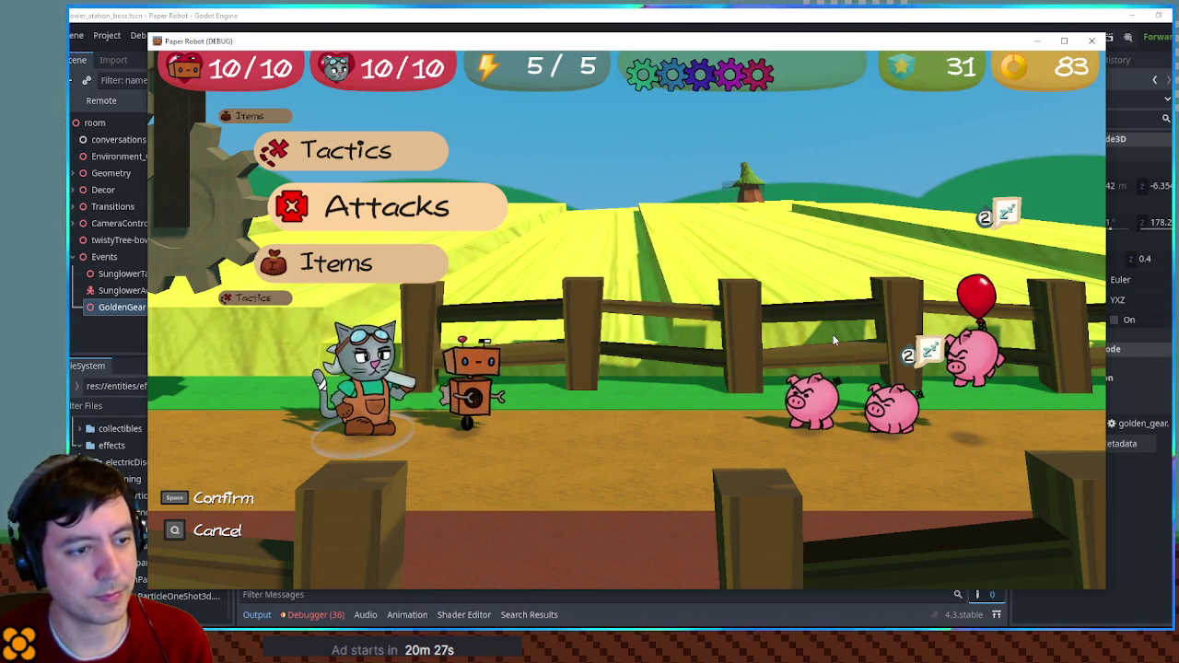
key("grave")
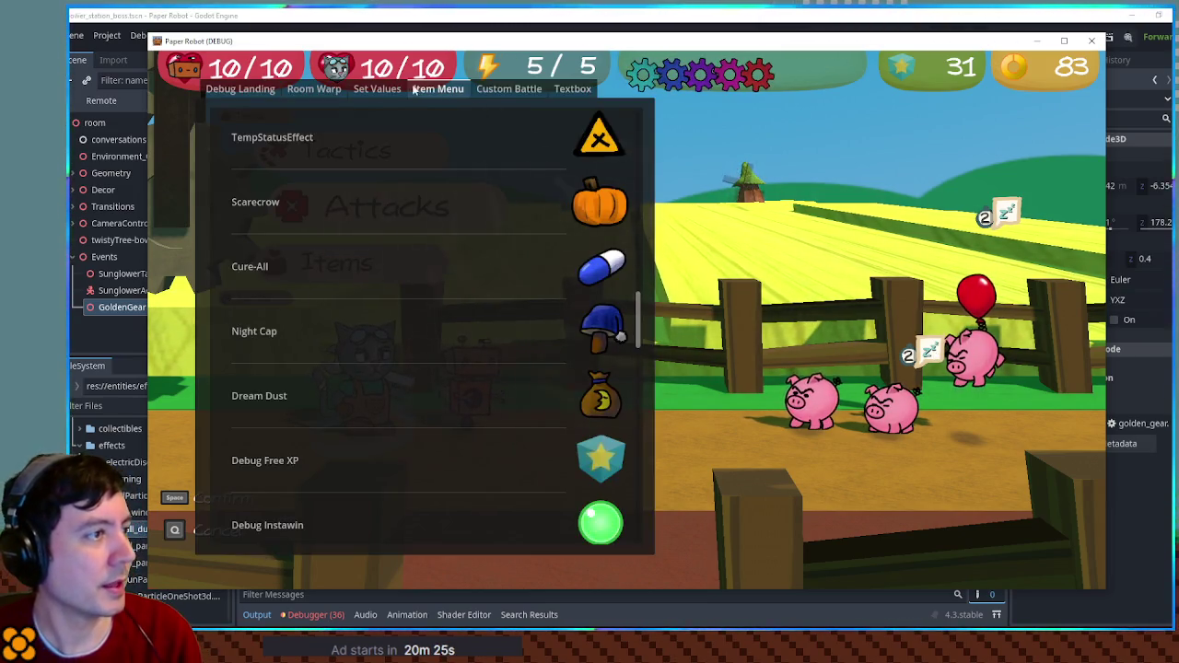
- Take a Dream Dust from the debug Item Menu and set Enemy 1 to Ratfink
left_click(467, 405)
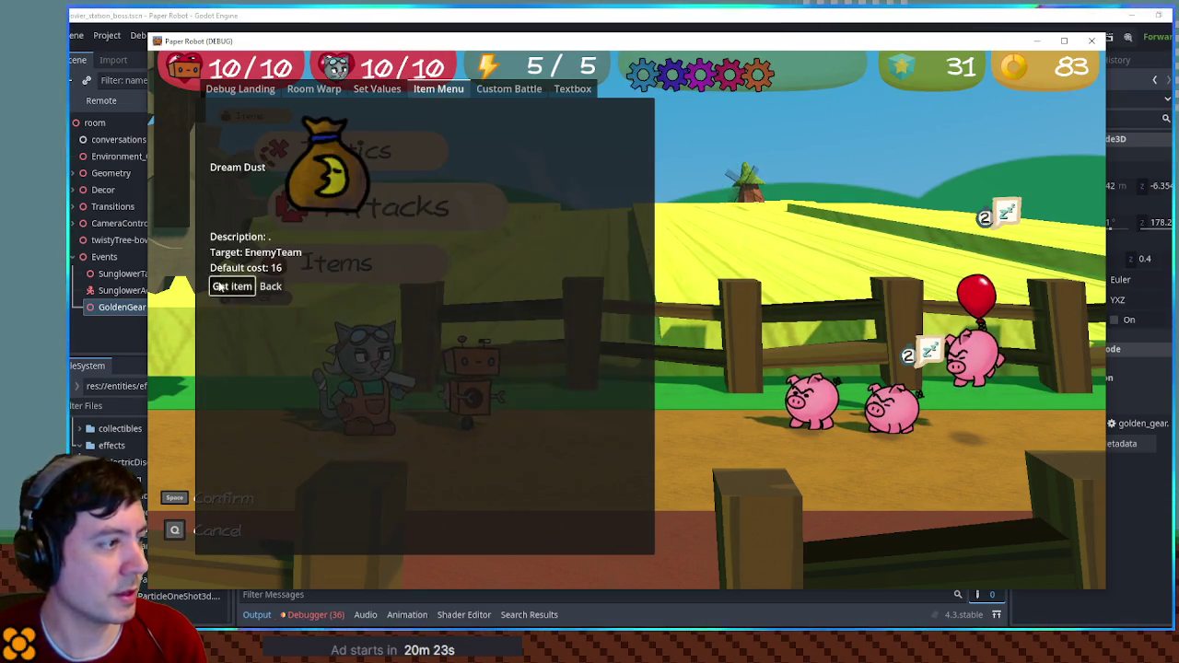
left_click(234, 285)
left_click(493, 90)
left_click(316, 141)
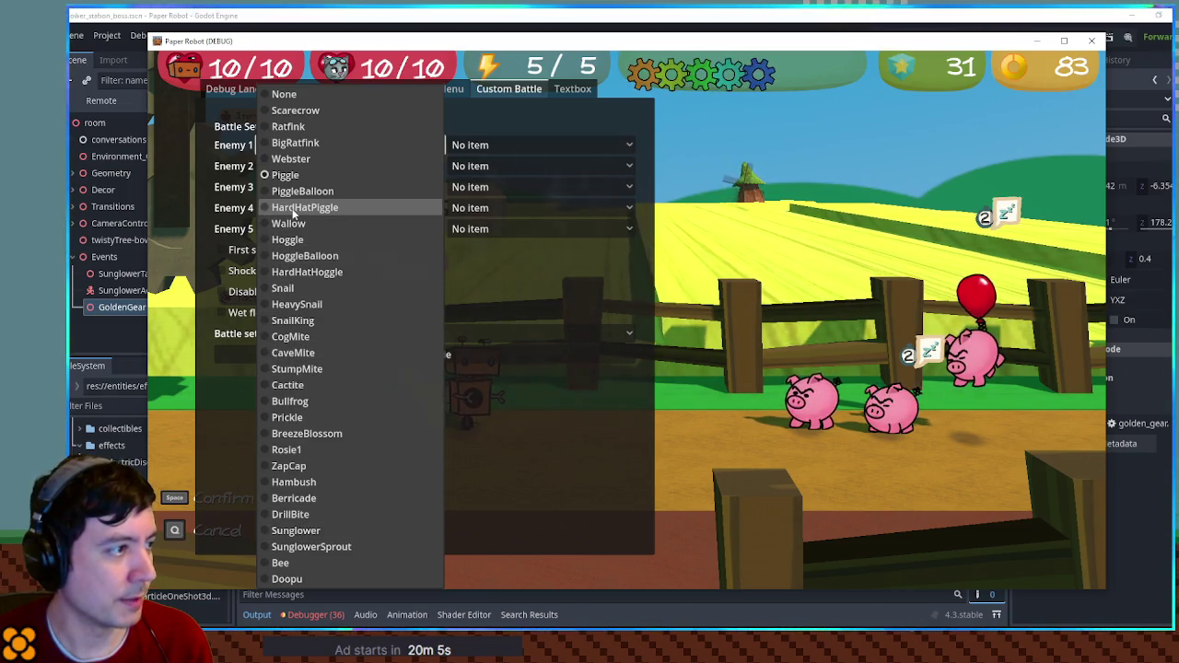
left_click(302, 129)
- Set Enemies 2 and 3 to None and start the battle against Ratfink
left_click(315, 165)
left_click(286, 92)
left_click(304, 187)
left_click(312, 95)
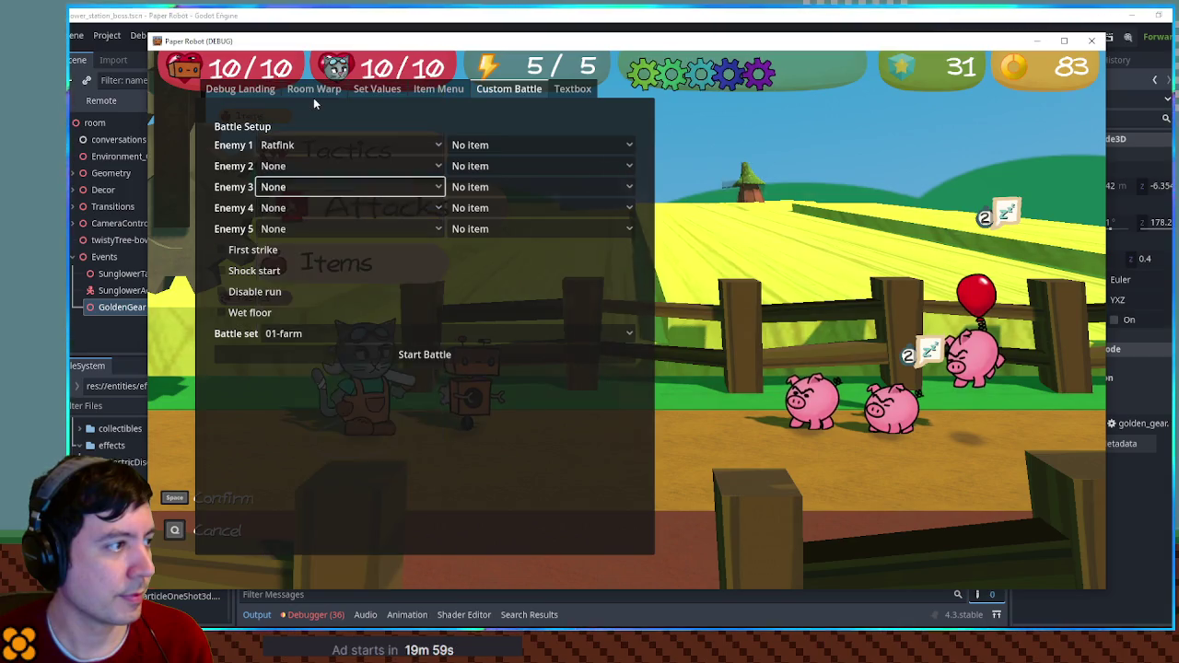
left_click(367, 358)
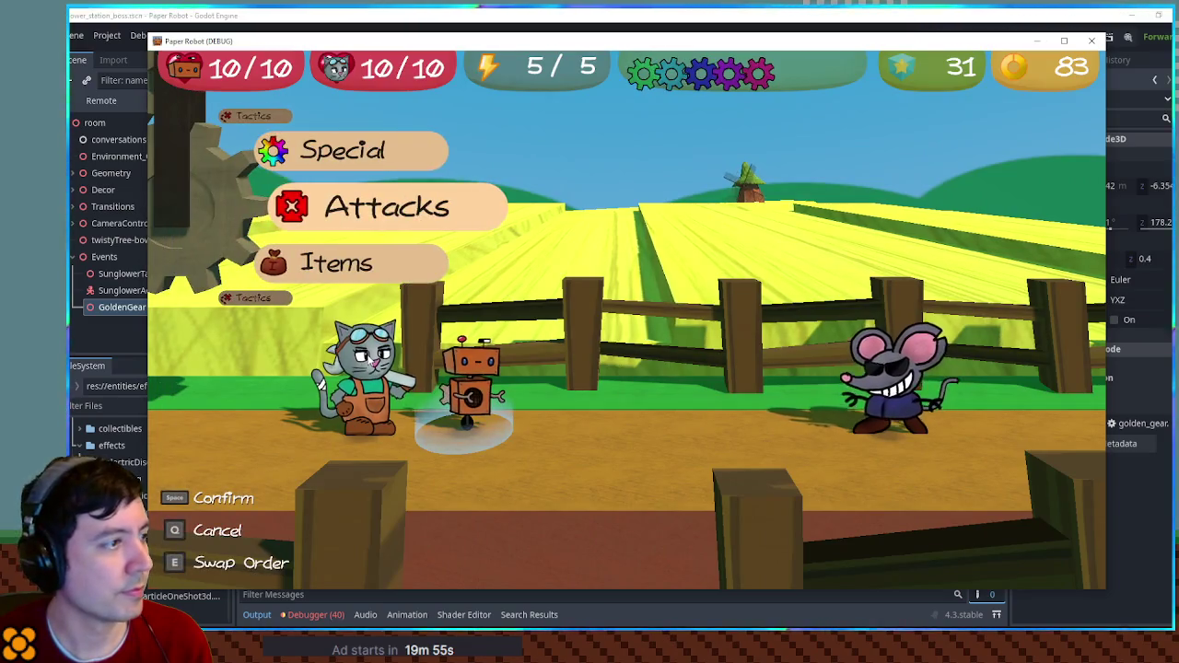
- Use the Dream Dust item on the enemy to put the Ratfink to sleep
key("Down")
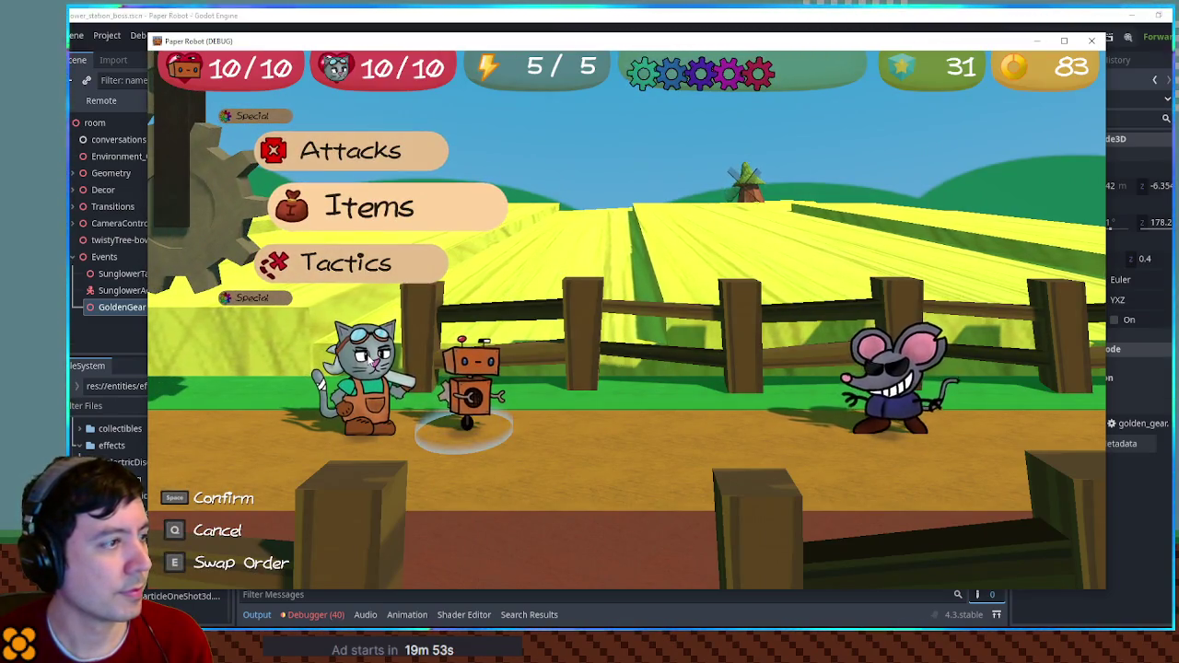
key("space")
key("Up")
key("space")
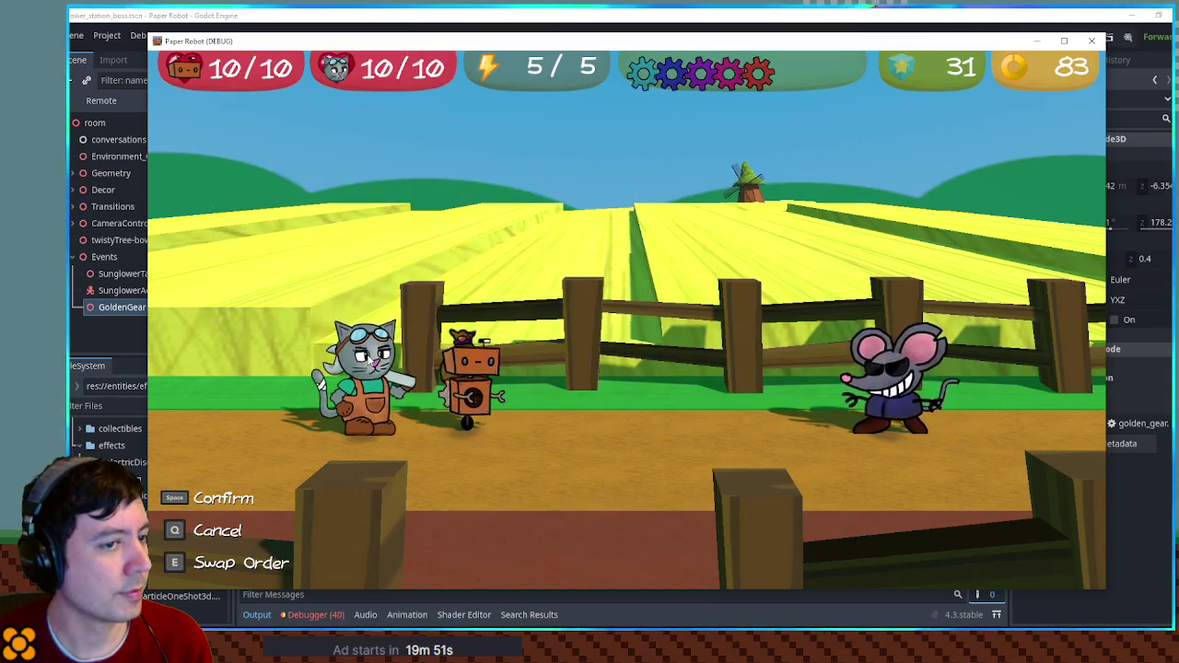
key("space")
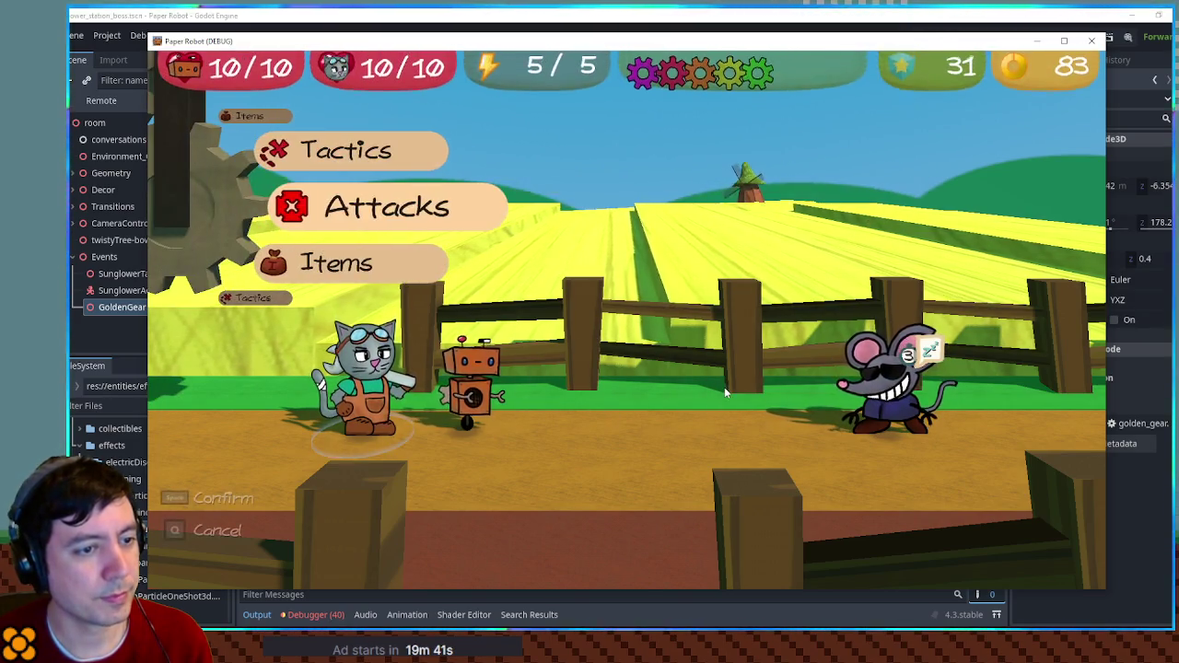
- Skip the next turn via Tactics, then attack the Ratfink with Gear Spin
key("Up")
key("space")
key("Up")
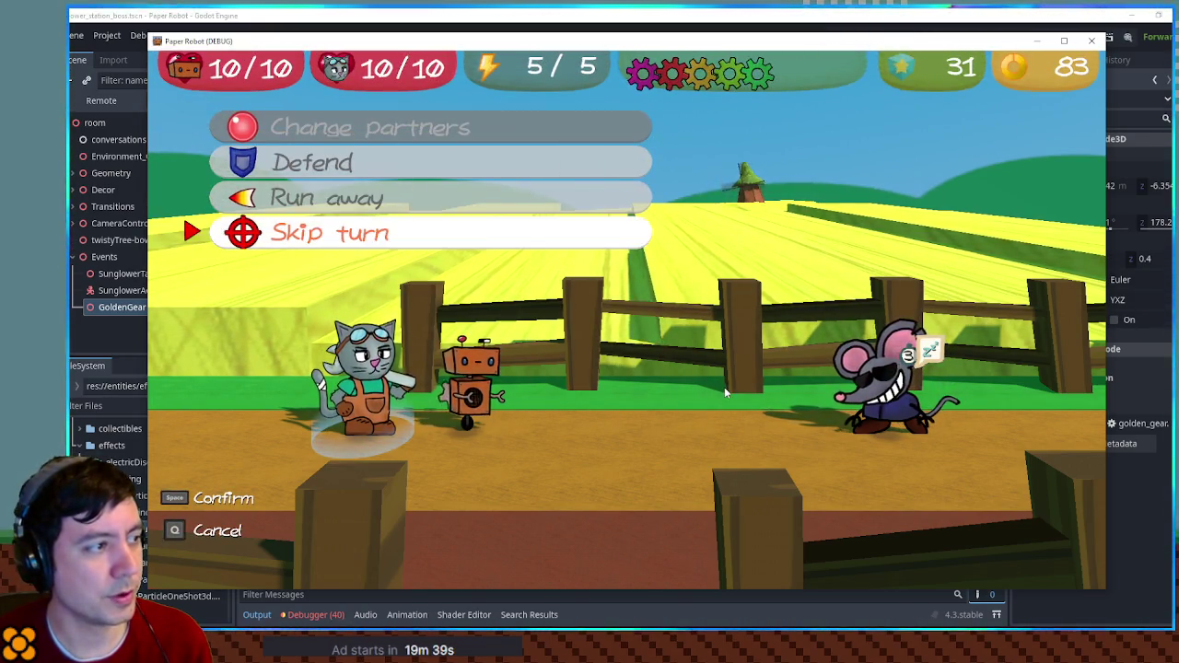
key("space")
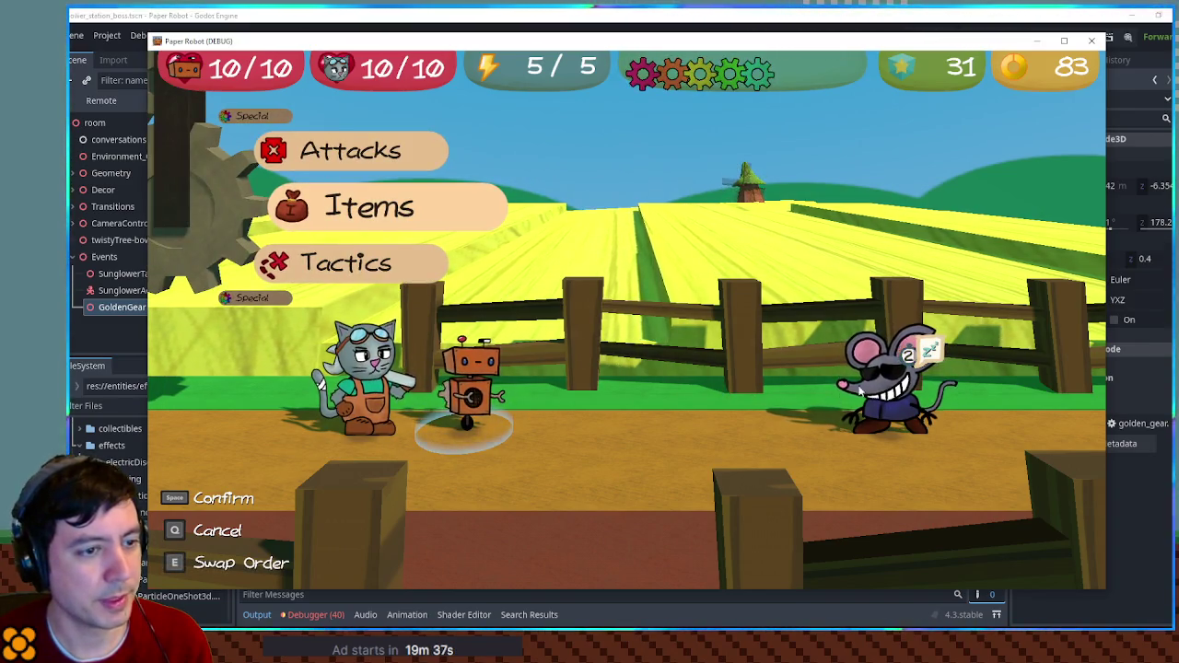
key("Up")
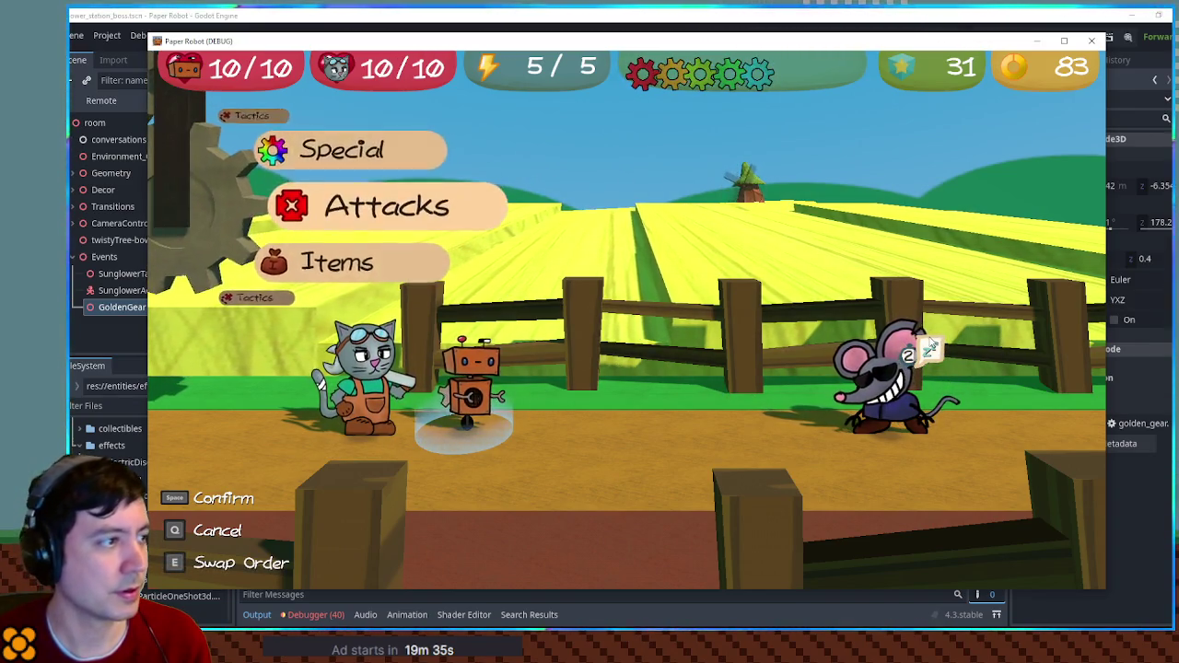
key("space")
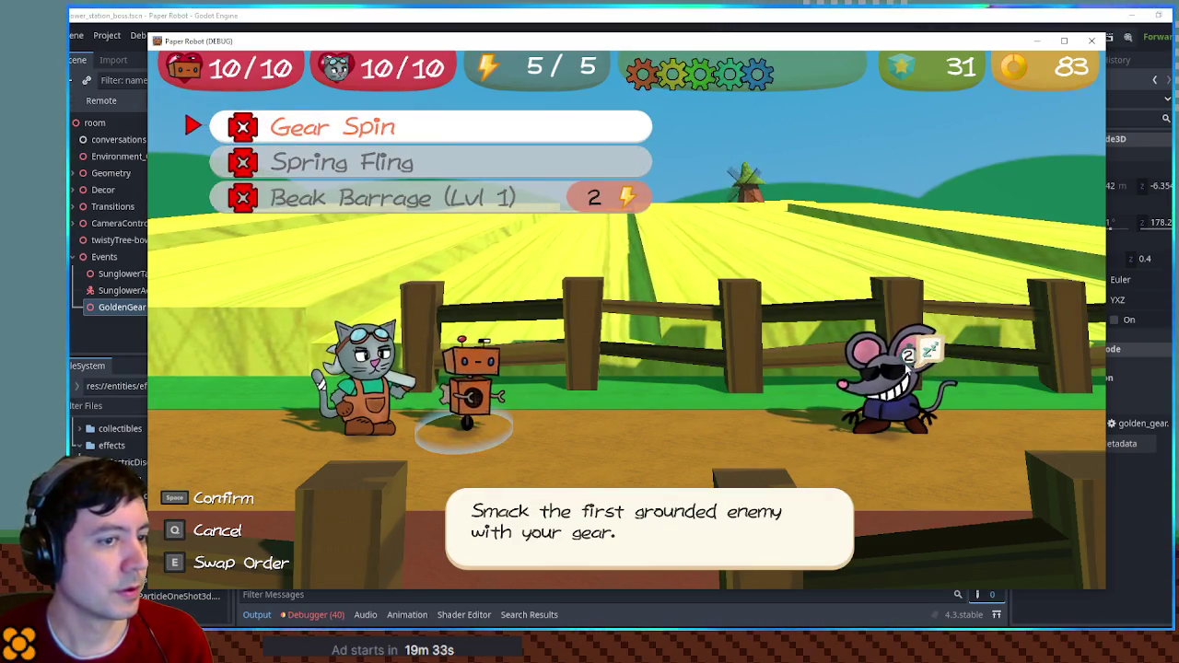
key("space")
key("space")
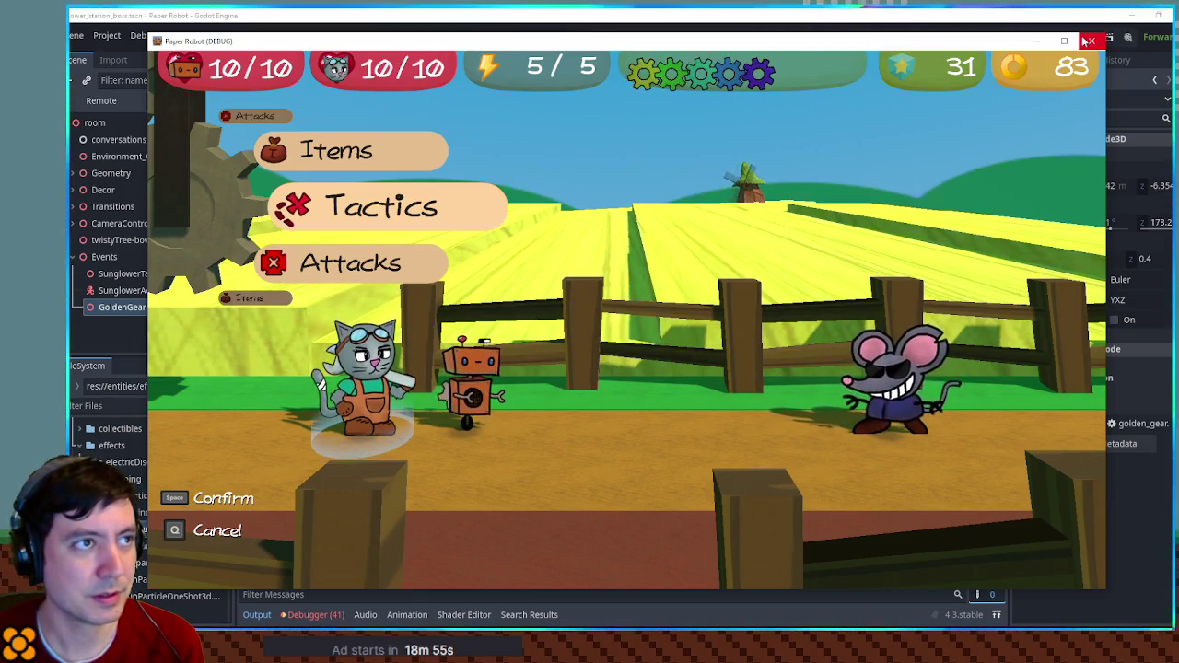
- Stop the debug battle and write UseDreamDustItem in item_moves.gd, queuing Sleep(2, 3) on targets
left_click(1089, 41)
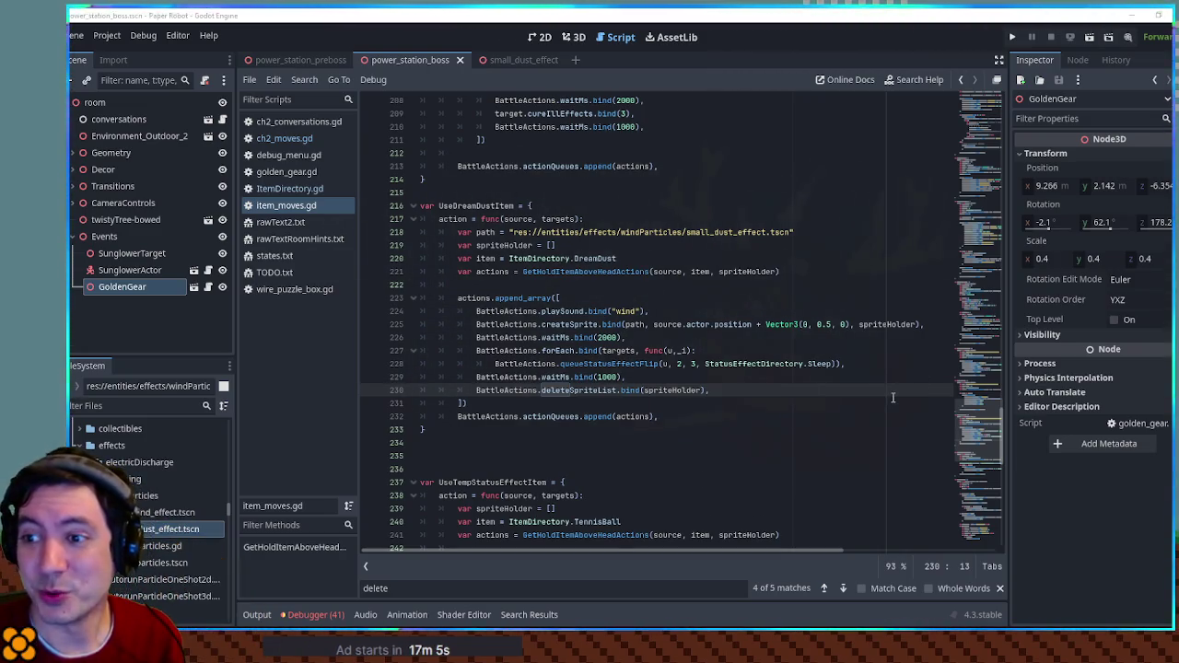
left_click(718, 150)
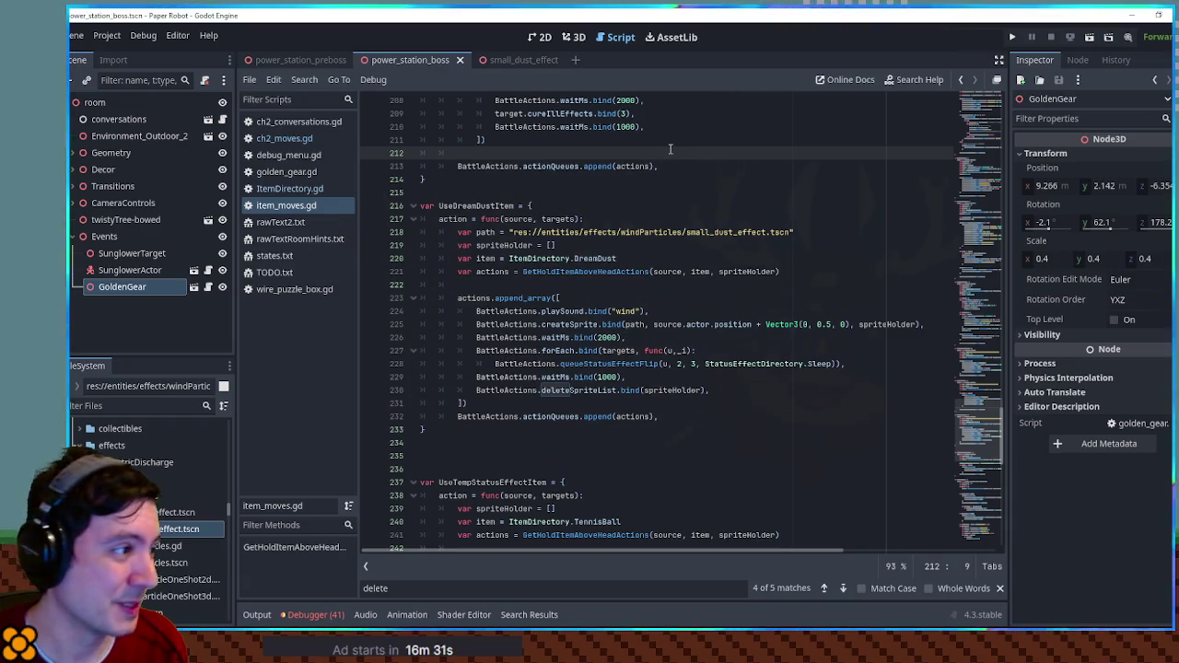
left_click(634, 179)
left_click(631, 194)
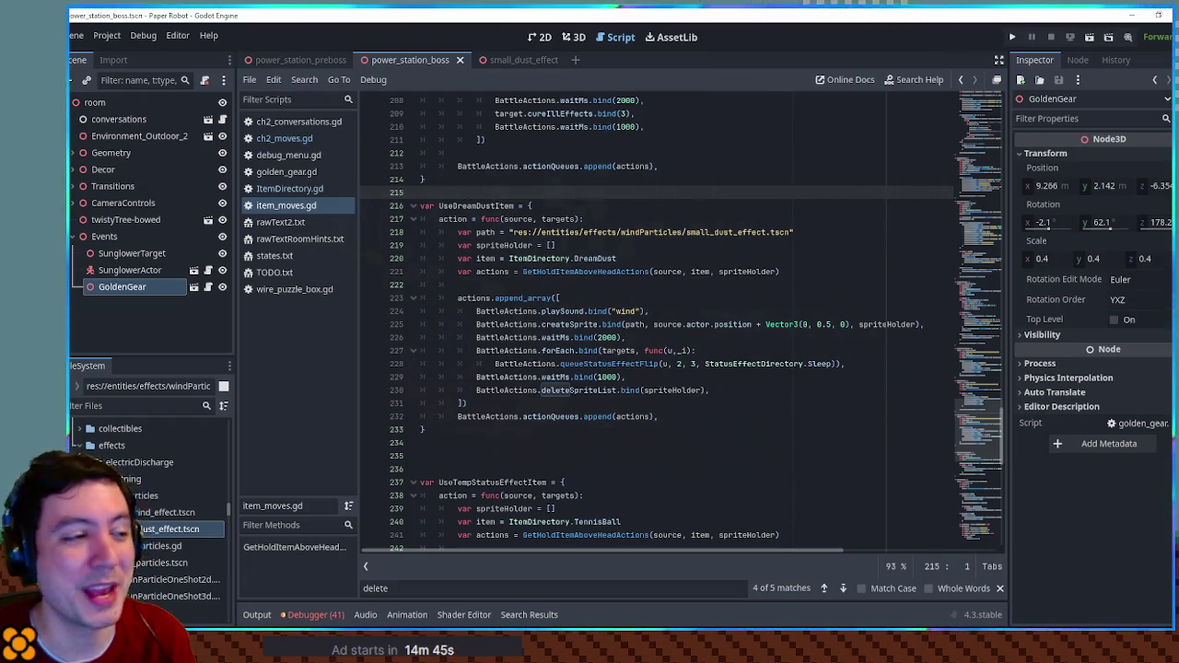
left_click(726, 183)
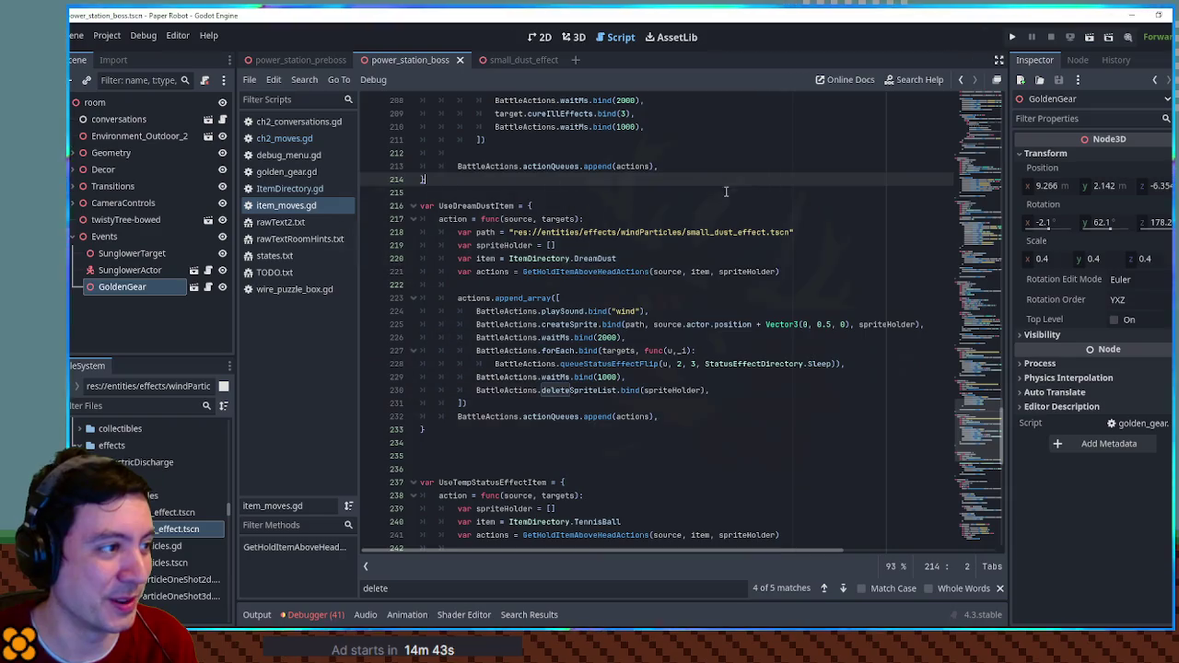
left_click(727, 152)
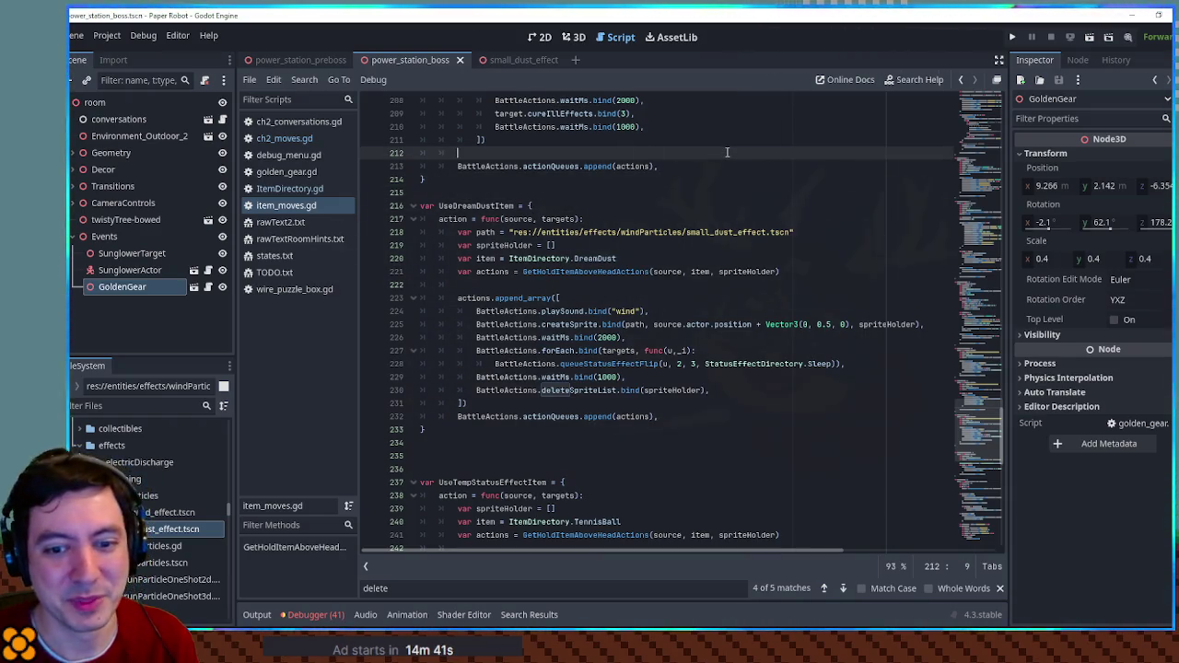
left_click(665, 180)
left_click(660, 192)
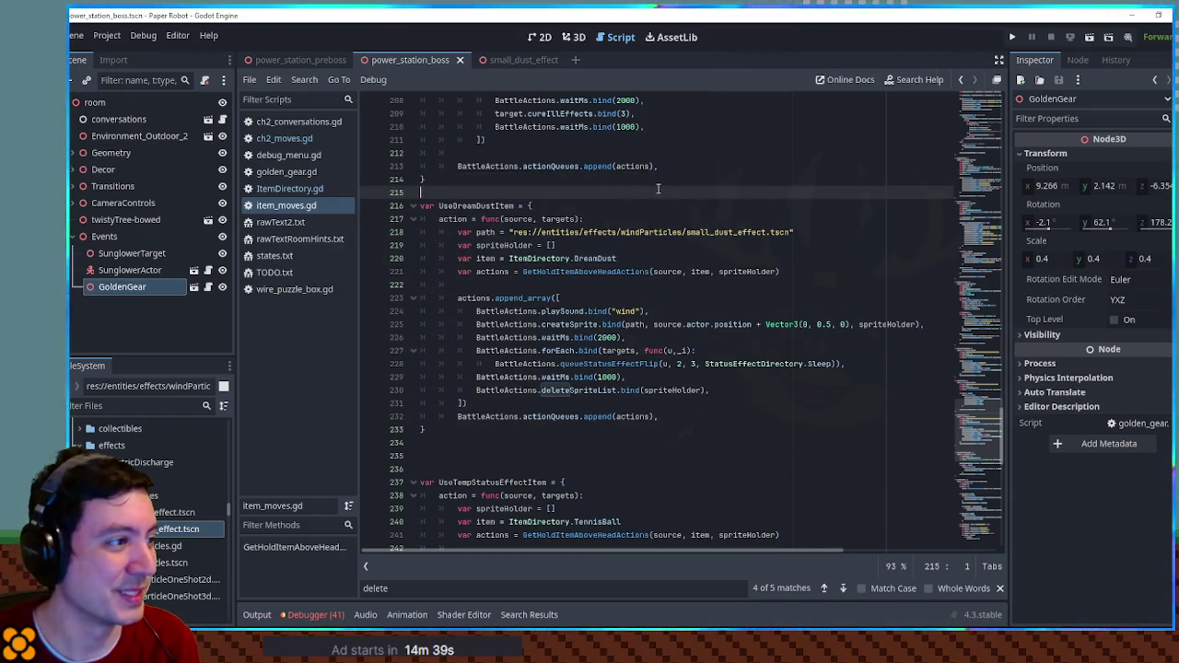
left_click(608, 430)
left_click(555, 443)
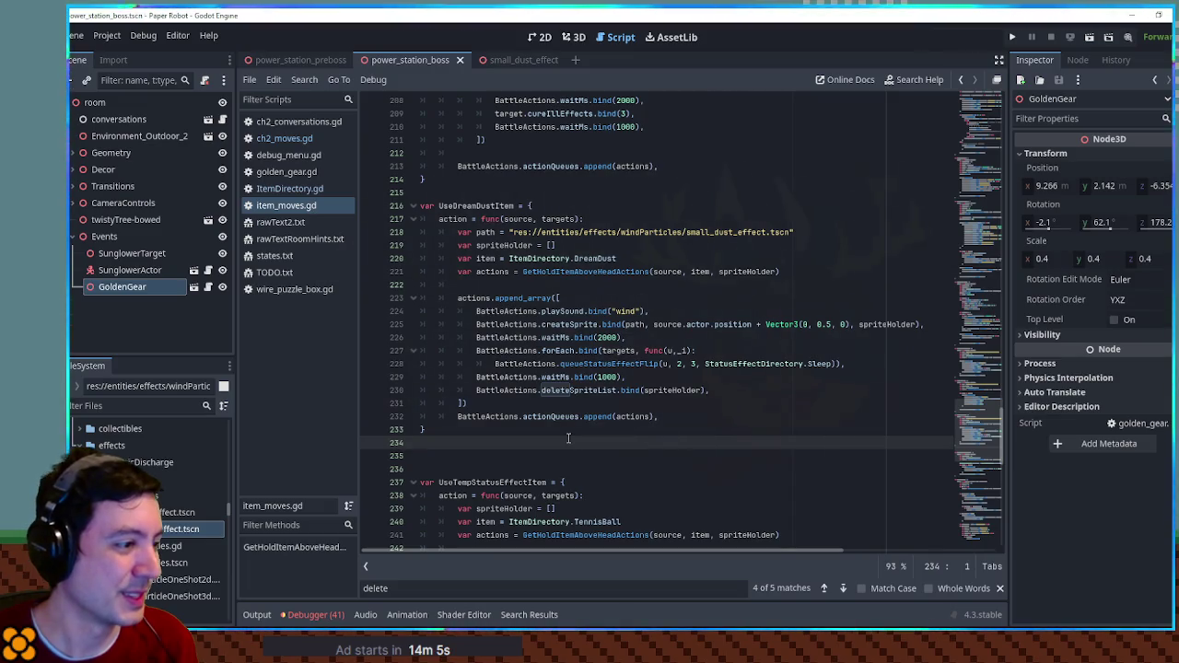
- Close the small_dust_effect scene tab, leaving item_moves.gd open on line 215
left_click(492, 184)
left_click(492, 192)
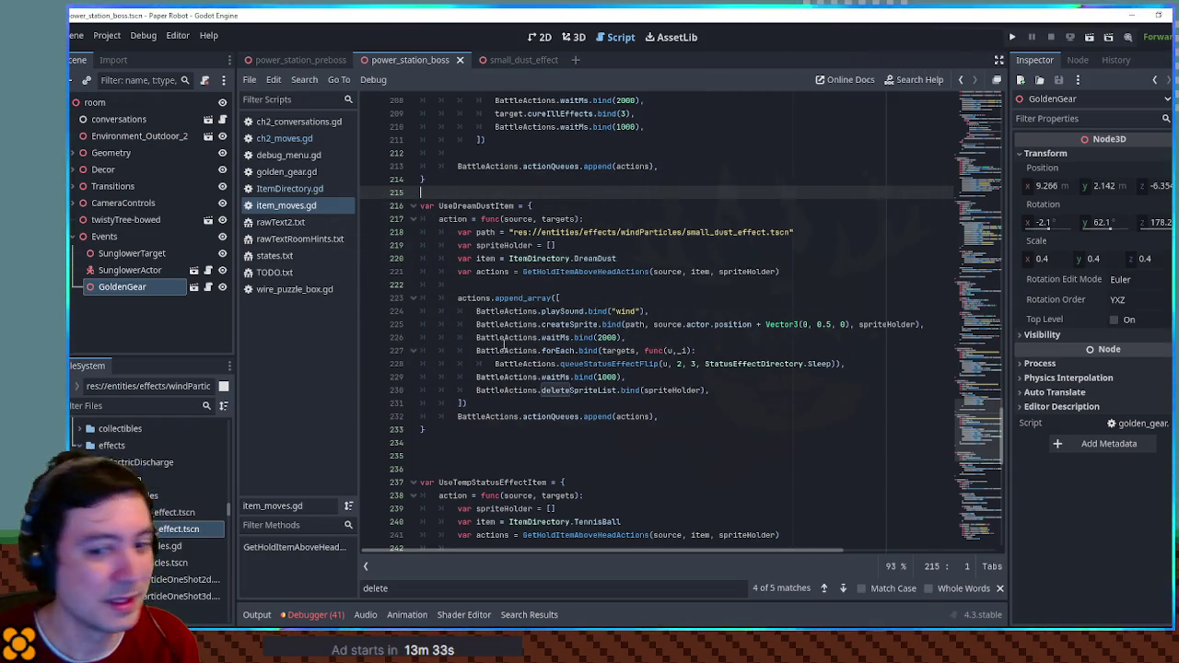
middle_click(531, 63)
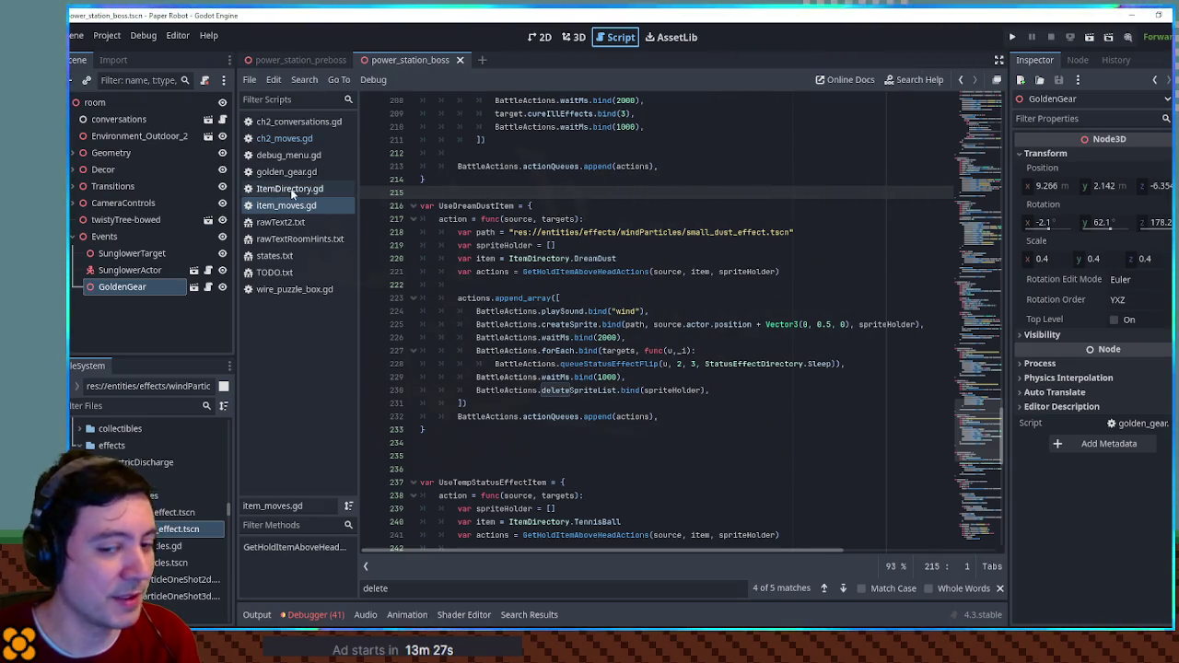
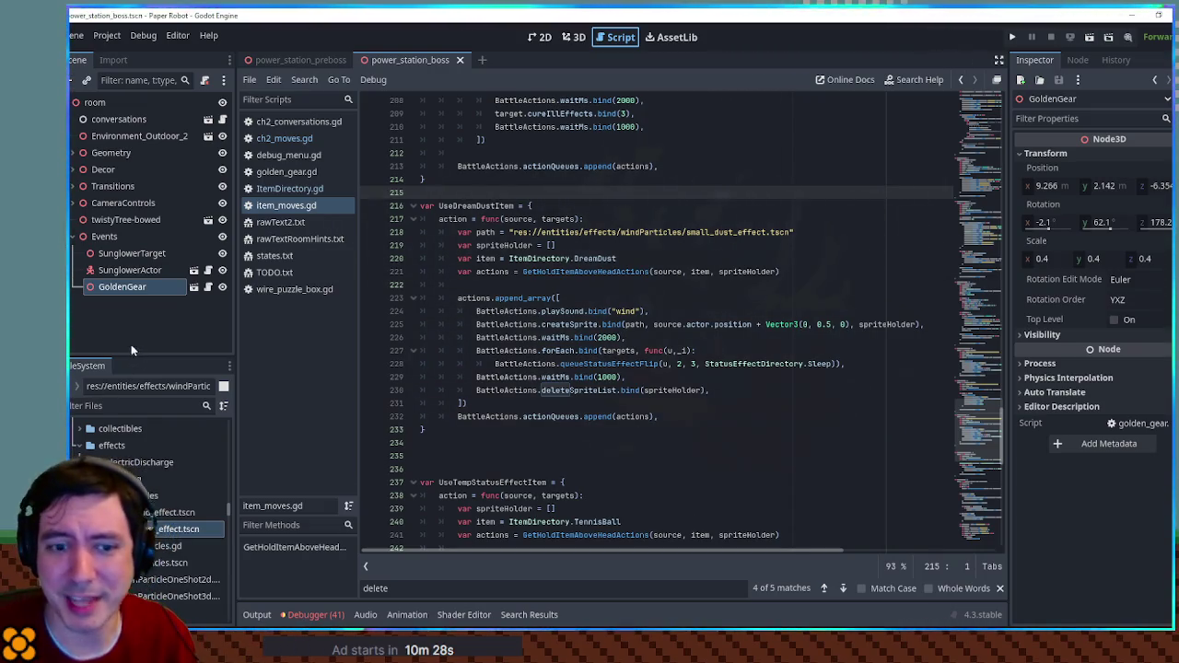
- After checking lines 222–224 of item_moves.gd, run the power_station_preboss scene with F6
left_click(713, 351)
left_click(713, 313)
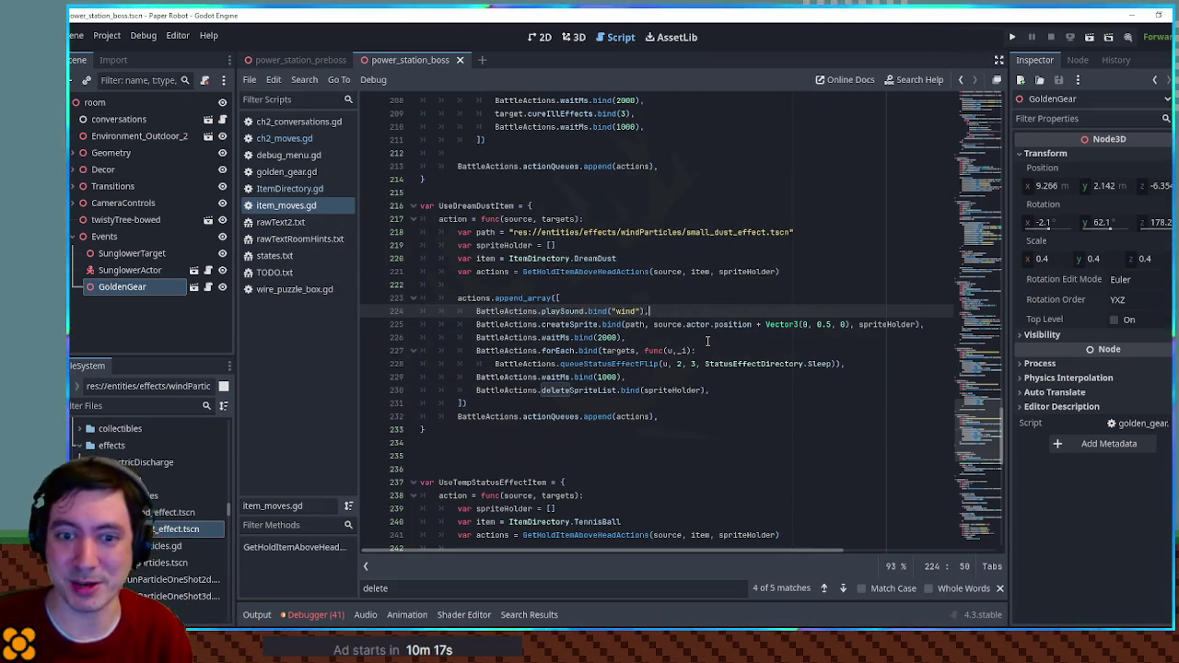
left_click(691, 289)
left_click(688, 299)
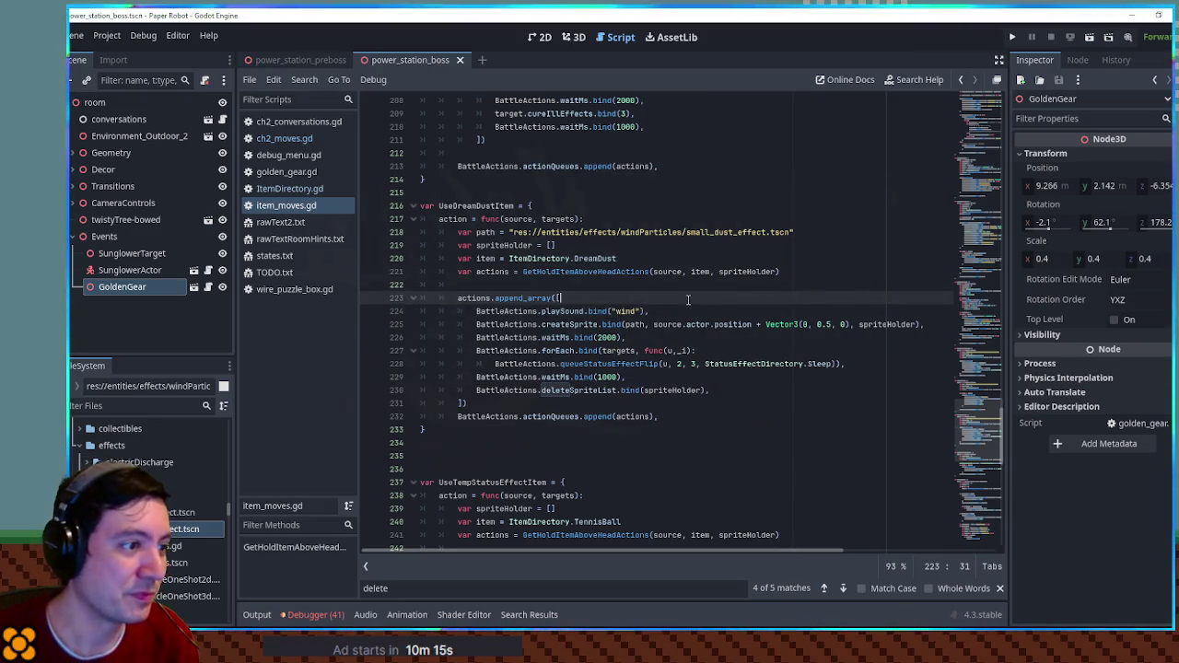
left_click(686, 286)
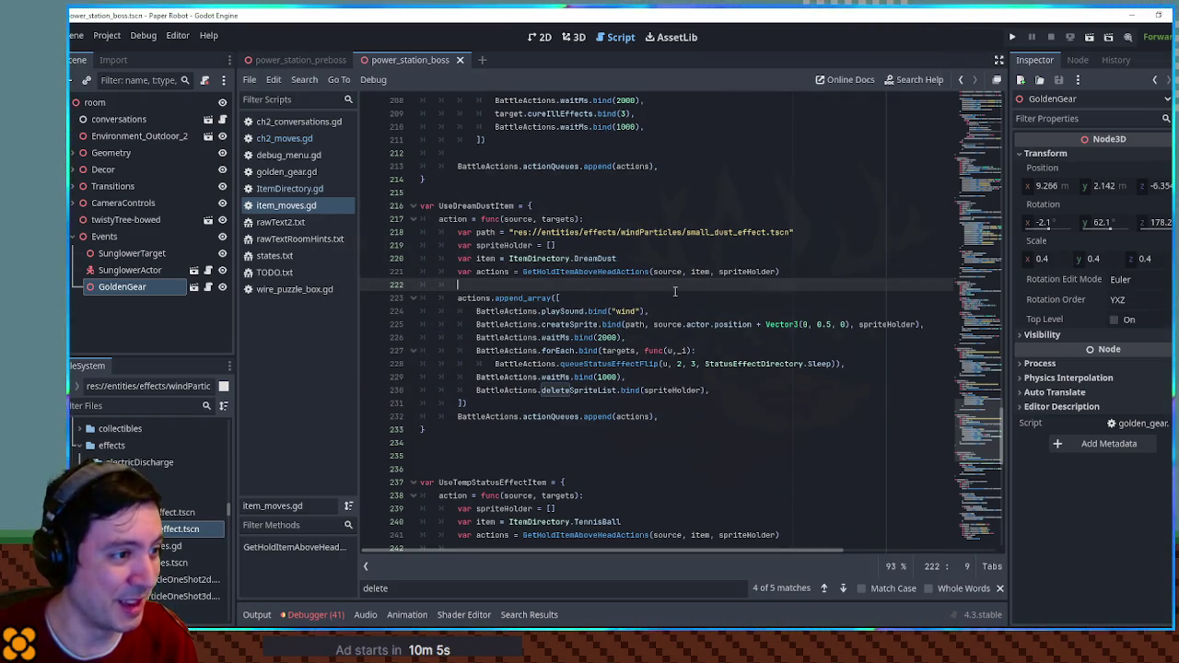
scroll(673, 295, "down", 2)
scroll(673, 294, "up", 2)
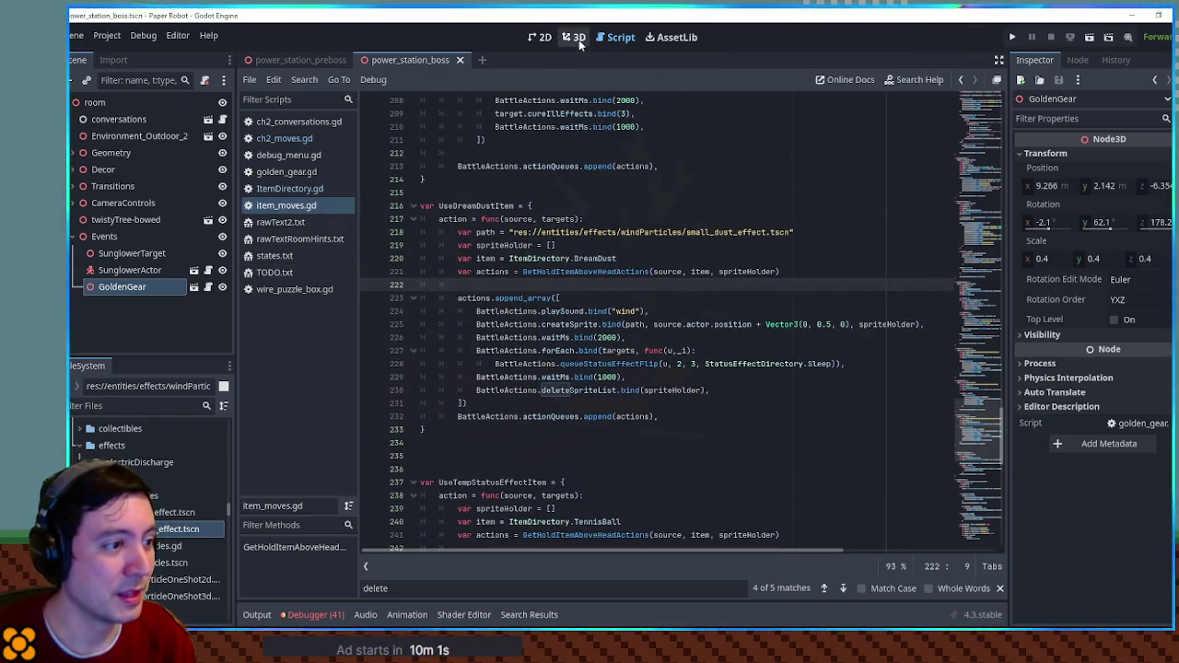
left_click(293, 57)
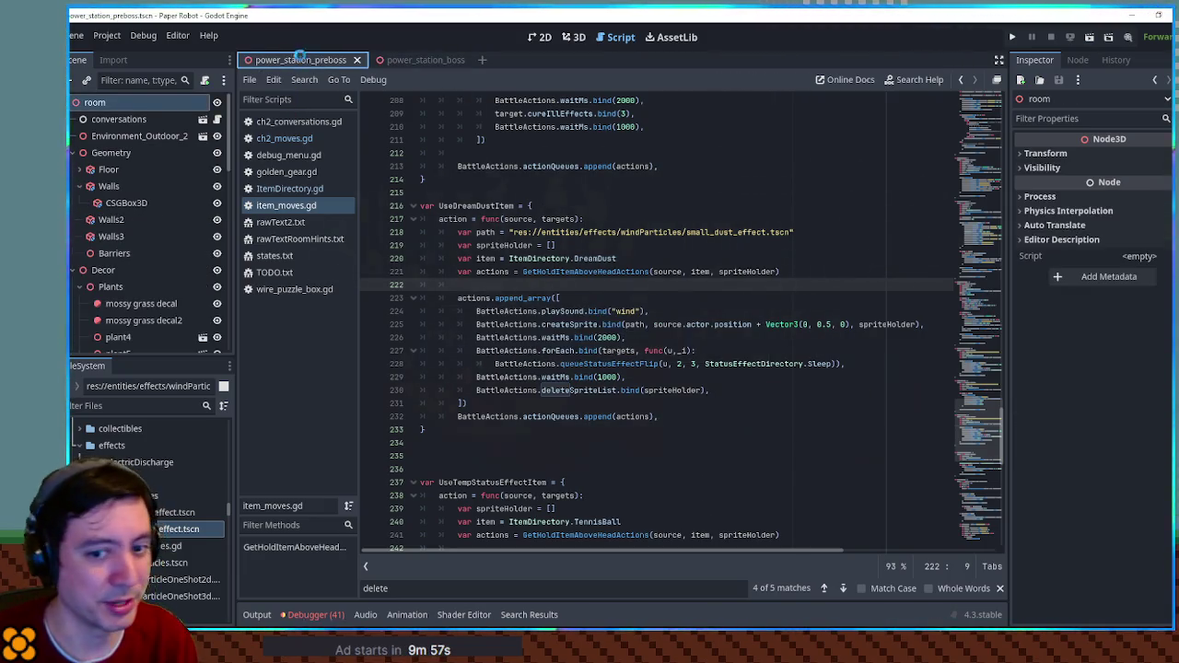
key("F6")
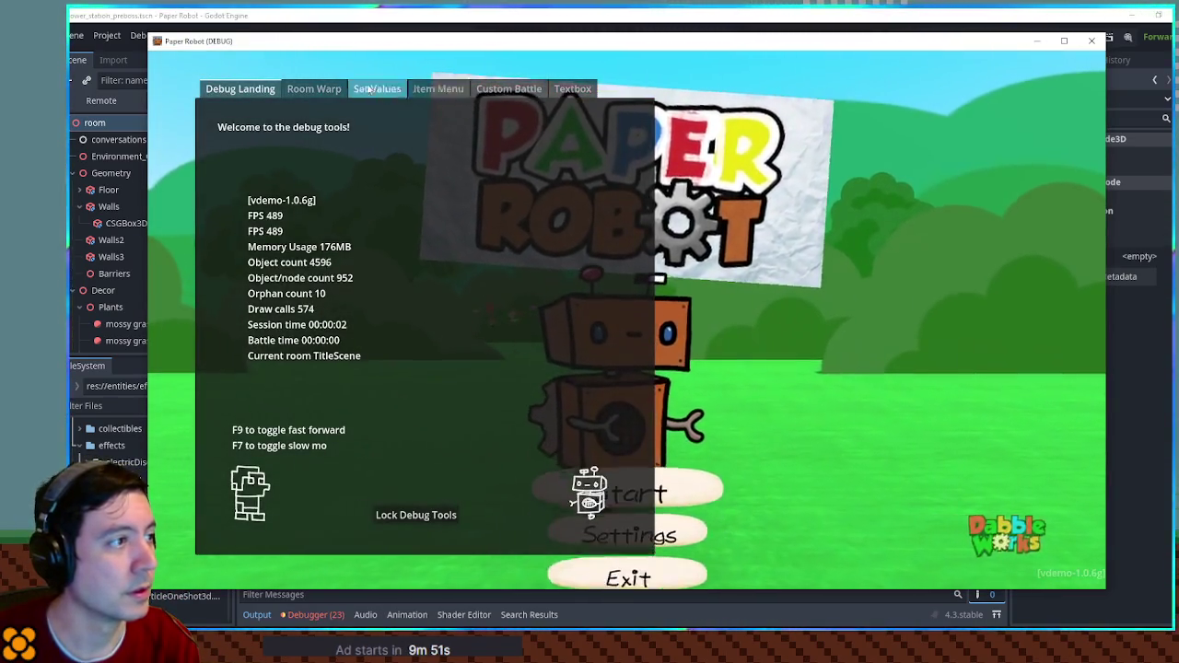
- Warp to Leafburg from the debug Room Warp list, with prologue and chapter 1 collapsed
left_click(313, 89)
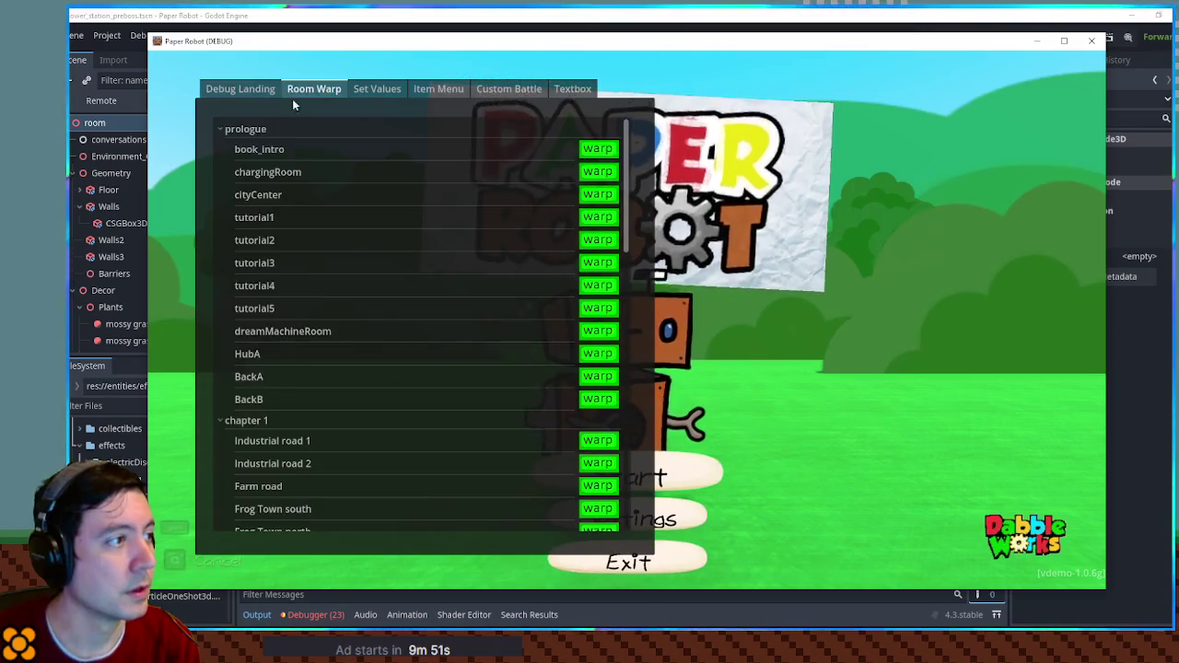
left_click(237, 129)
left_click(242, 147)
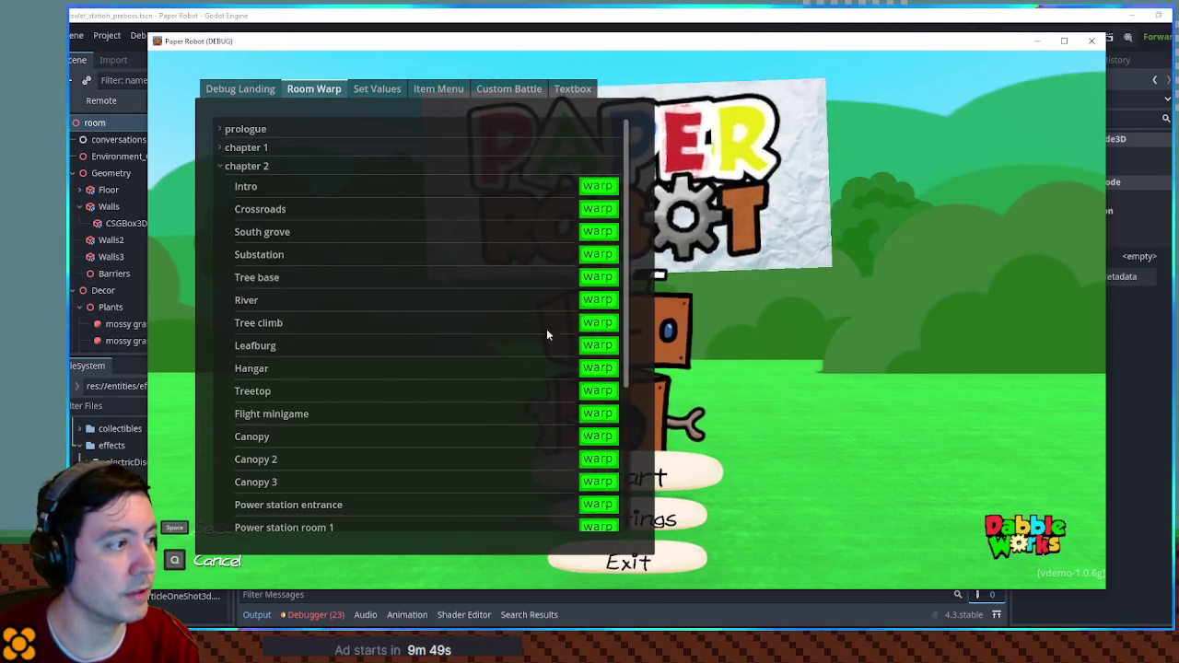
left_click(590, 347)
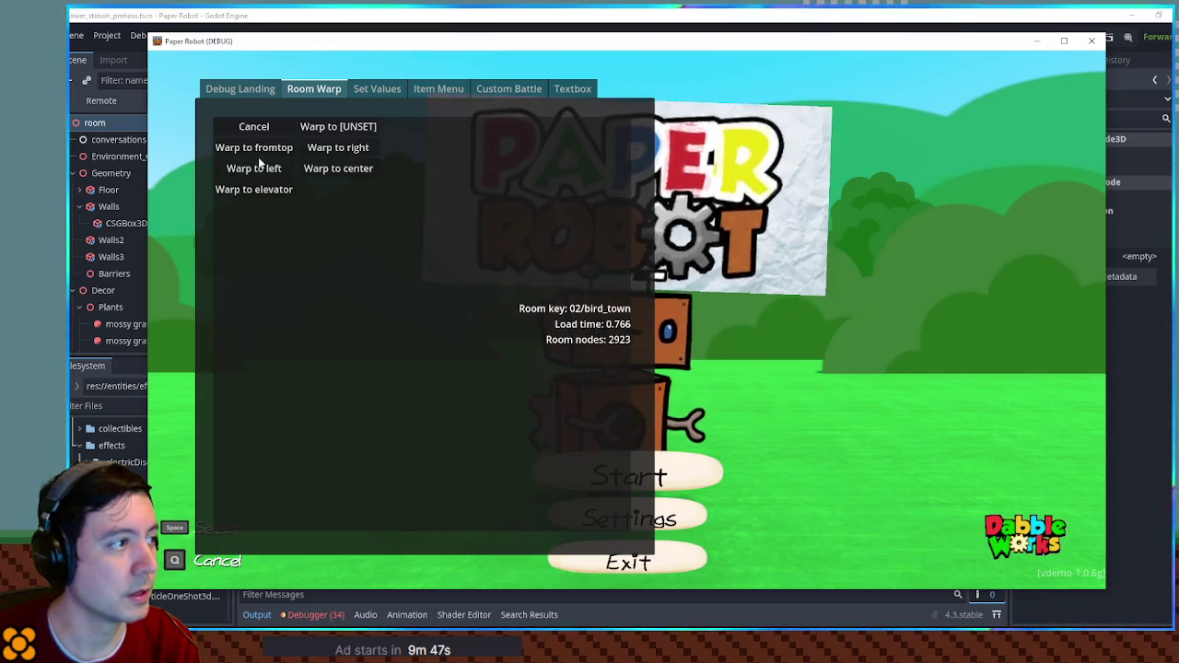
left_click(261, 170)
- Add a Night Cap to the inventory from the debug item list and close the tools
left_click(500, 93)
left_click(441, 90)
scroll(460, 311, "down", 20)
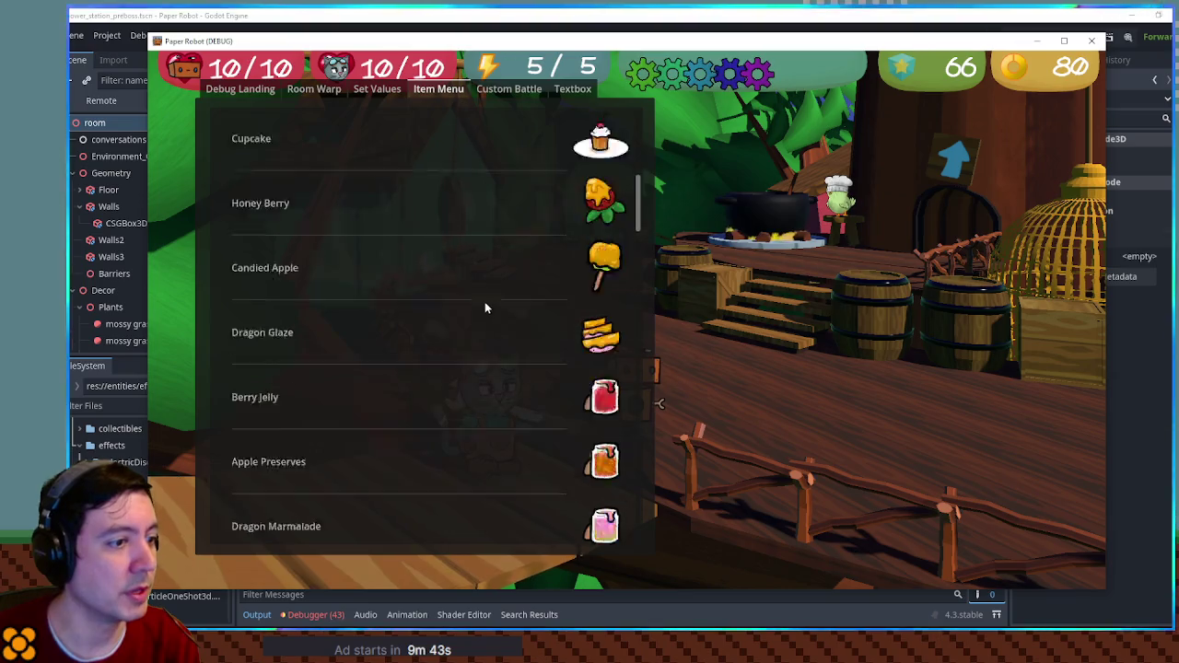
scroll(593, 337, "down", 10)
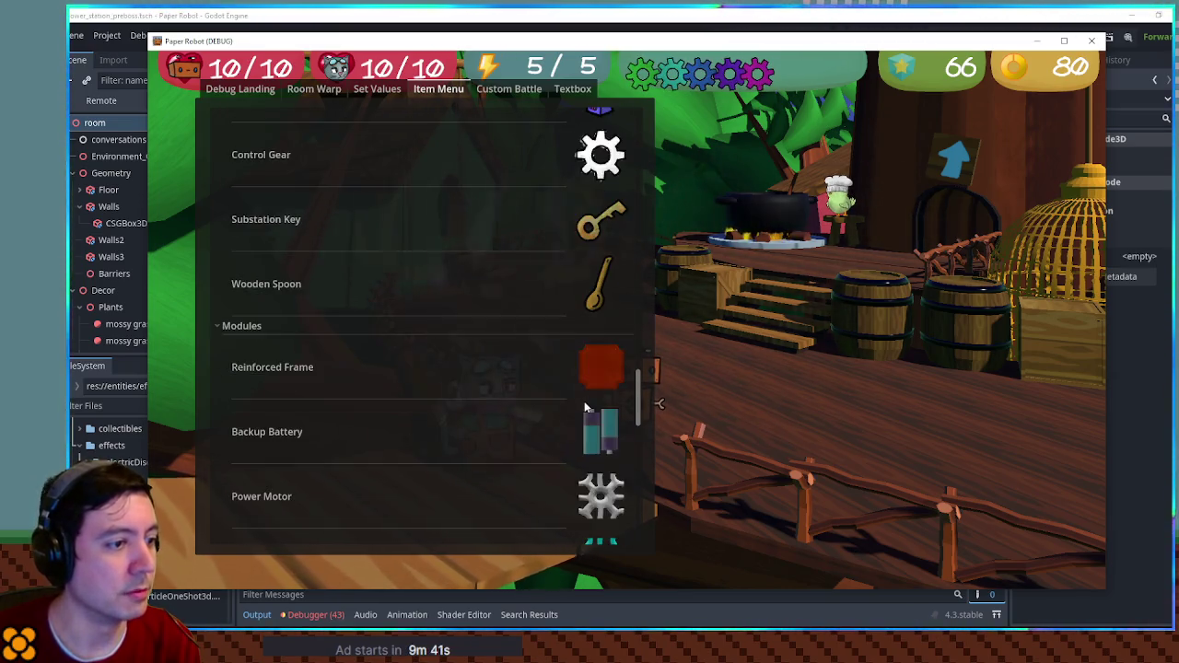
scroll(598, 370, "up", 12)
scroll(598, 370, "up", 3)
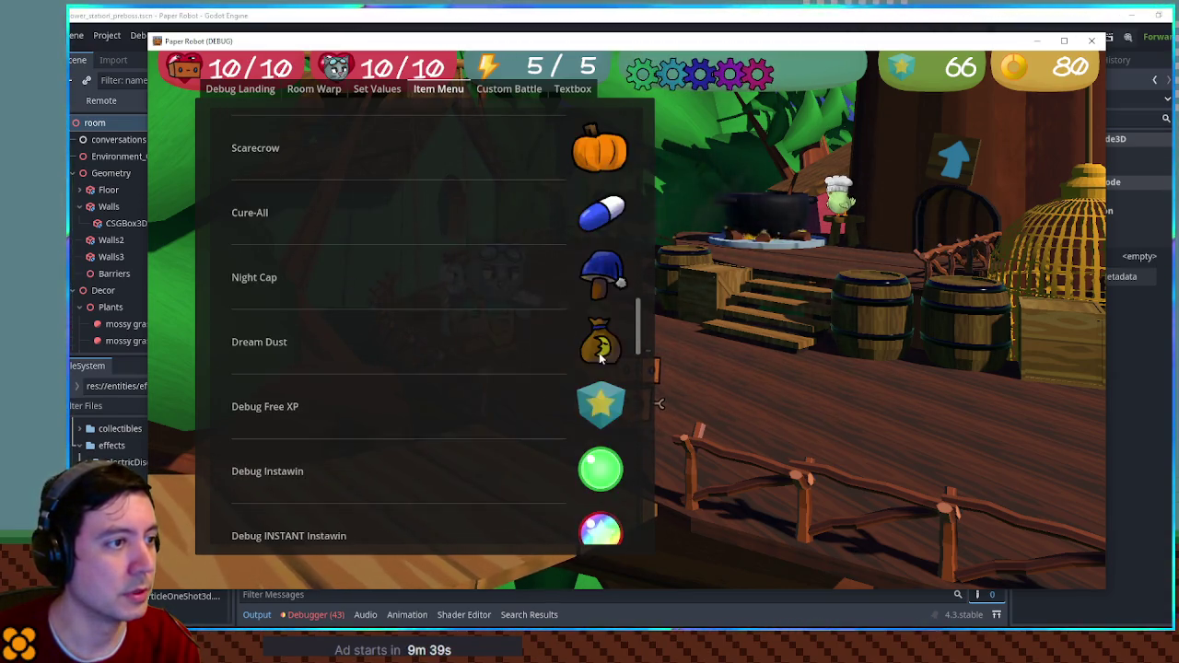
left_click(603, 265)
left_click(221, 287)
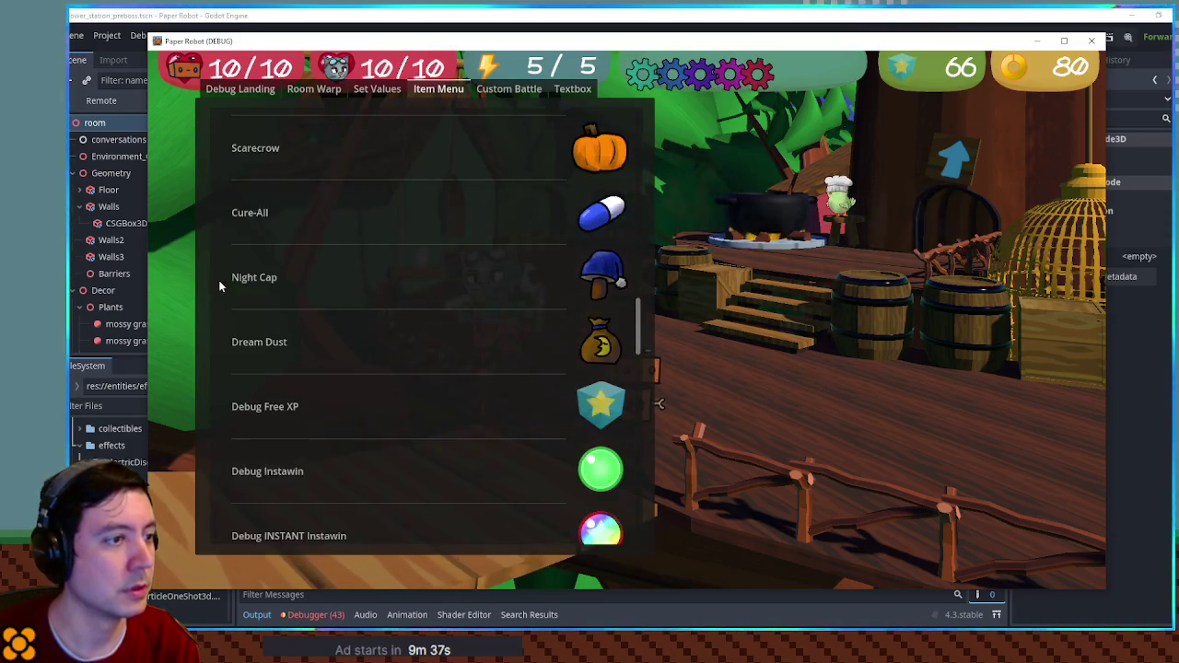
key("Escape")
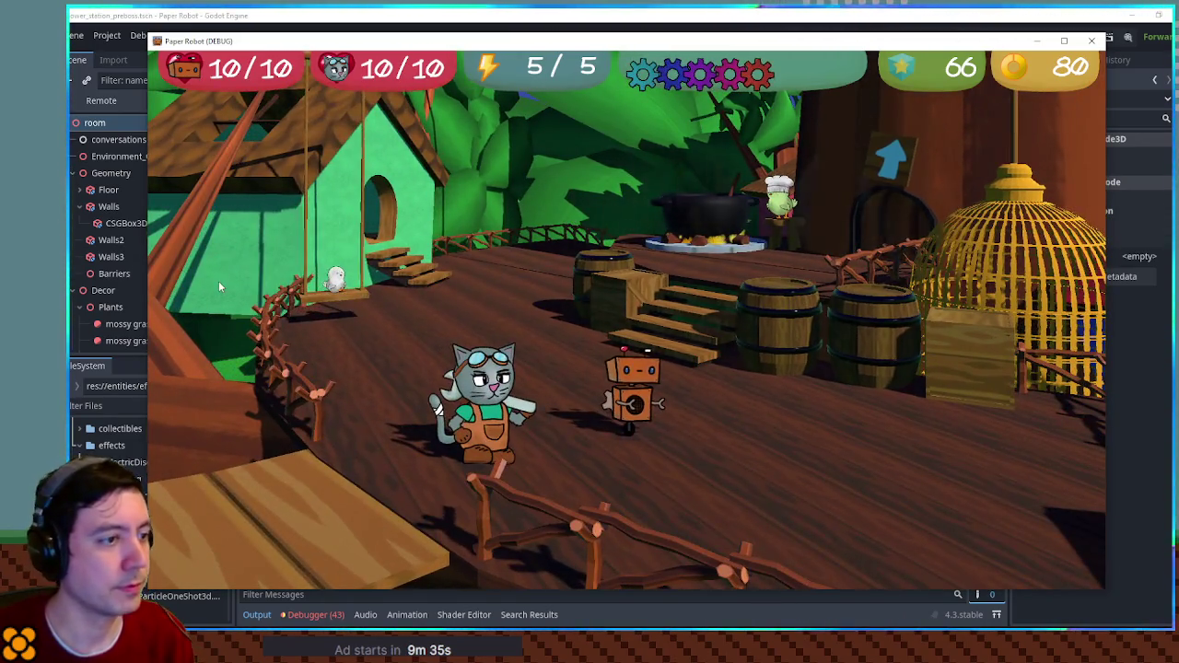
- Check the pause menu's party and items pages, then walk toward the chef's cooking pot
key("Escape")
key("c")
key("c")
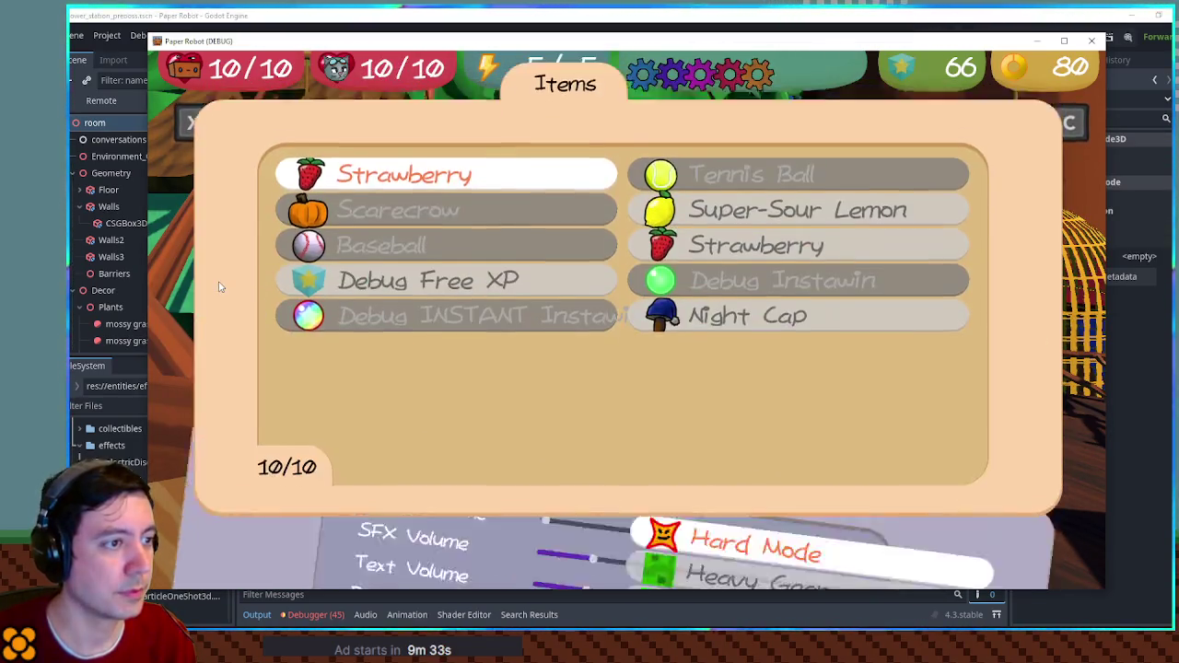
key("Escape")
key("Up")
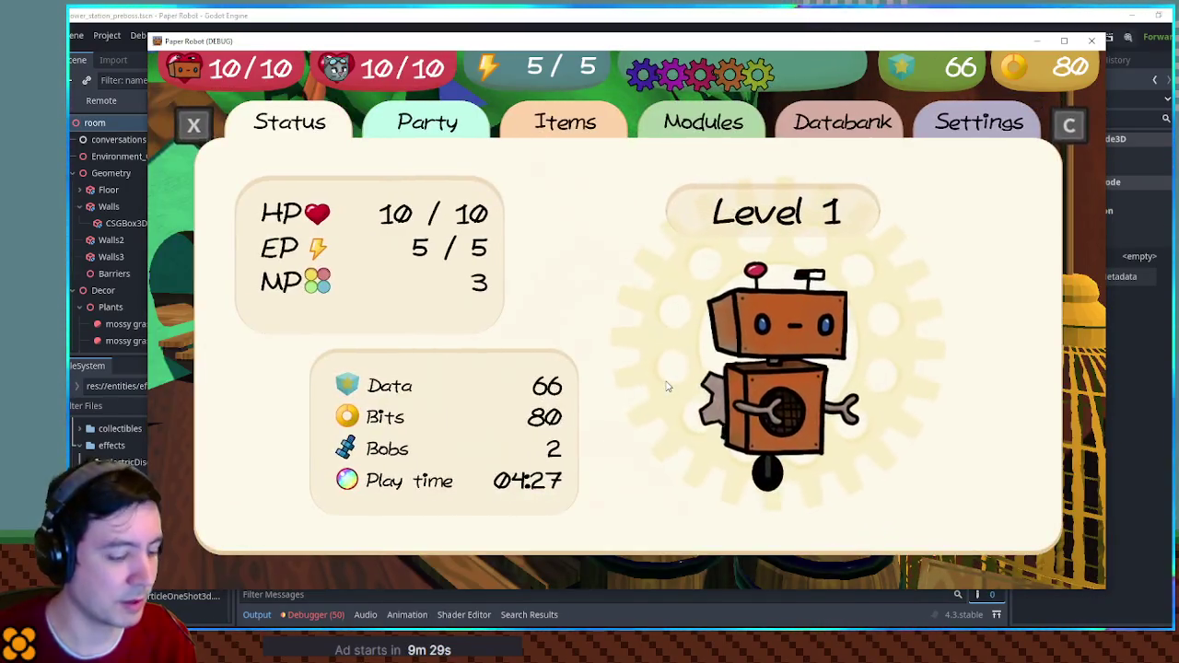
- Add the Wooden Spoon from the debug item list and walk over to talk to the chef
key("F1")
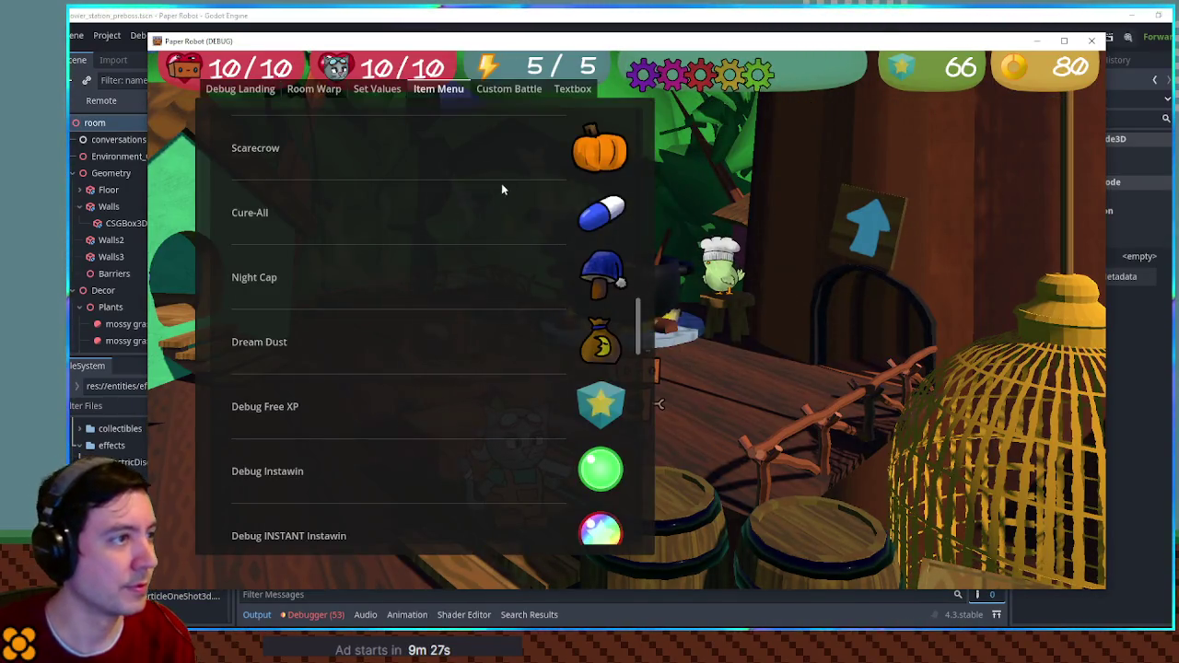
scroll(548, 308, "down", 8)
left_click(628, 287)
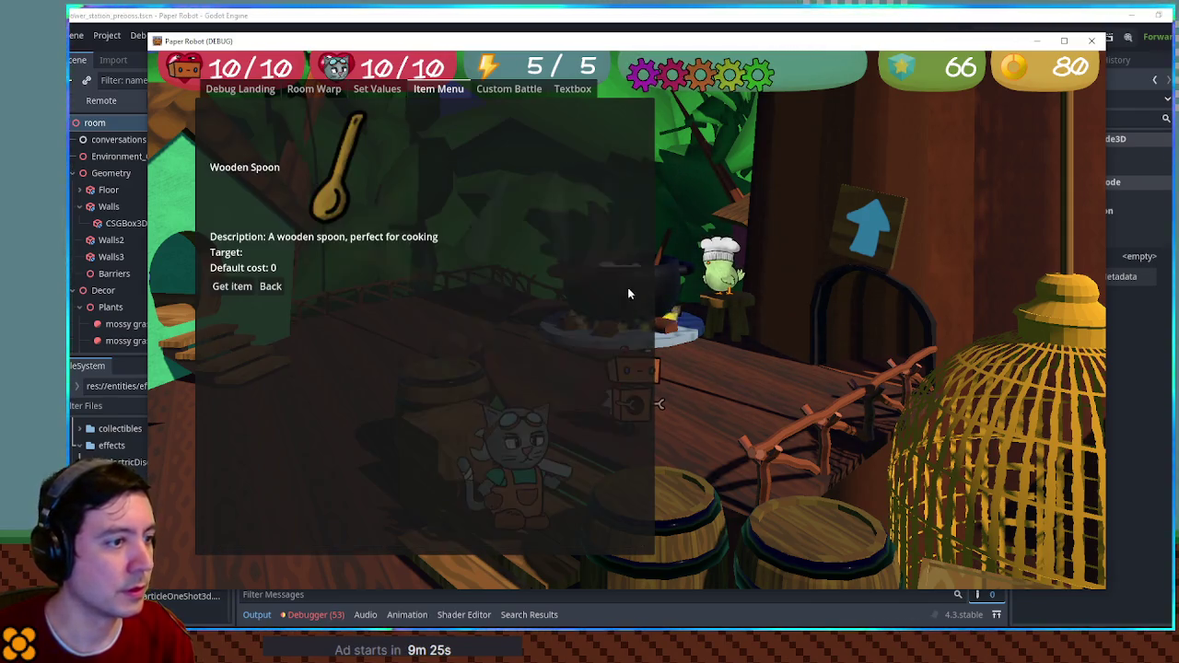
left_click(234, 286)
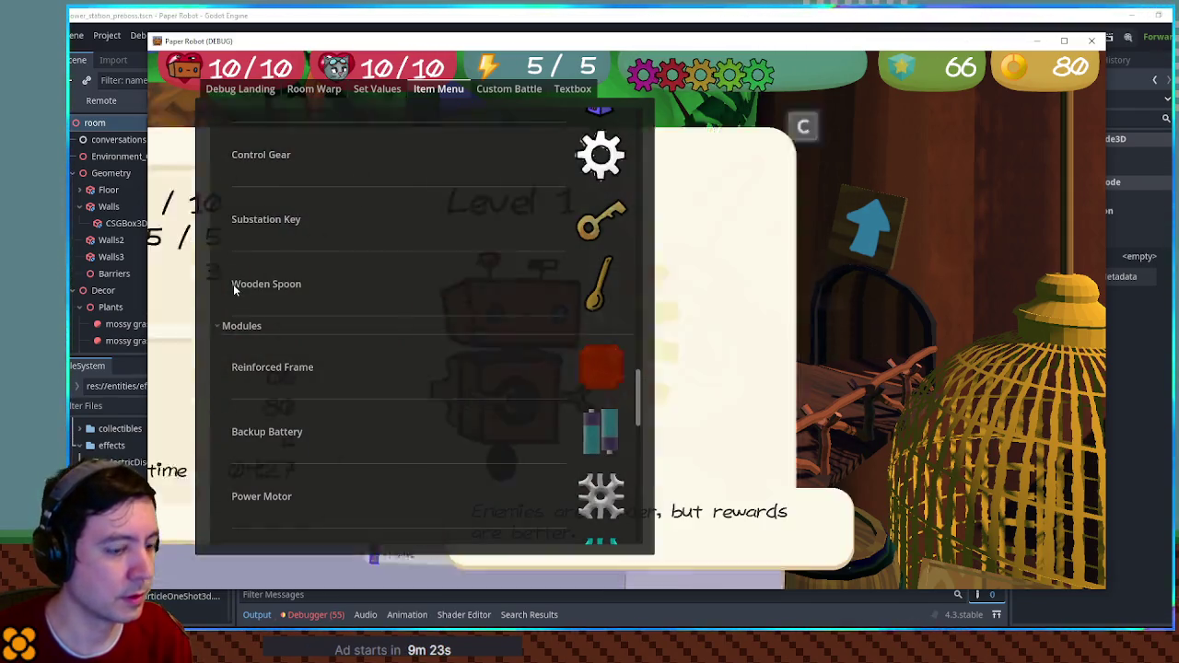
key("F1")
key("d")
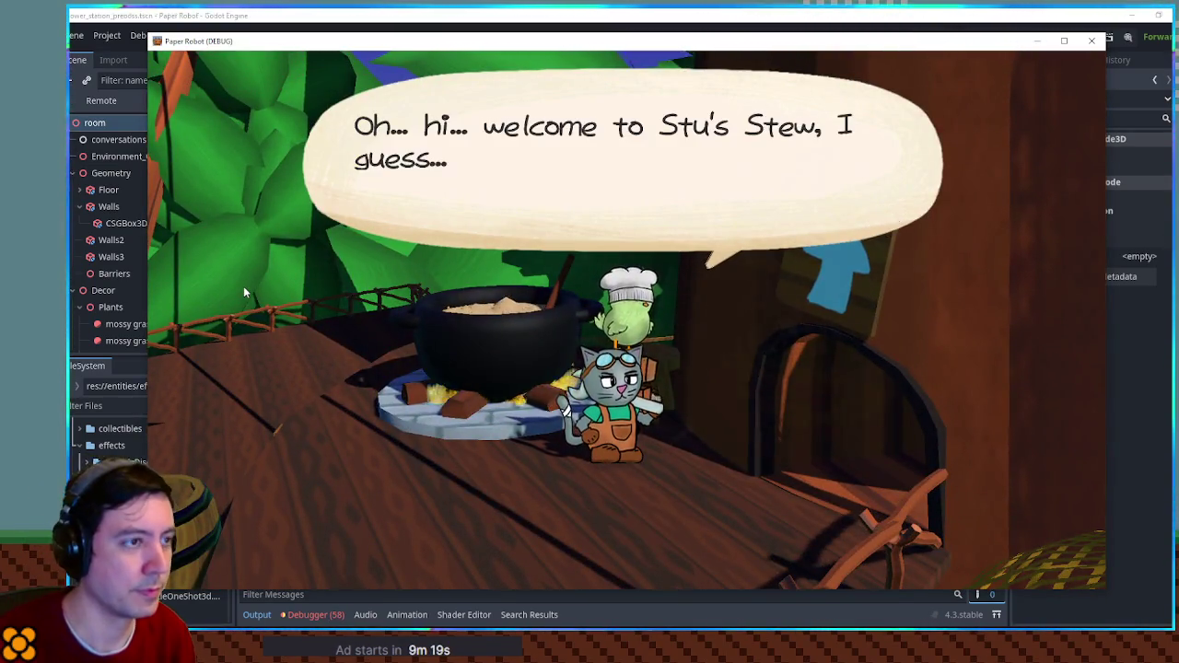
- Finish the chef's dialogue and walk across the rope bridge onto the birdhouse platform
key("space")
key("space")
key("space")
key("space")
key("space")
key("space")
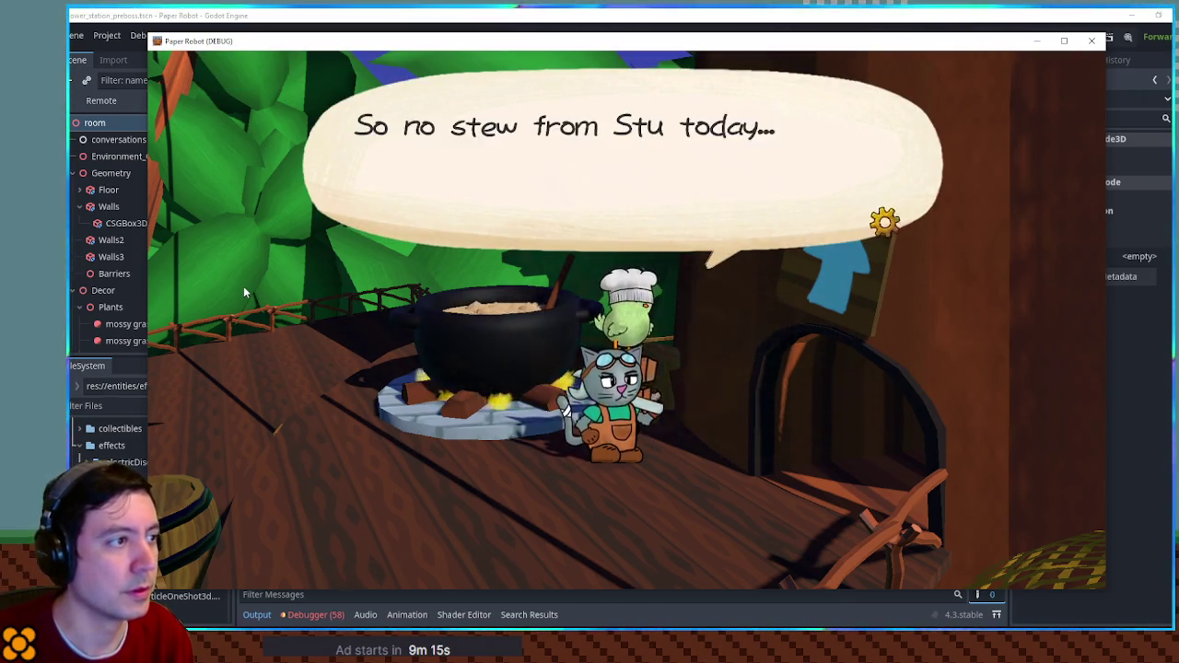
key("space")
key("a")
key("w")
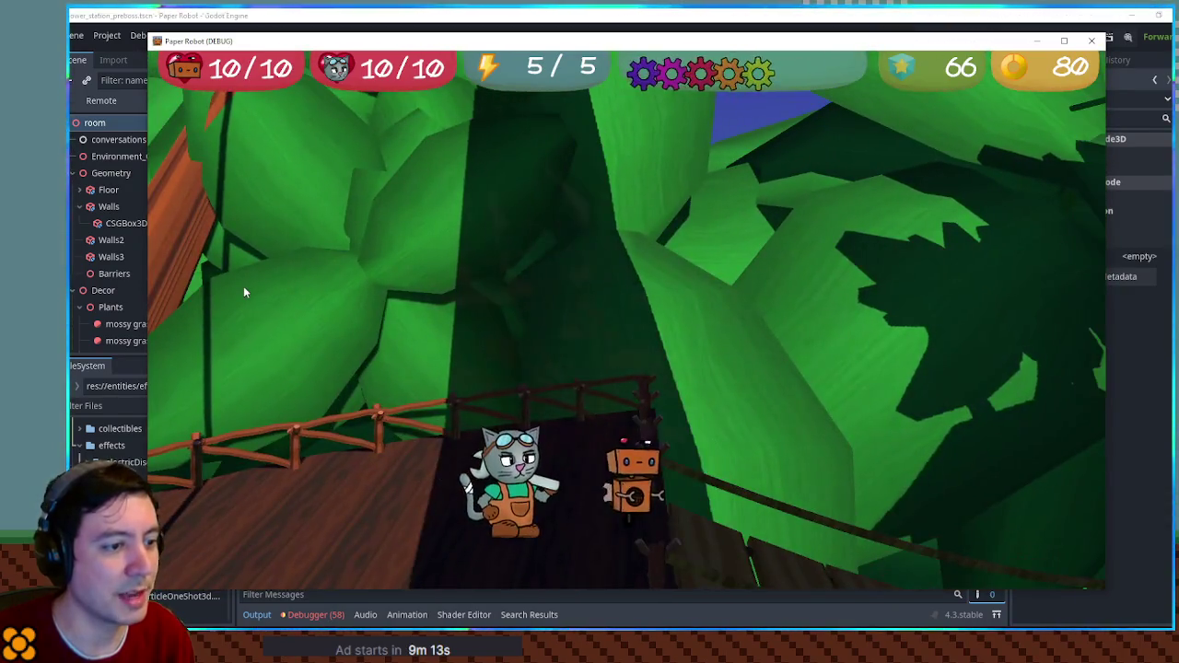
key("w")
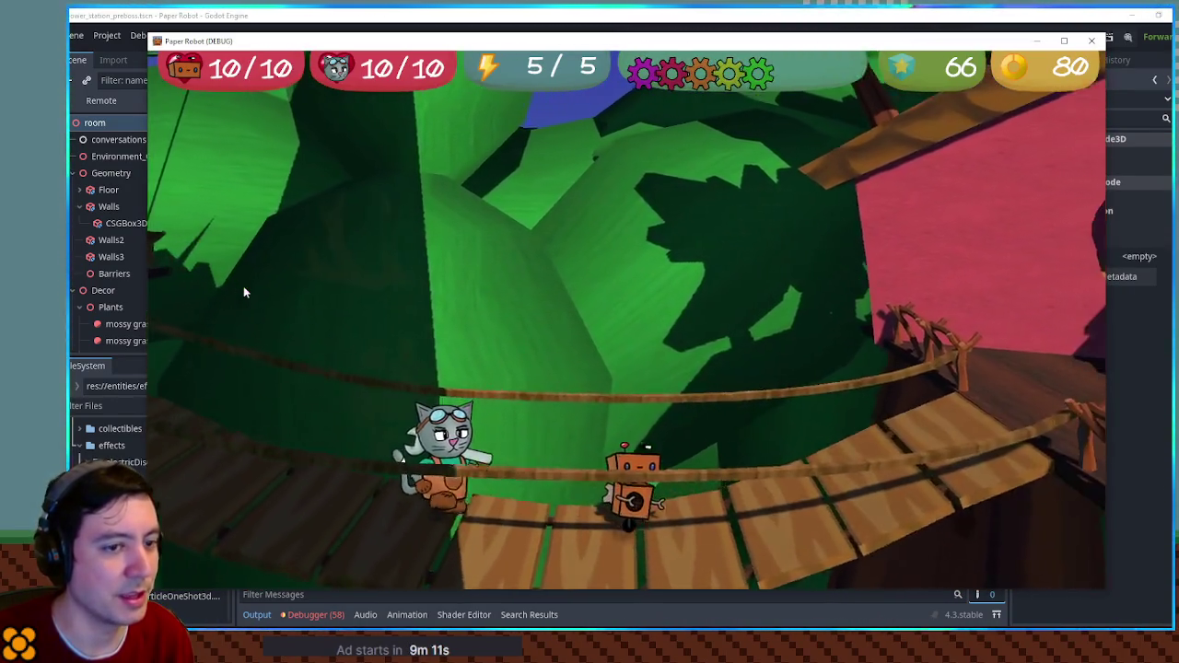
key("w")
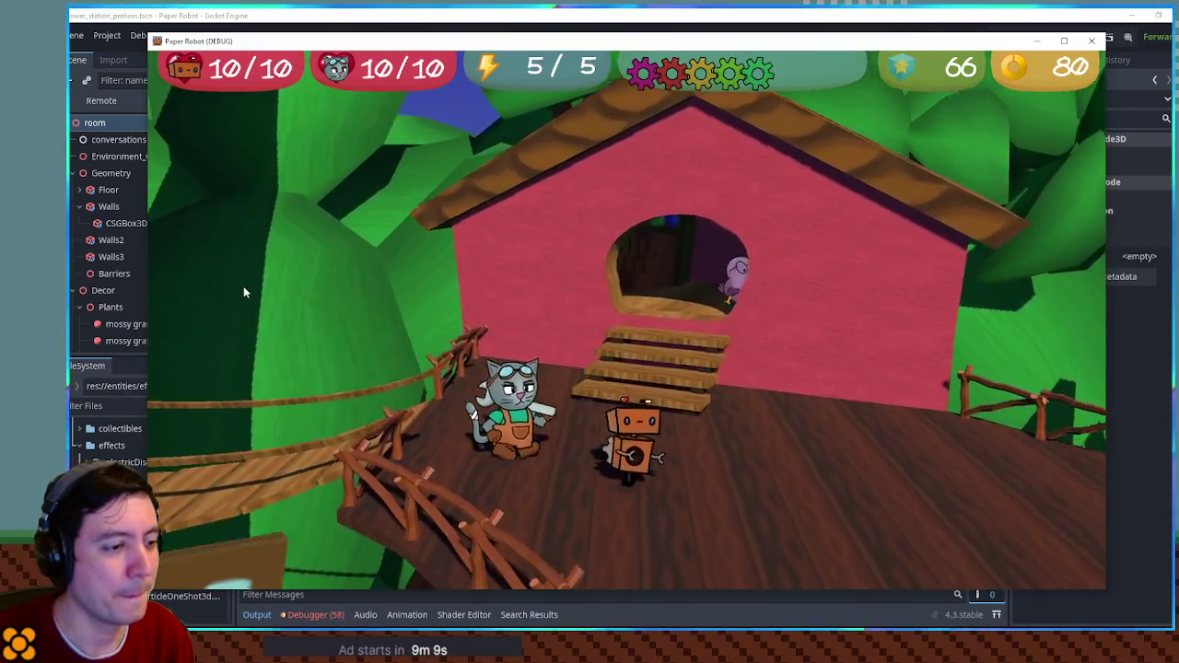
key("d")
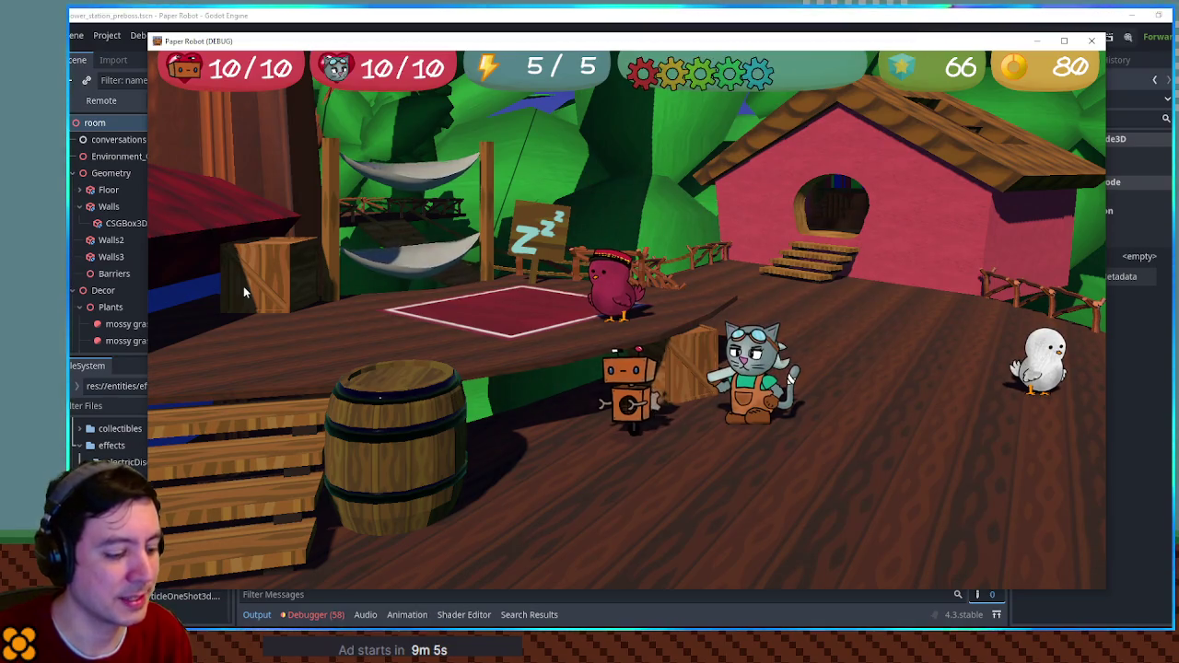
- Unlock Leon as a party member on the debug Set Values page
key("Escape")
key("Escape")
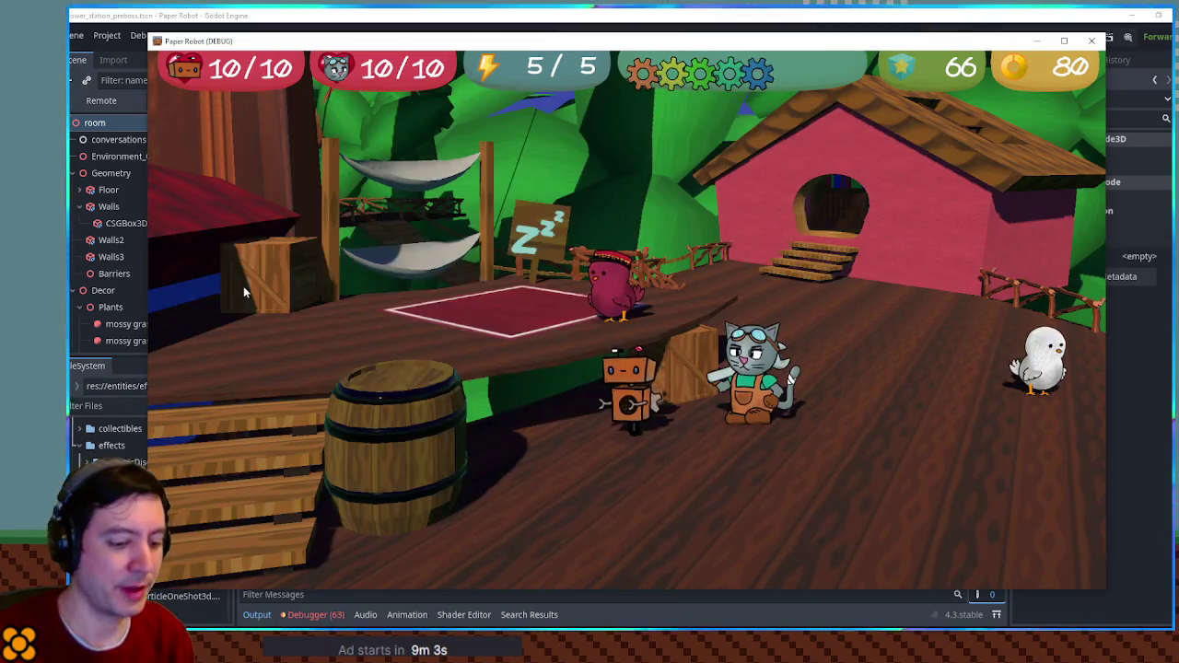
key("F1")
left_click(378, 90)
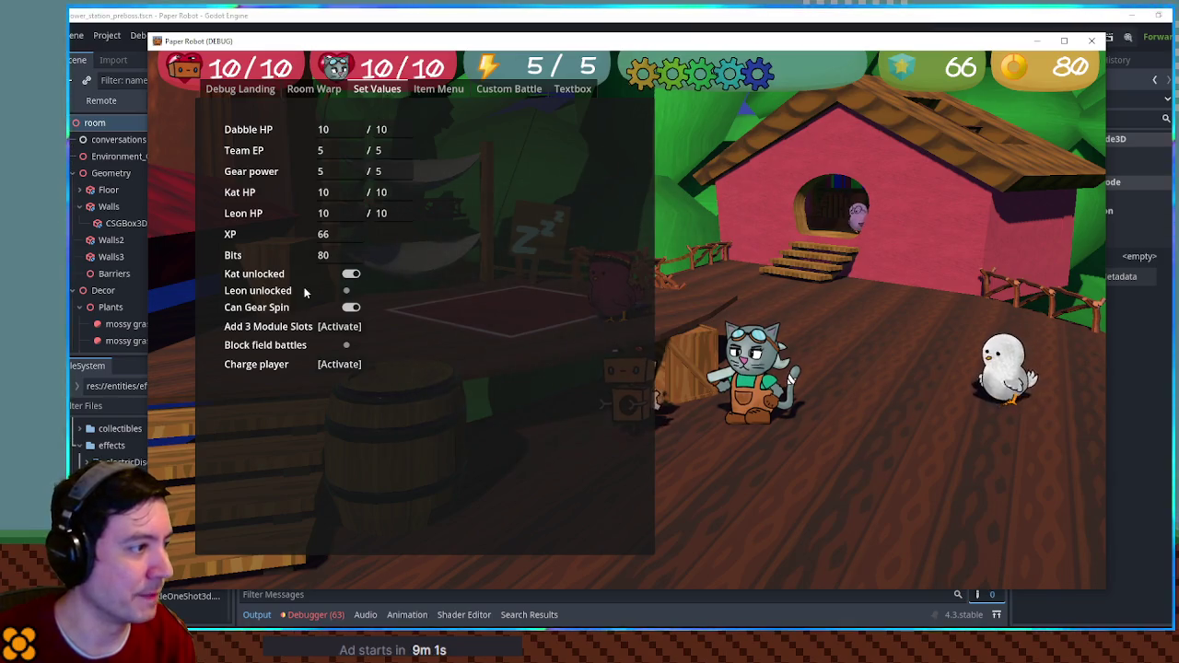
left_click(350, 290)
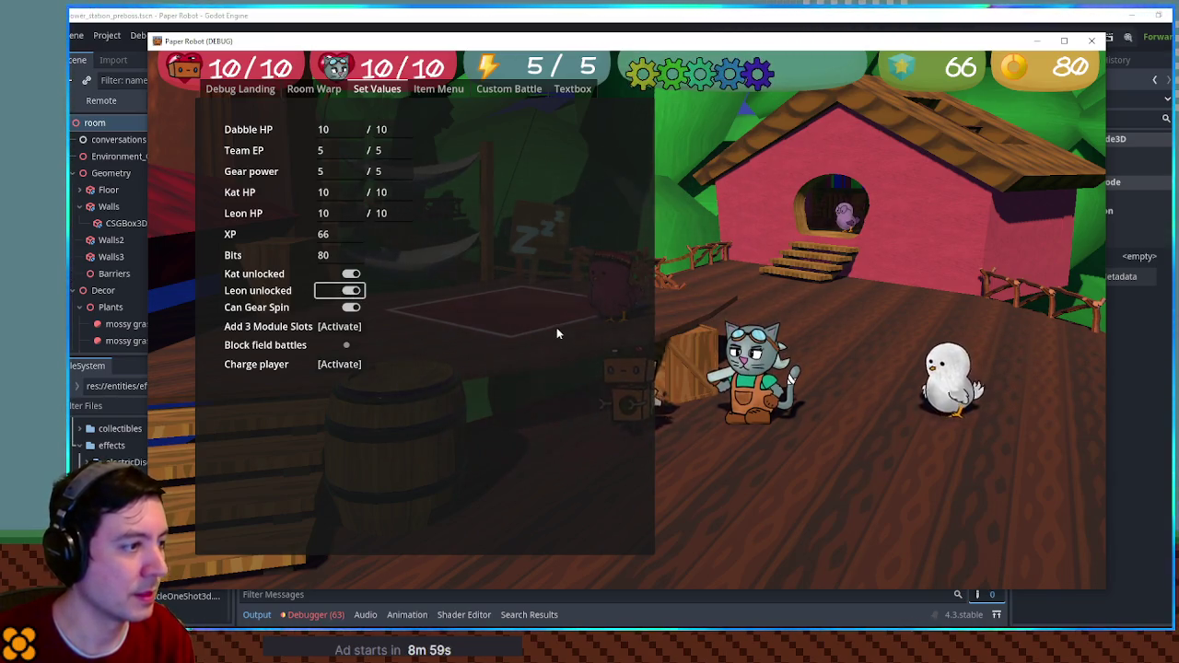
- View Kat's and Leon's party status, walk left and right, then close the game window
key("Escape")
key("e")
key("Right")
key("Escape")
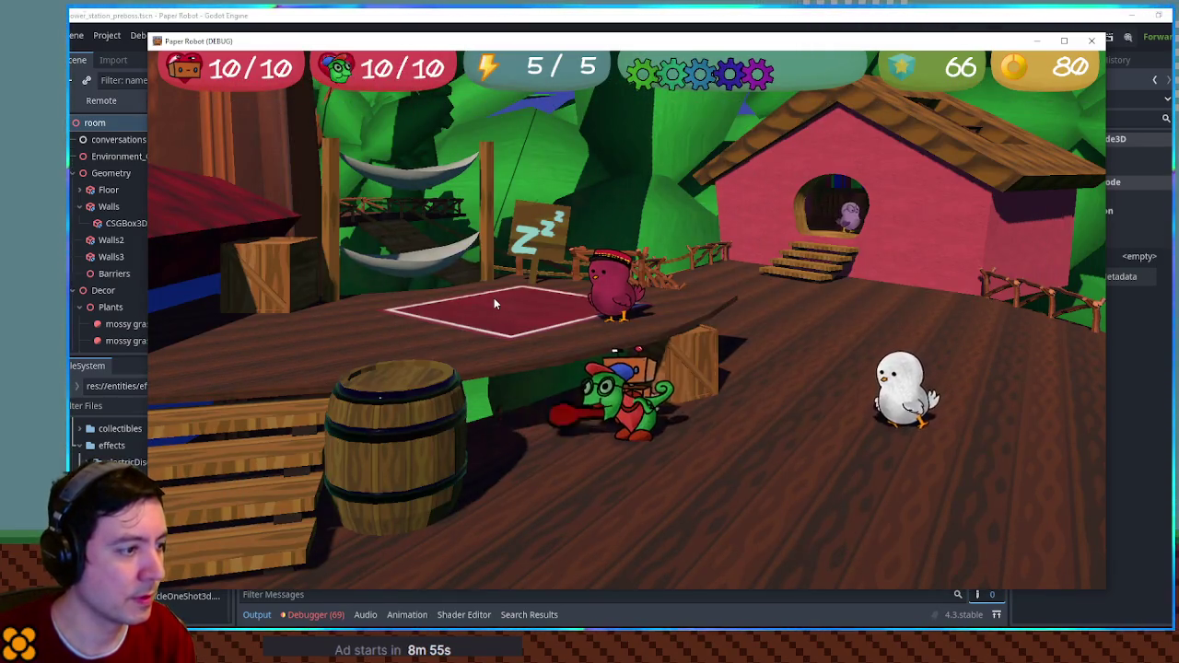
key("Left")
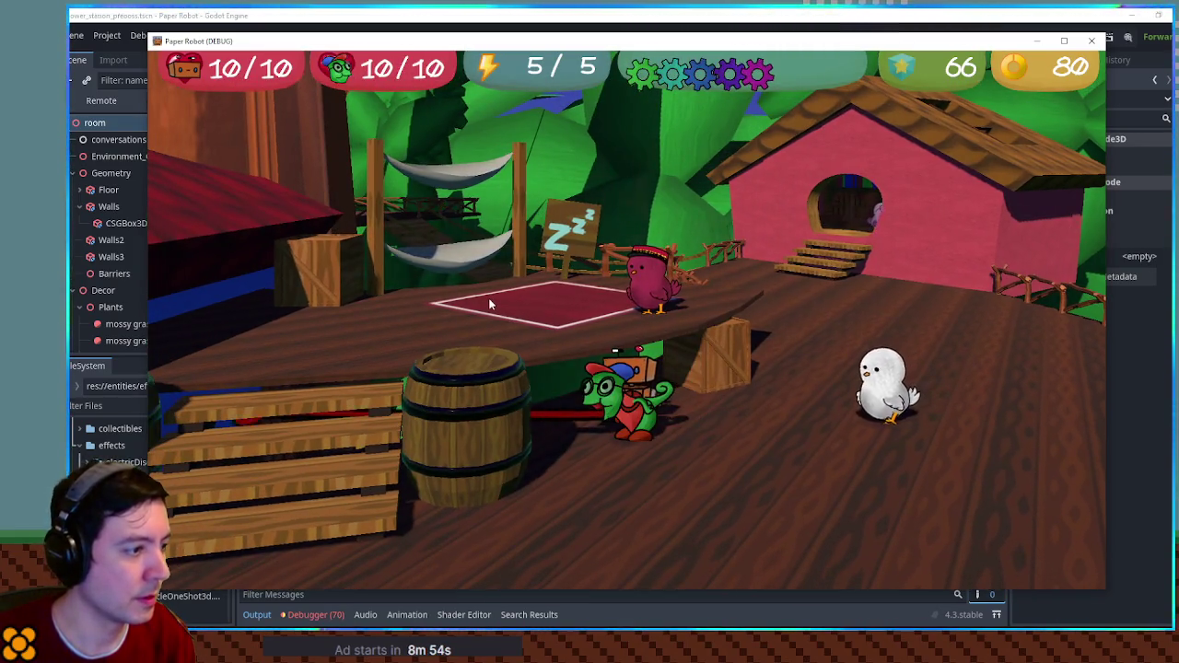
key("Right")
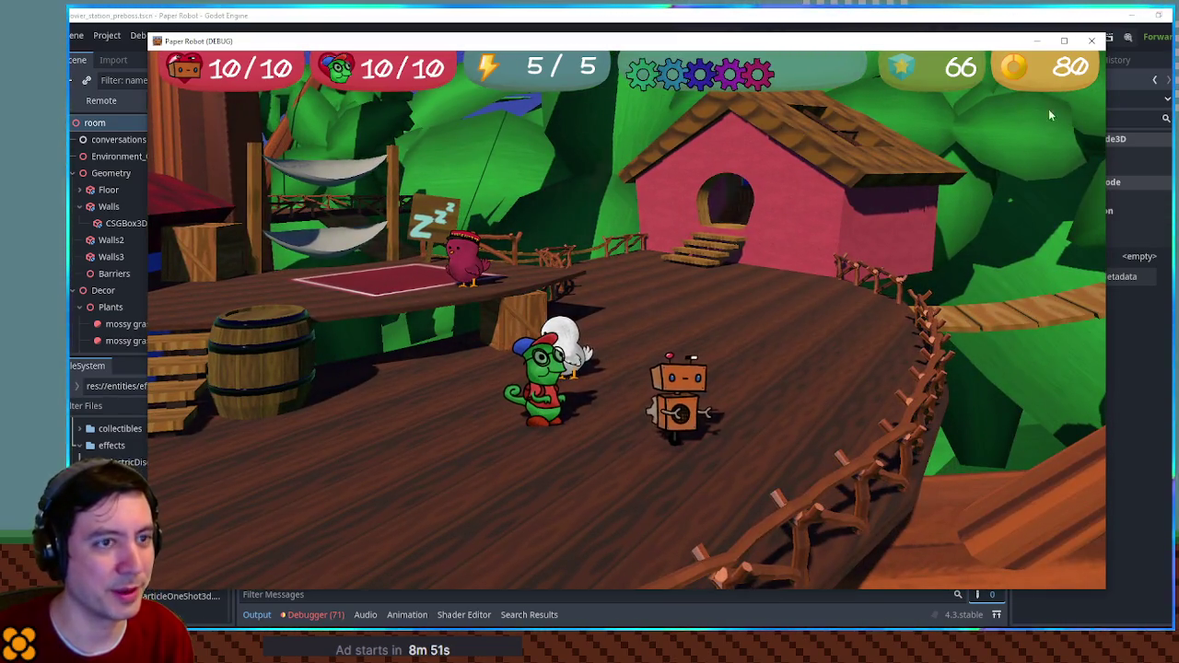
left_click(1093, 43)
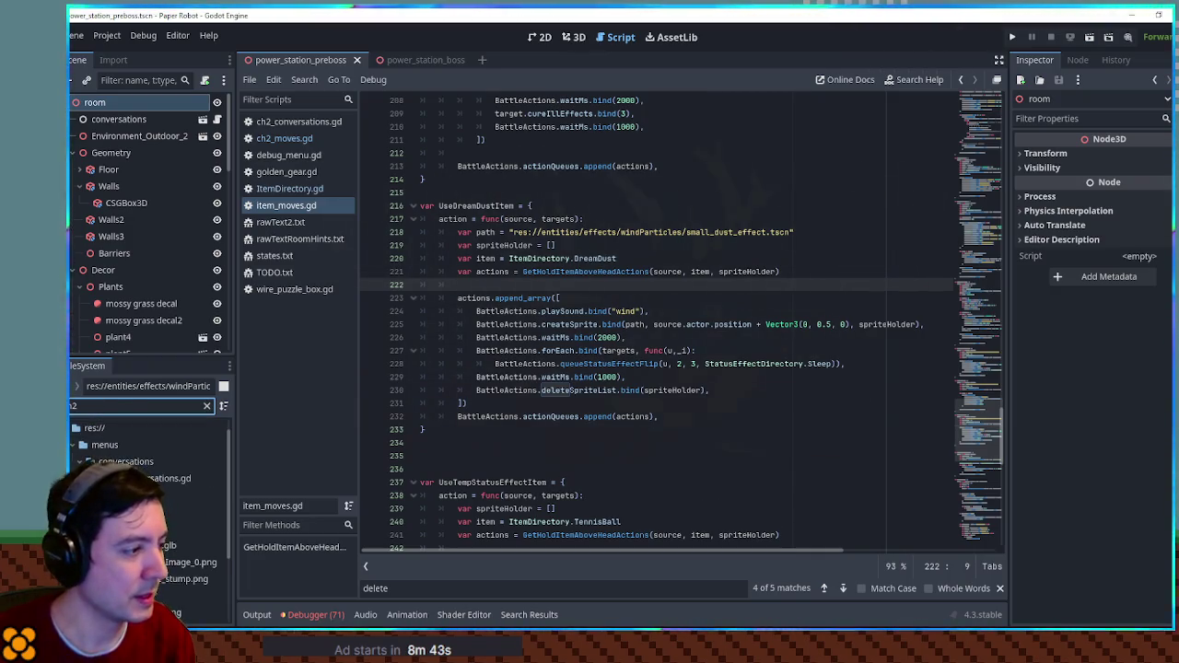
- Search ch2_conversations.gd for 'spoo' and place the caret on the 02/spoon check at line 286
key("Return")
left_click(658, 325)
key("ctrl+f")
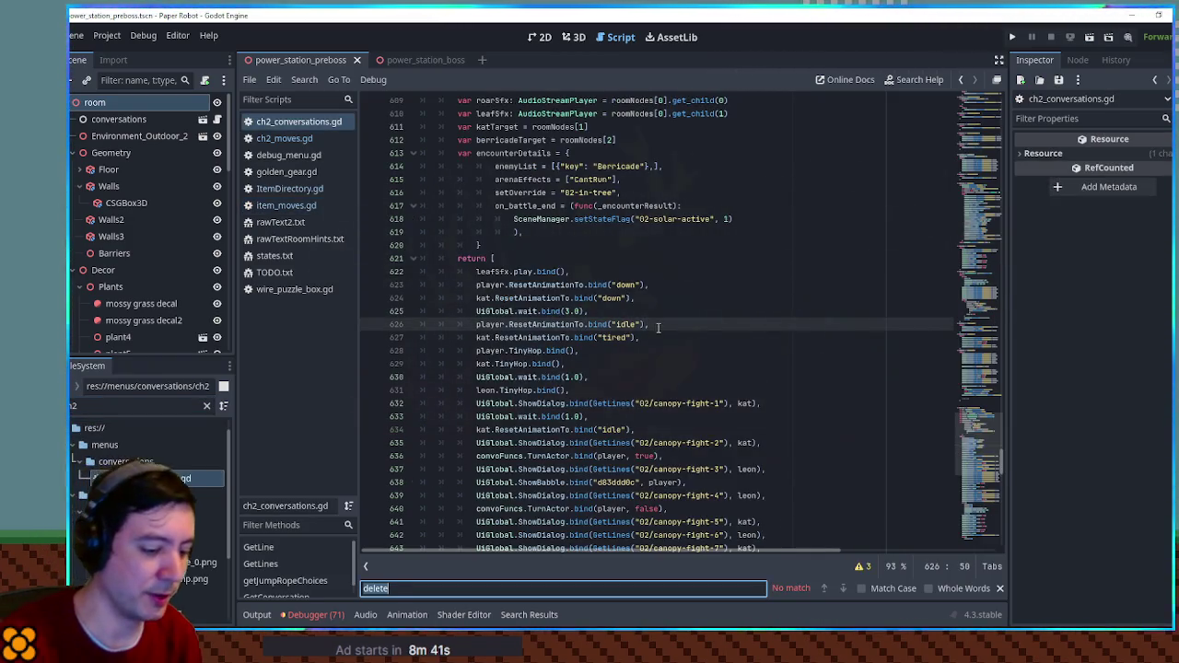
type("spoo")
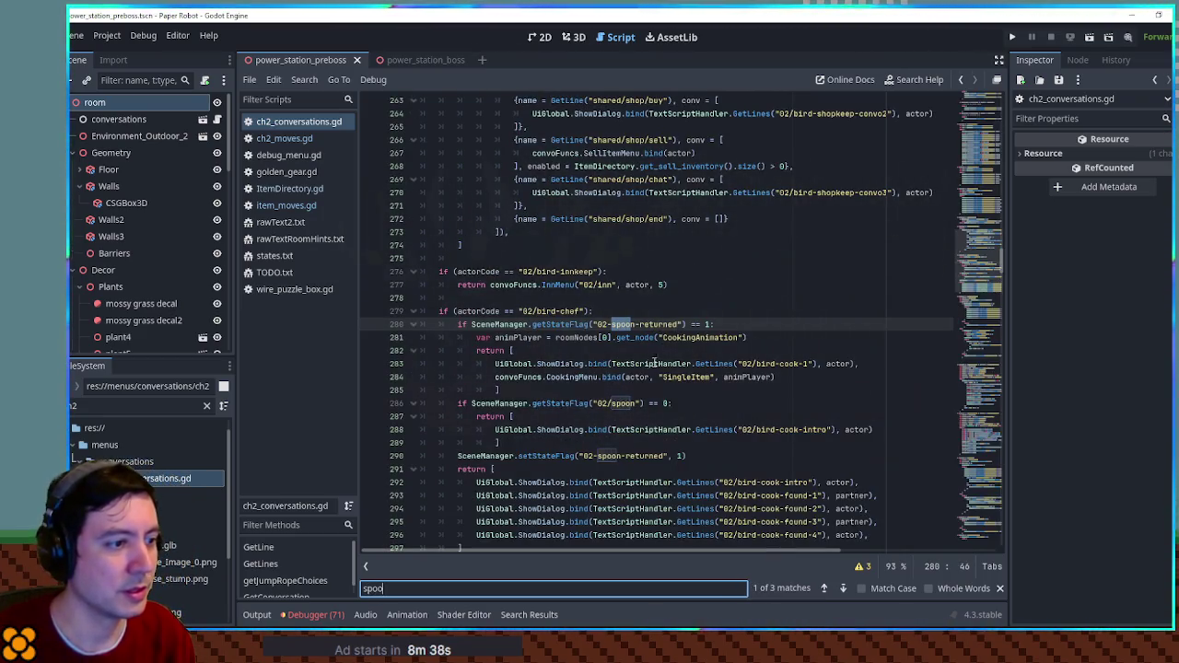
left_click(634, 404)
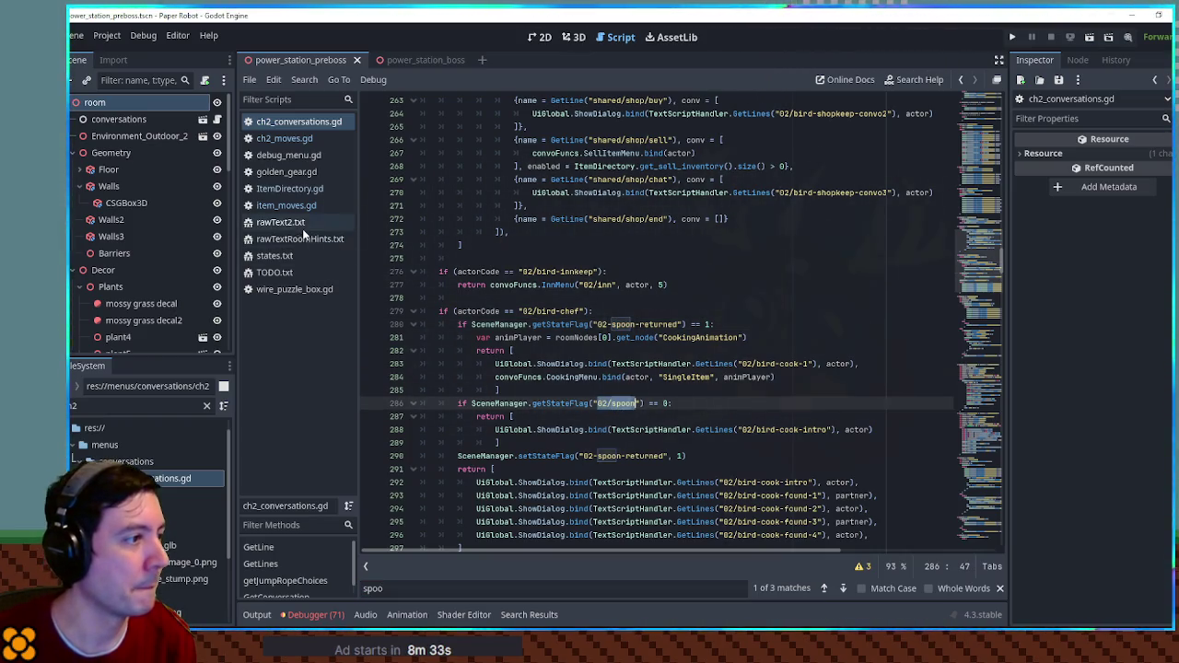
- Close seven extra scripts, ch2_moves.gd through rawTextRoomHints.txt, from the open scripts list
middle_click(281, 140)
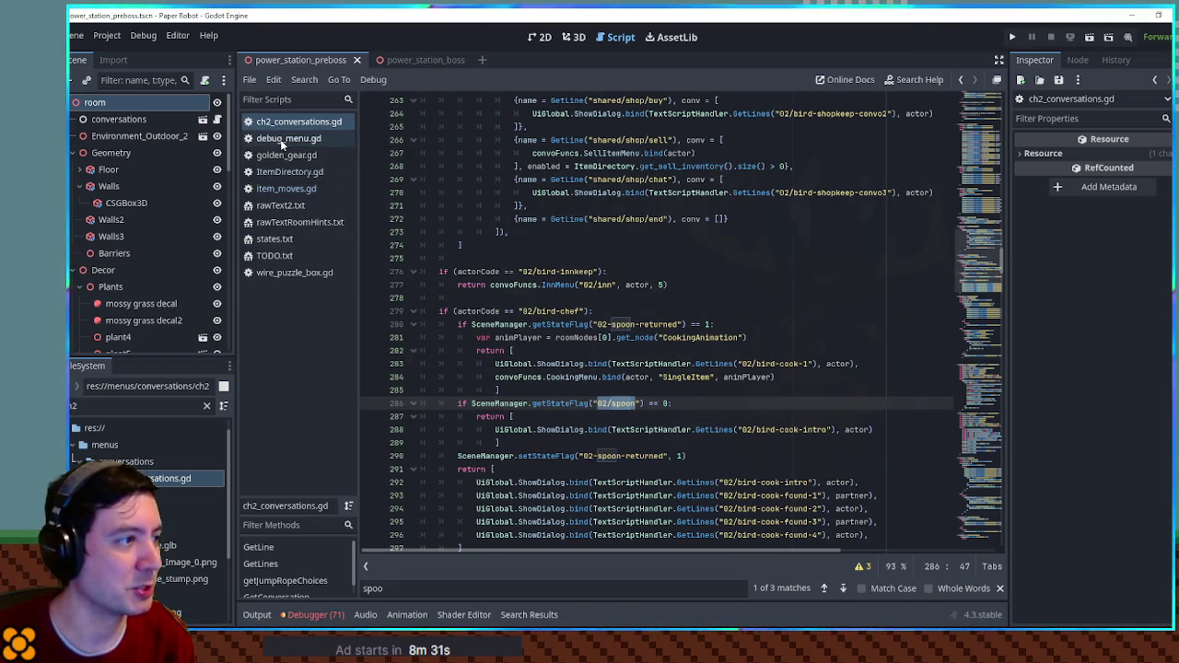
middle_click(282, 139)
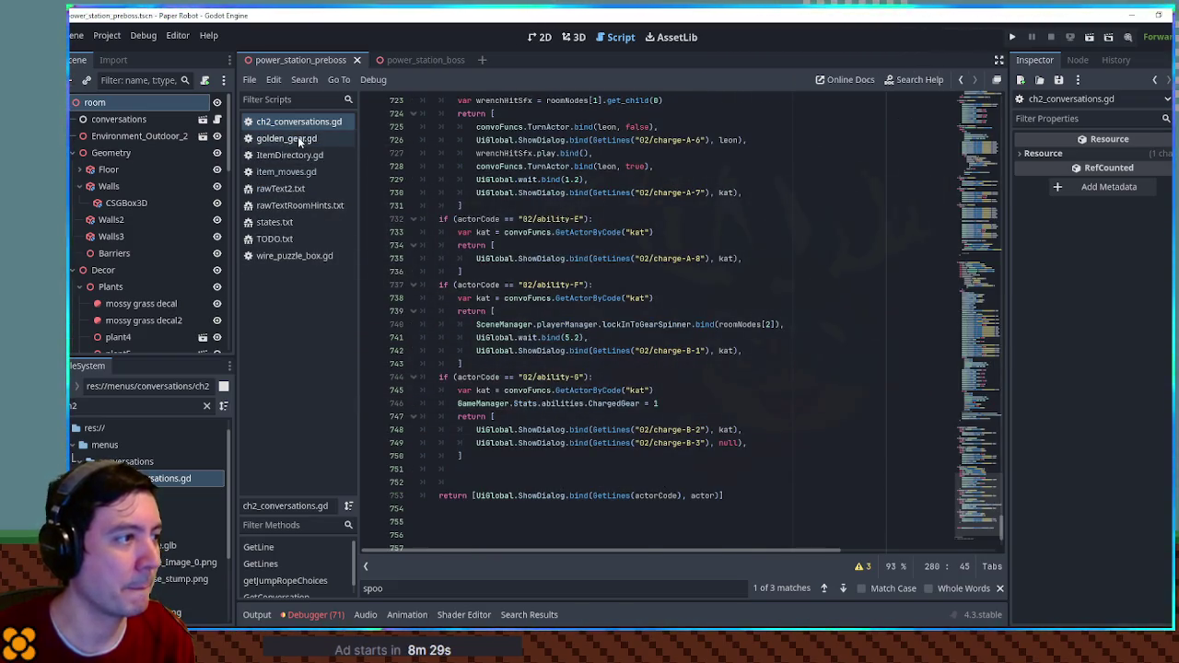
middle_click(299, 139)
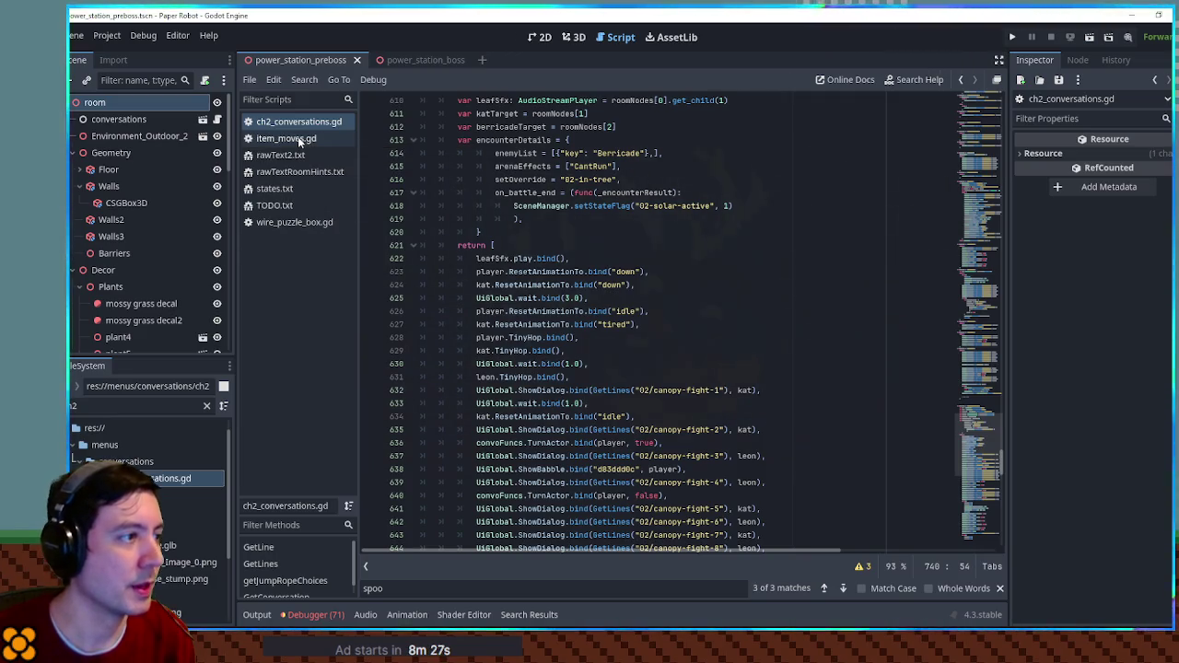
middle_click(298, 138)
middle_click(298, 136)
middle_click(297, 137)
middle_click(298, 136)
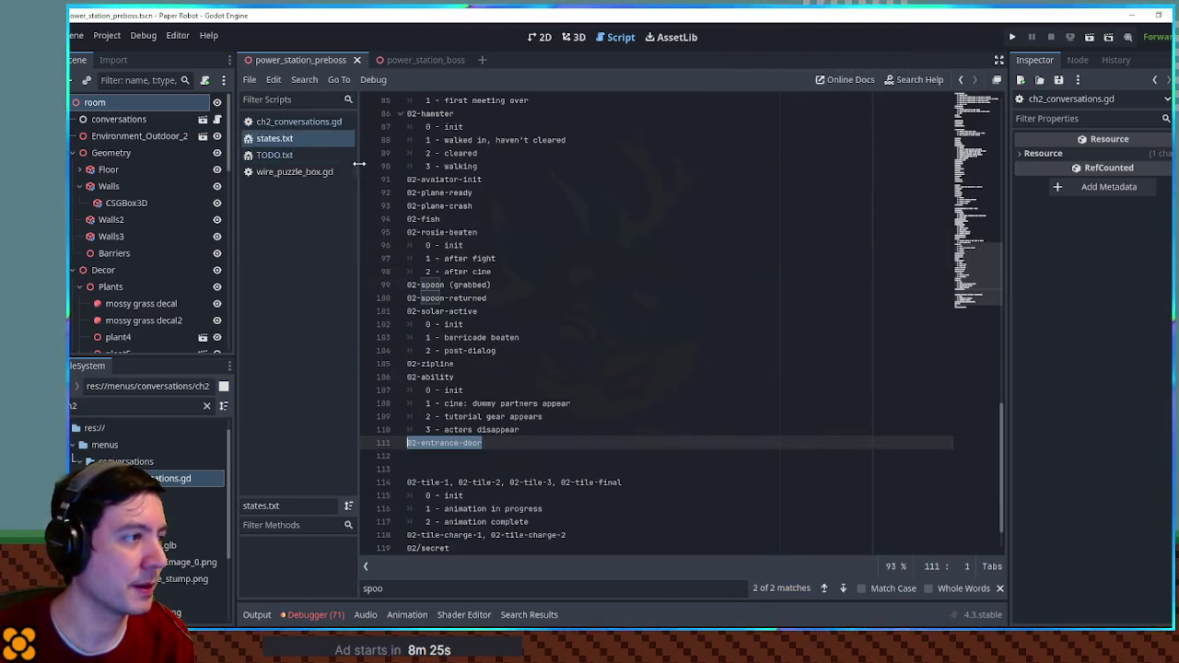
- In states.txt, select the spoon state on line 99
left_click(663, 254)
key("ctrl+f")
key("Escape")
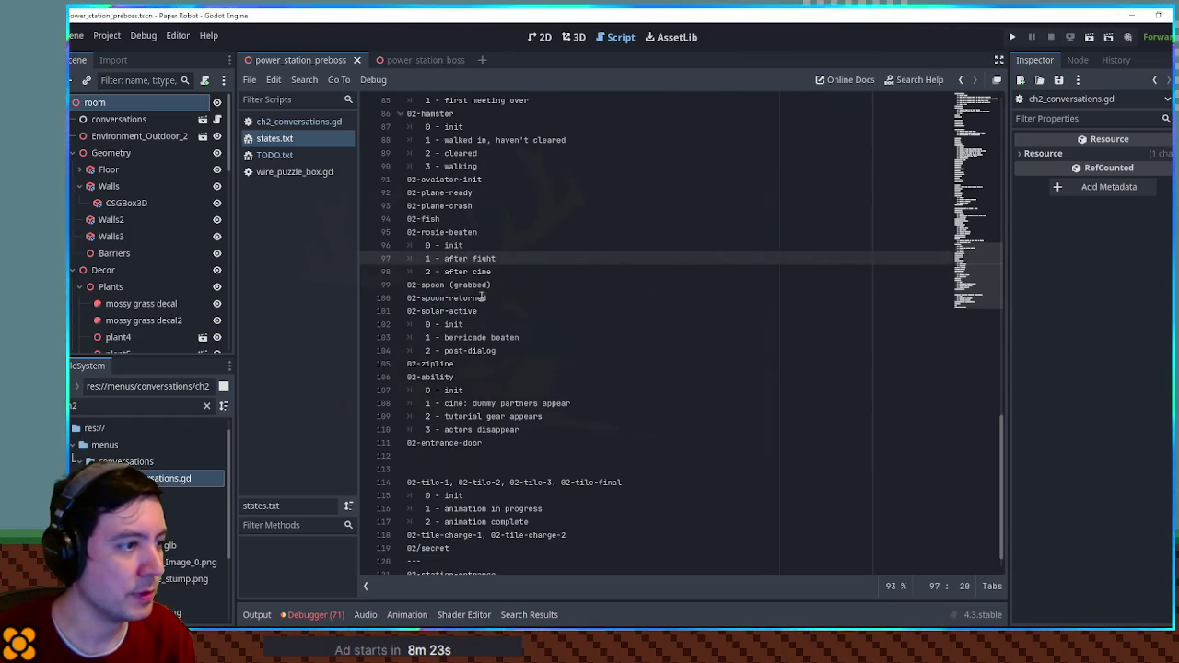
double_click(439, 286)
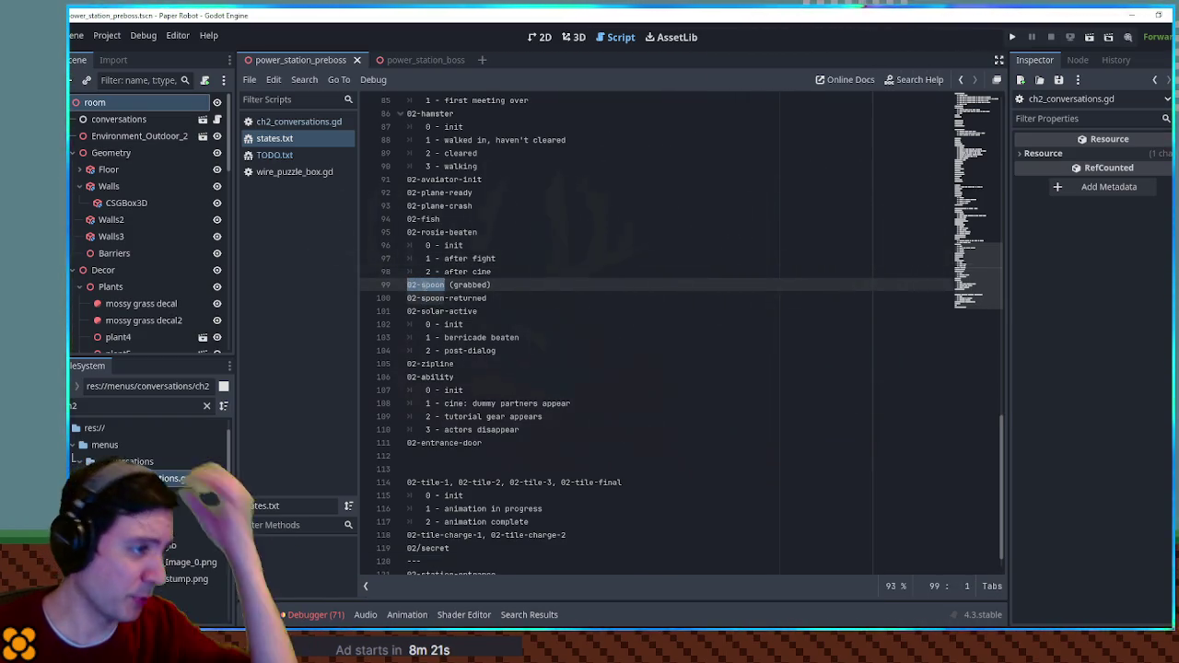
- Find '02/spoon' at line 286 of ch2_conversations.gd, then filter FileSystem for 'game manager'
left_click(297, 122)
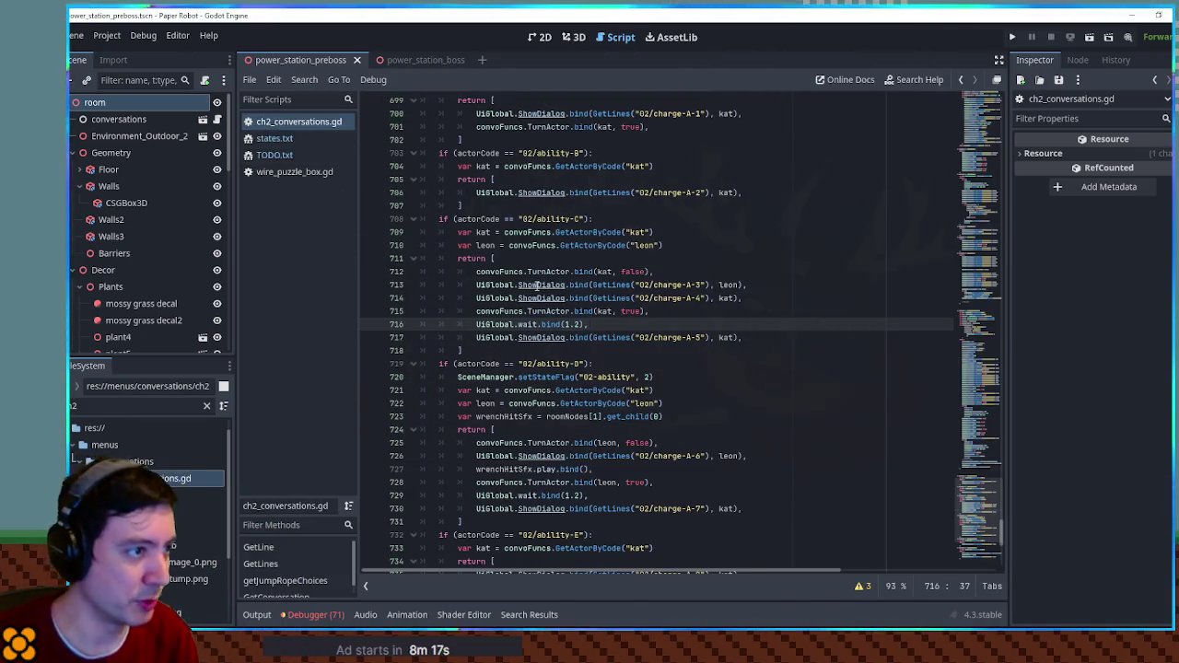
key("ctrl+f")
type("02/spoo")
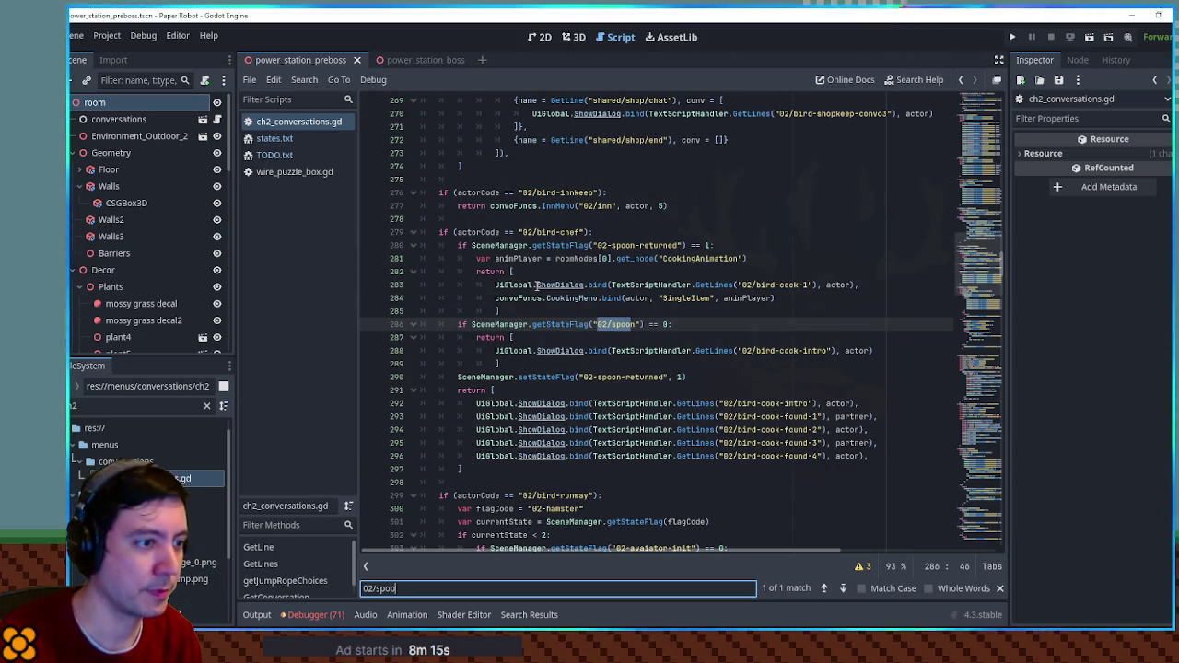
type("n")
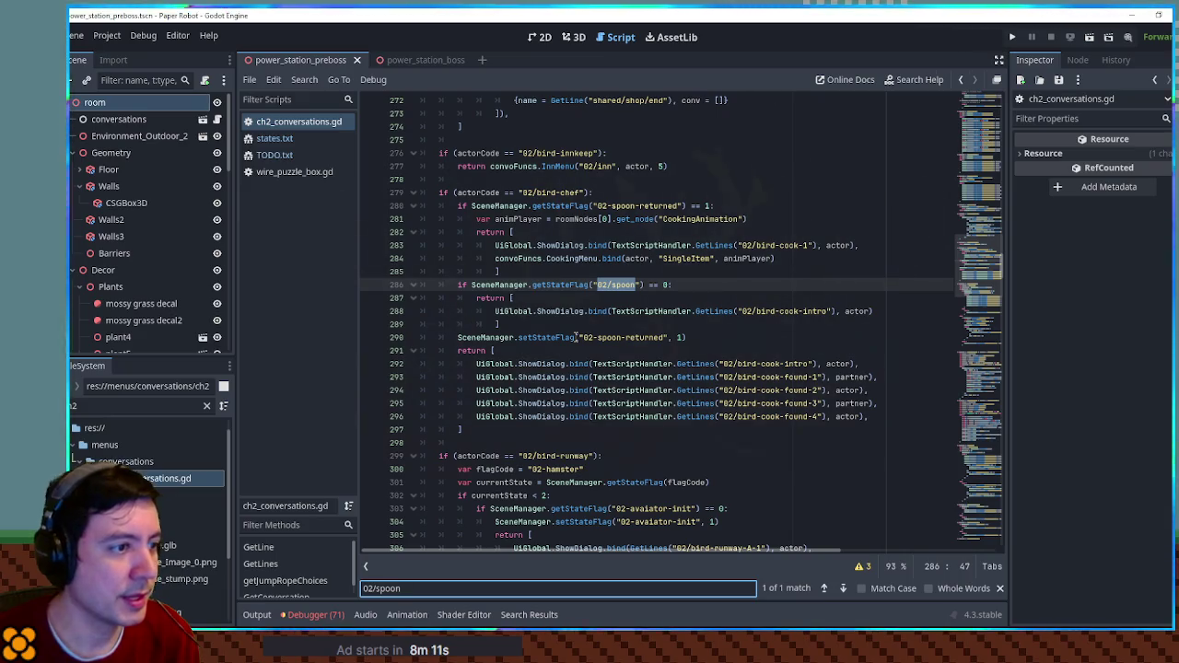
left_click(616, 285)
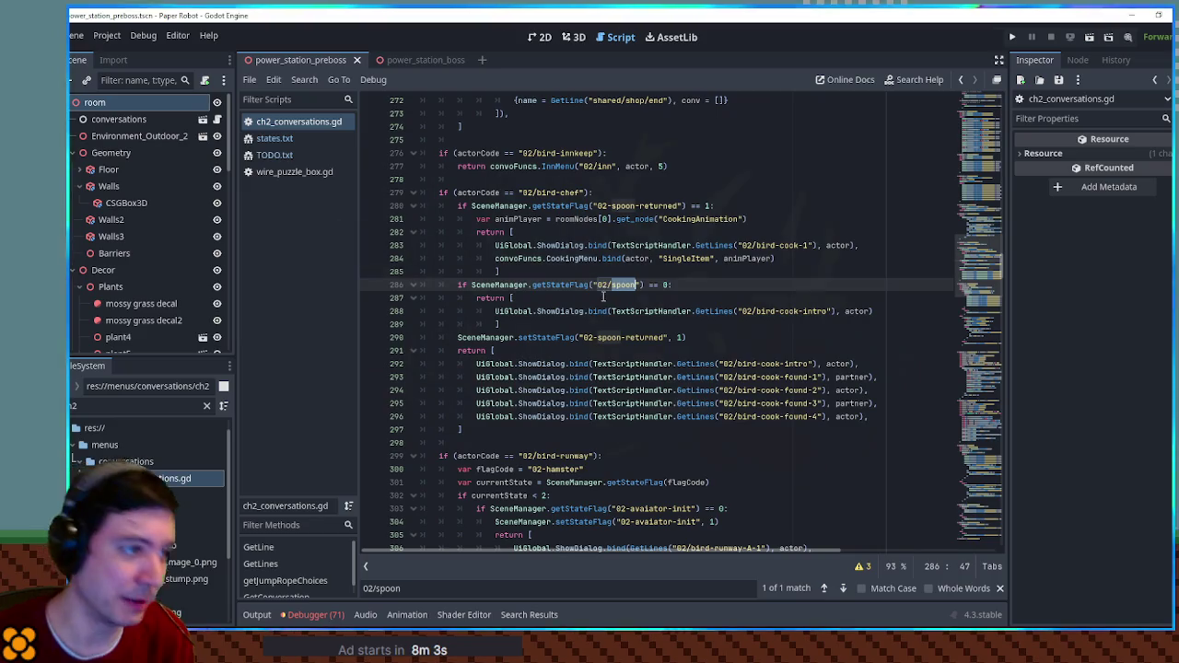
left_click(108, 406)
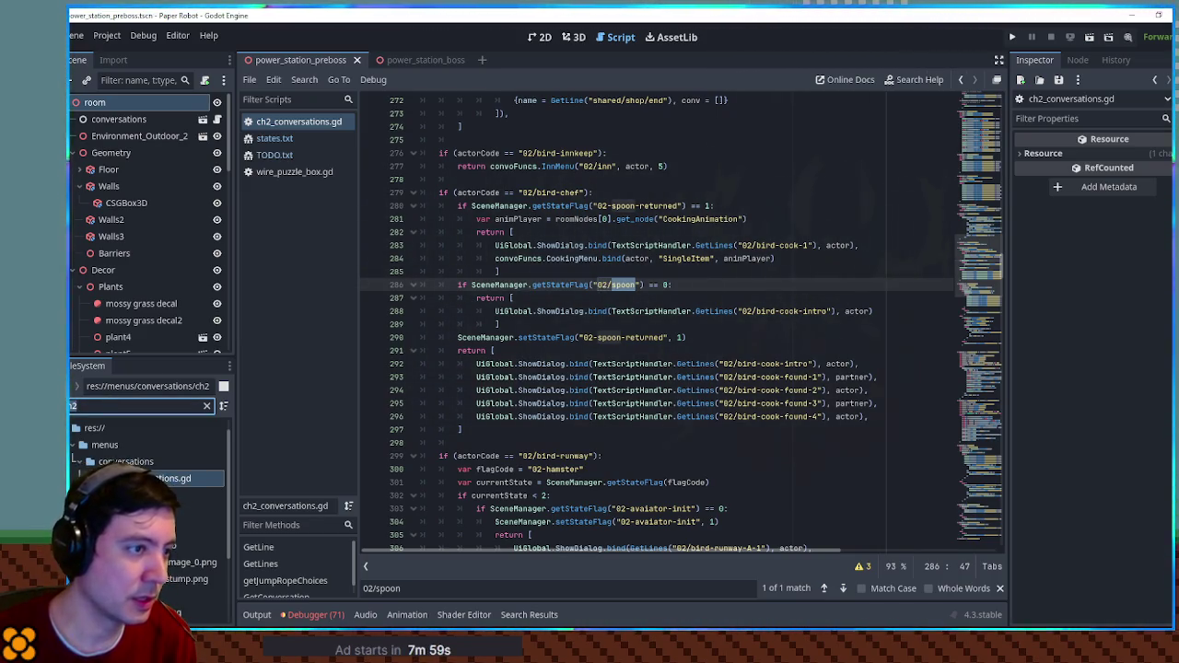
type("game manage")
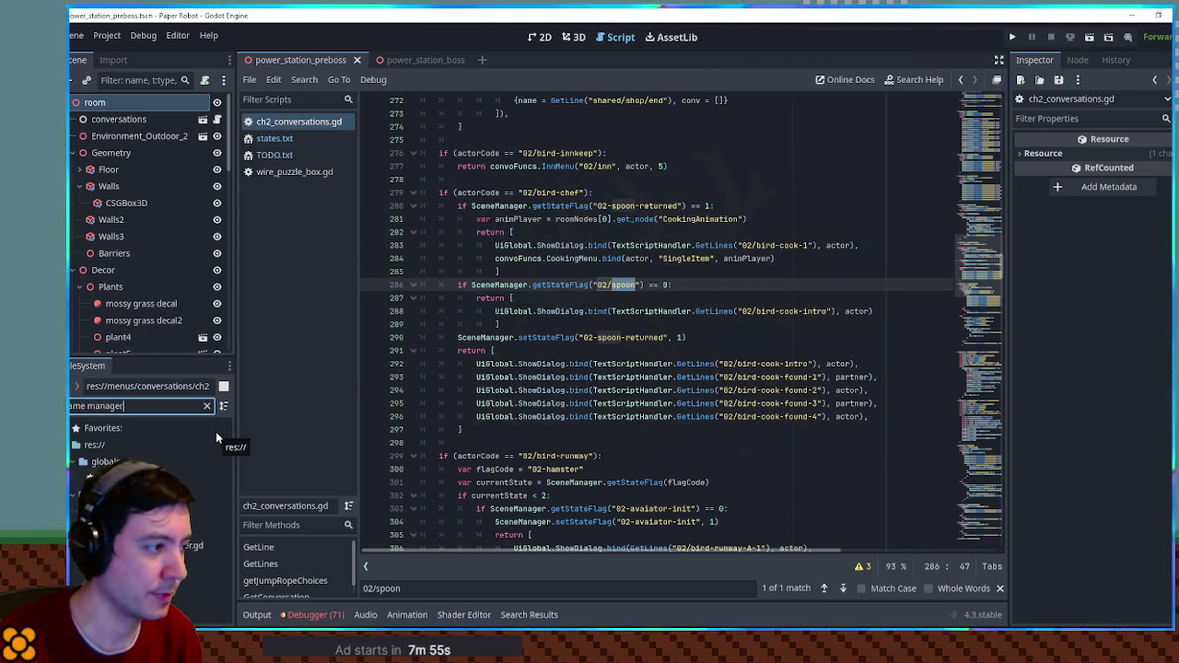
type("r")
- Open GameManager.gd and select the keyItems variable on line 53
double_click(138, 479)
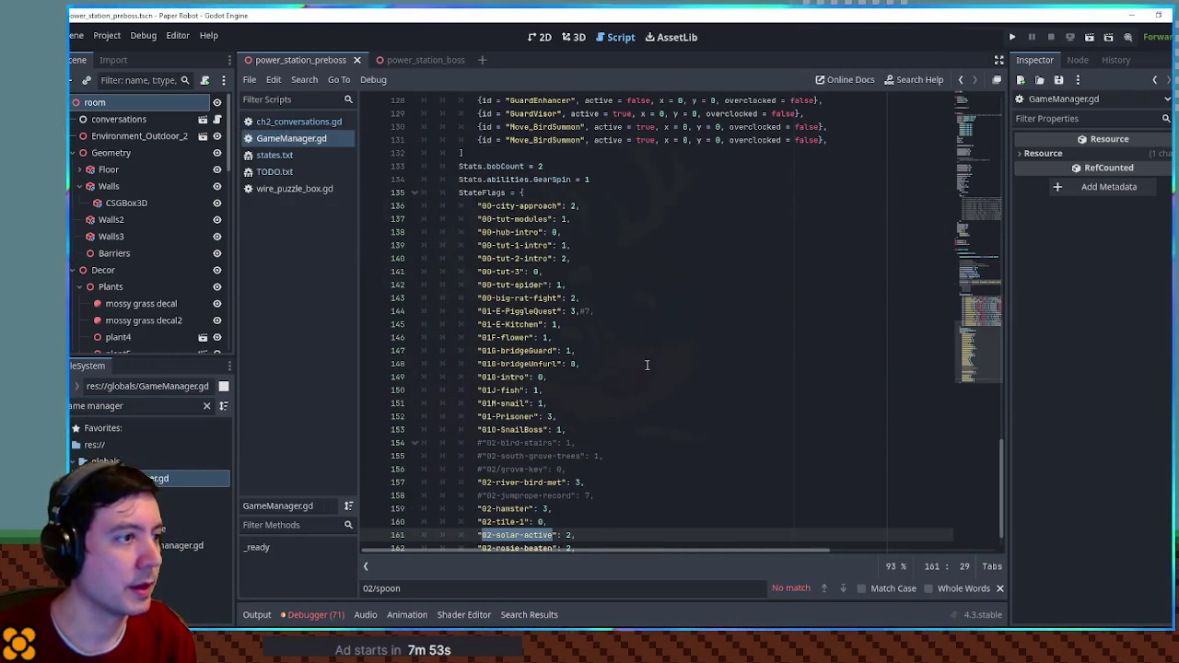
left_click_drag(973, 322, 971, 182)
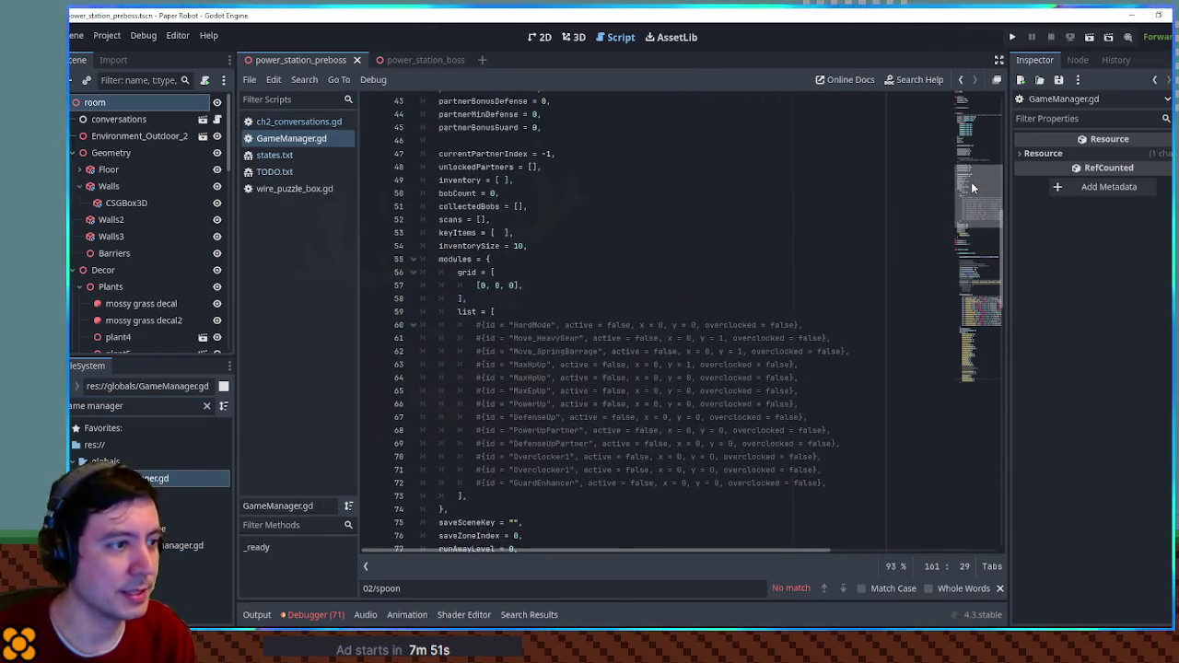
double_click(458, 233)
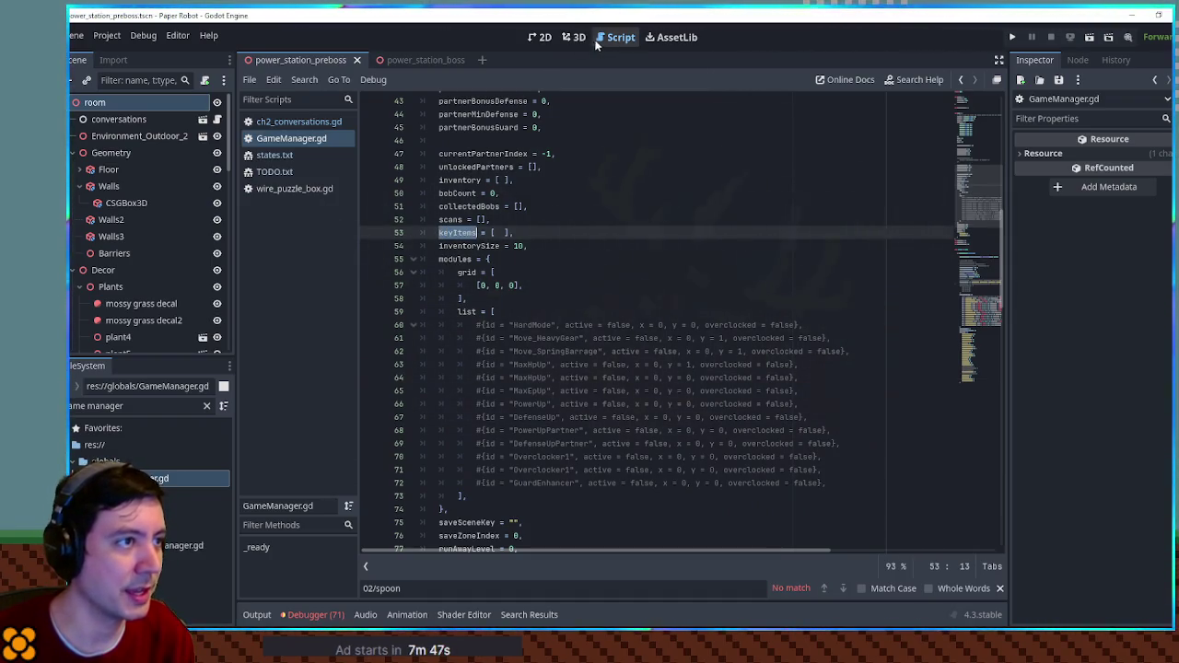
- Run the game with F5 and view the Substation Key in the debug item menu
key("F5")
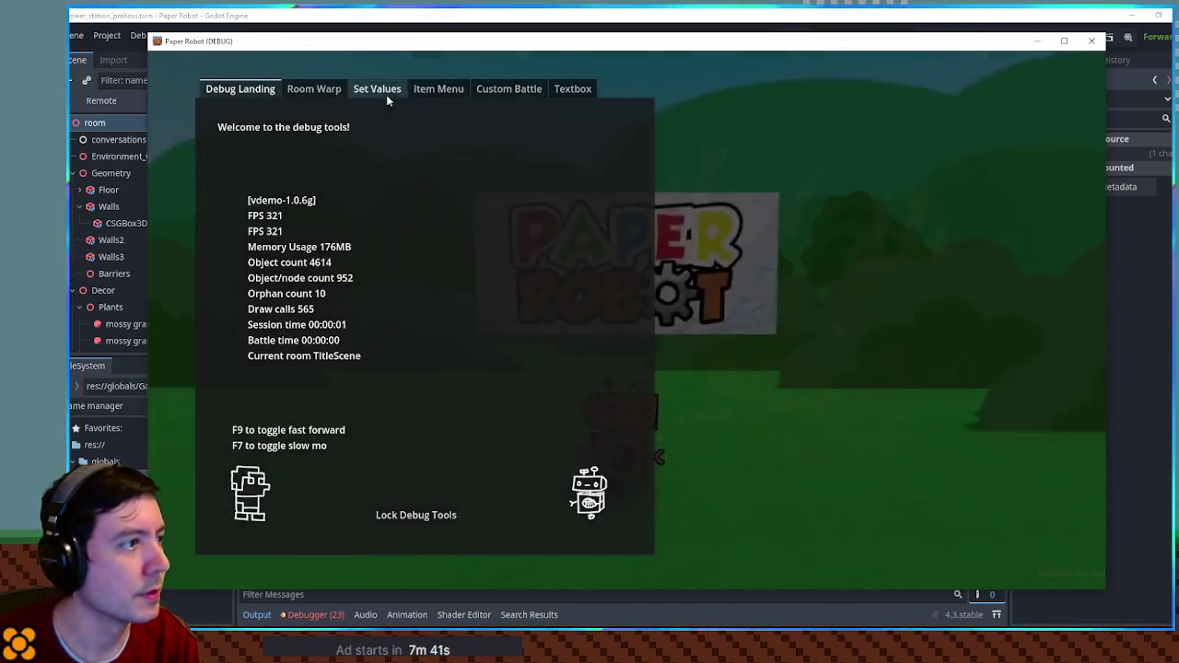
left_click(440, 89)
left_click(226, 120)
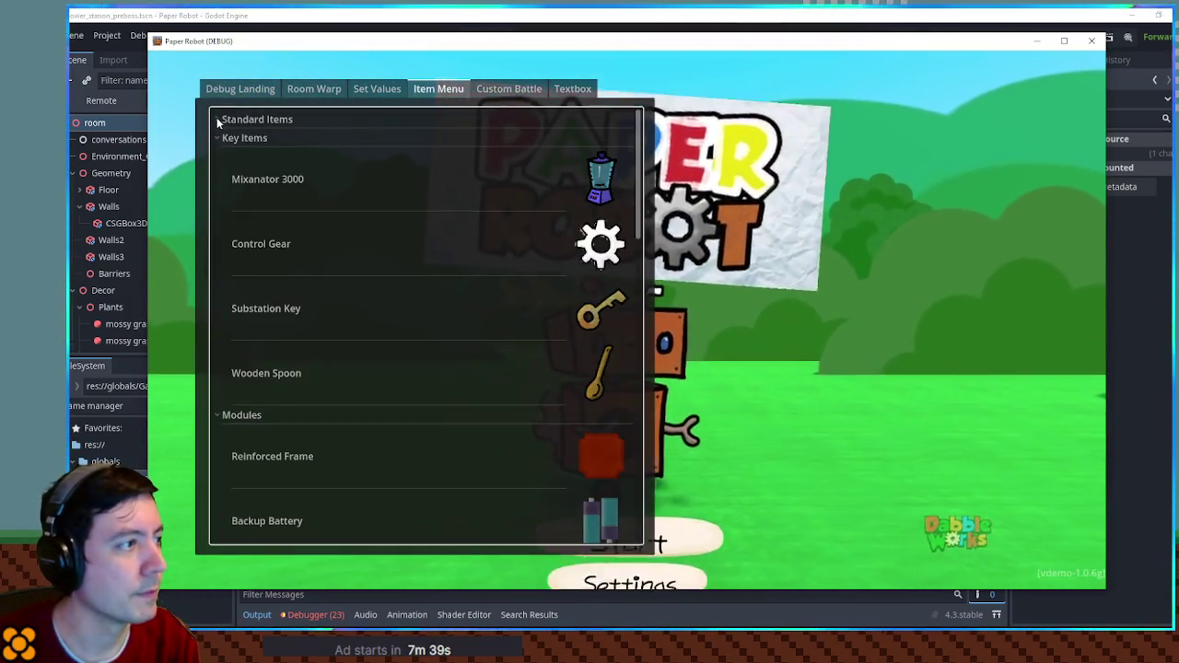
left_click(590, 316)
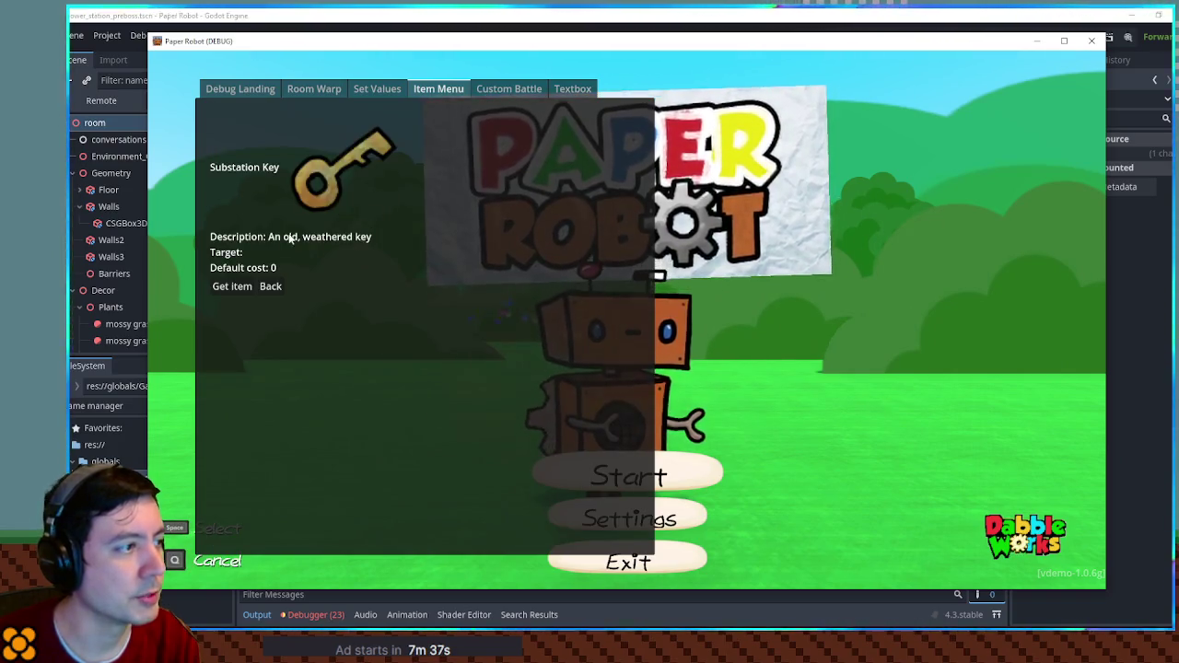
left_click(232, 287)
key("alt+Tab")
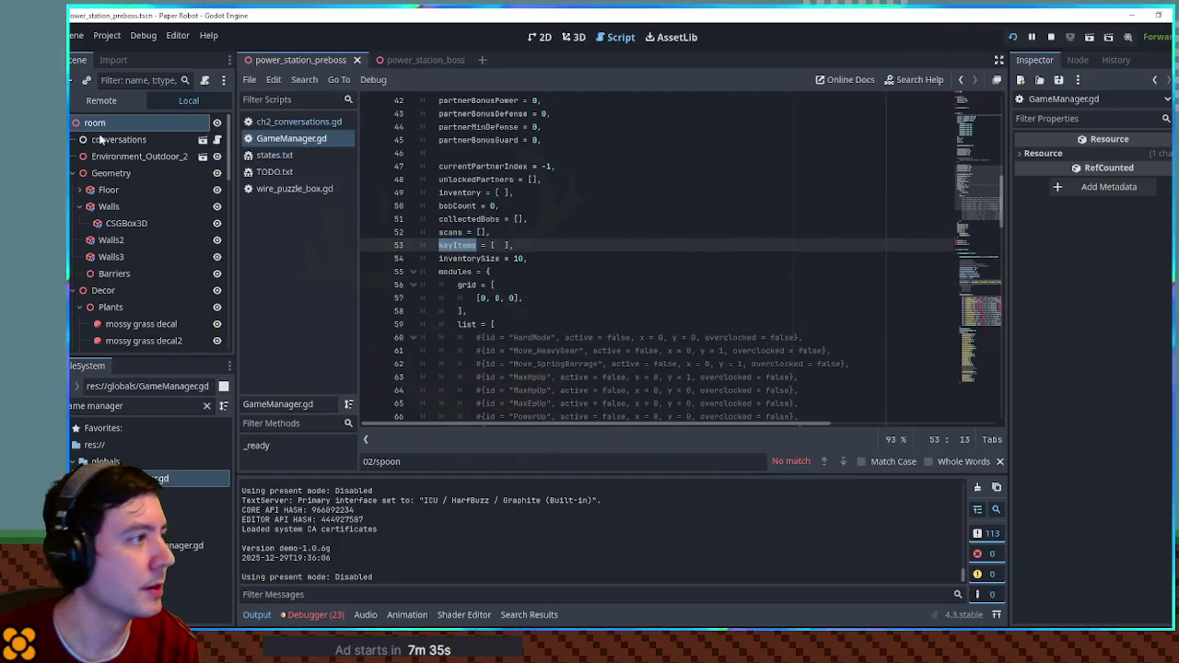
- Inspect the live GameManager node and page through its Stats entries in the remote Inspector
scroll(105, 223, "up", 5)
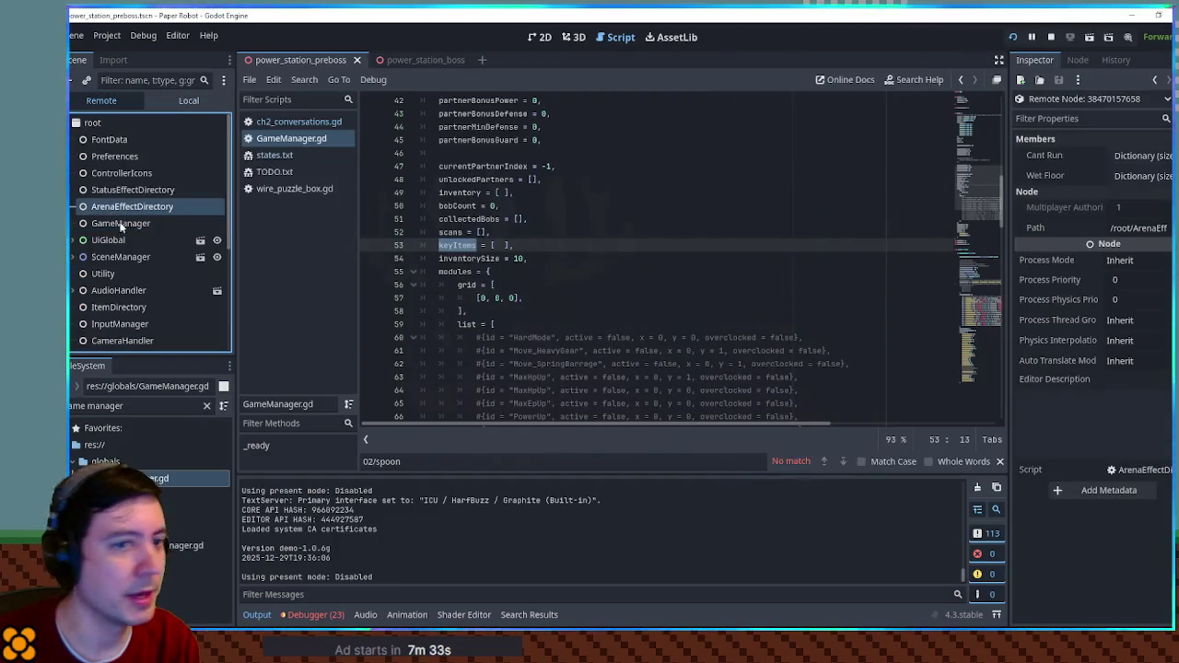
left_click(135, 223)
left_click(1139, 195)
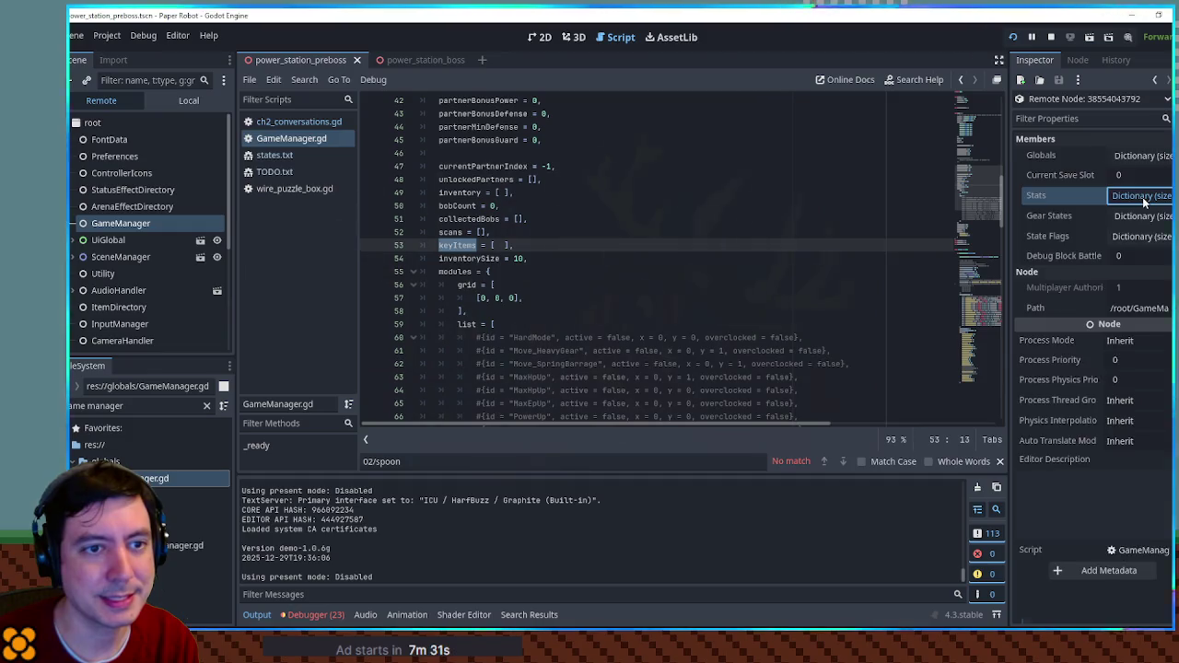
scroll(1087, 301, "down", 3)
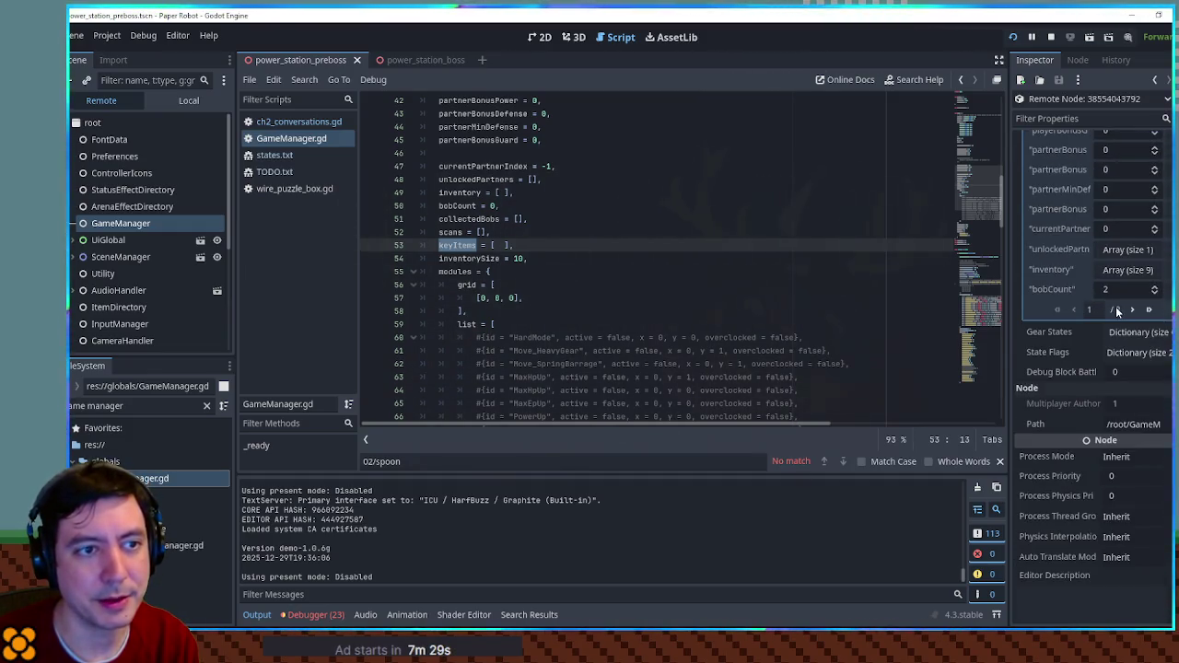
scroll(1087, 308, "up", 3)
left_click(1133, 431)
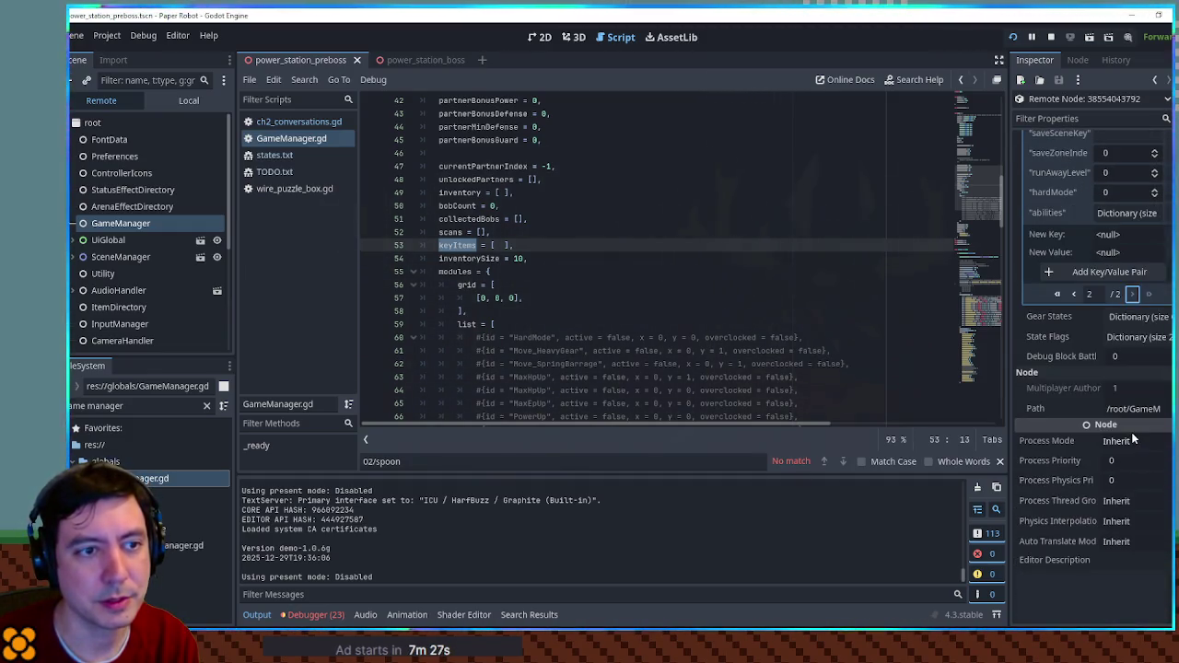
scroll(1110, 394, "up", 1)
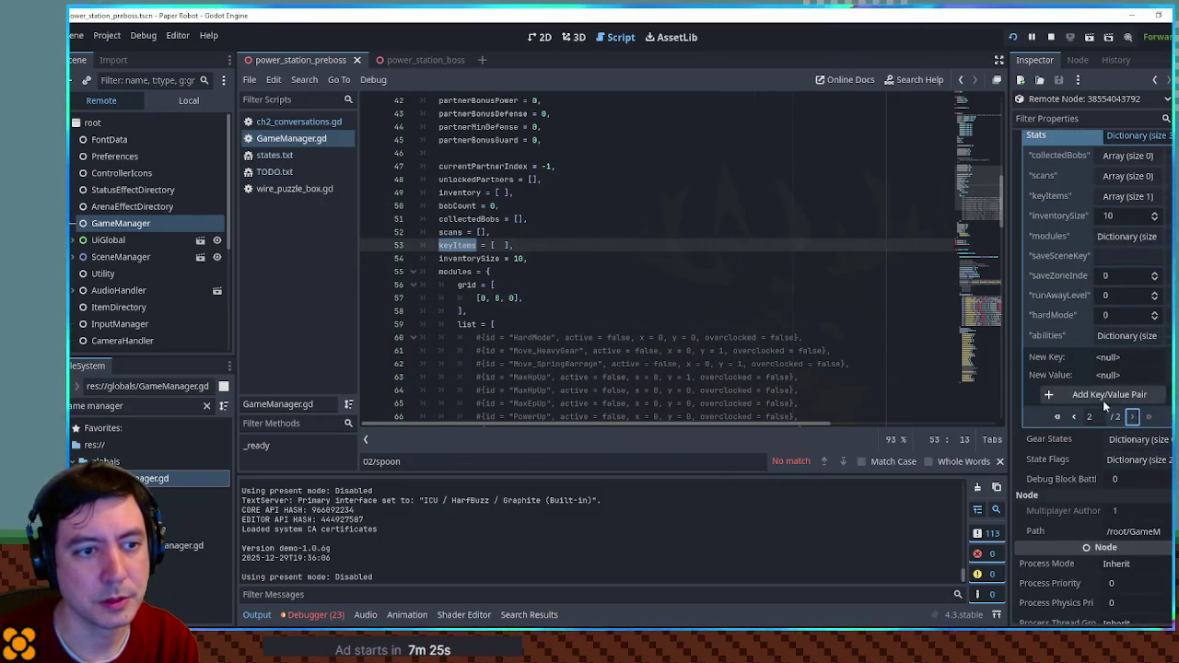
left_click(1073, 417)
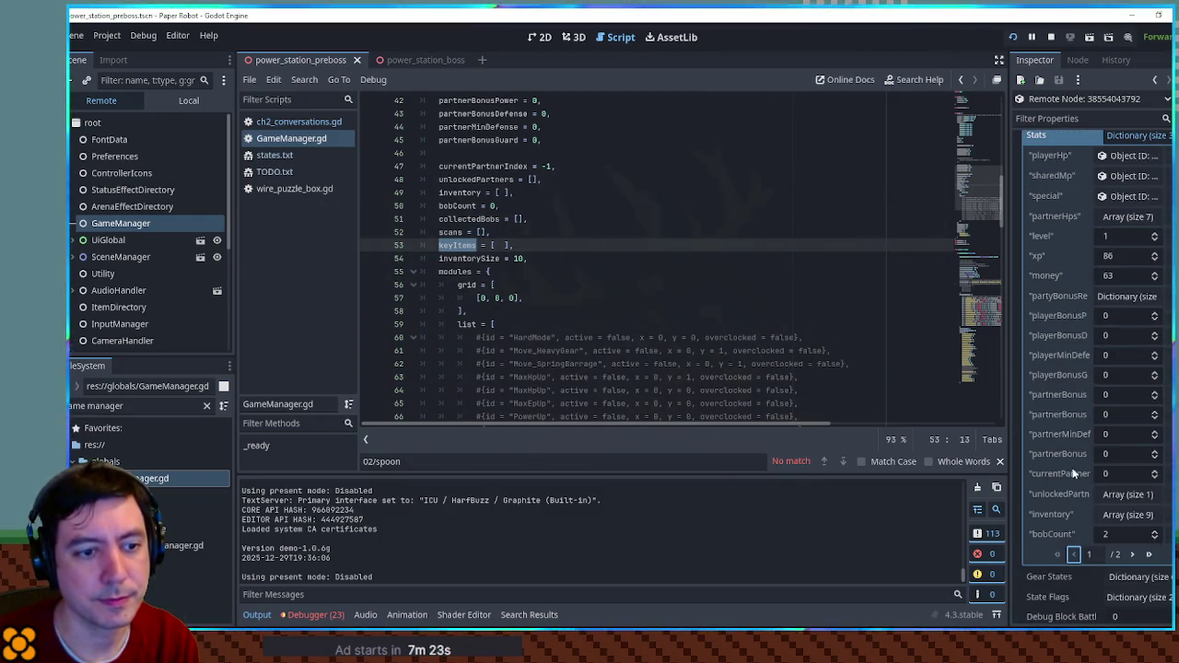
left_click(1132, 554)
scroll(1105, 415, "up", 1)
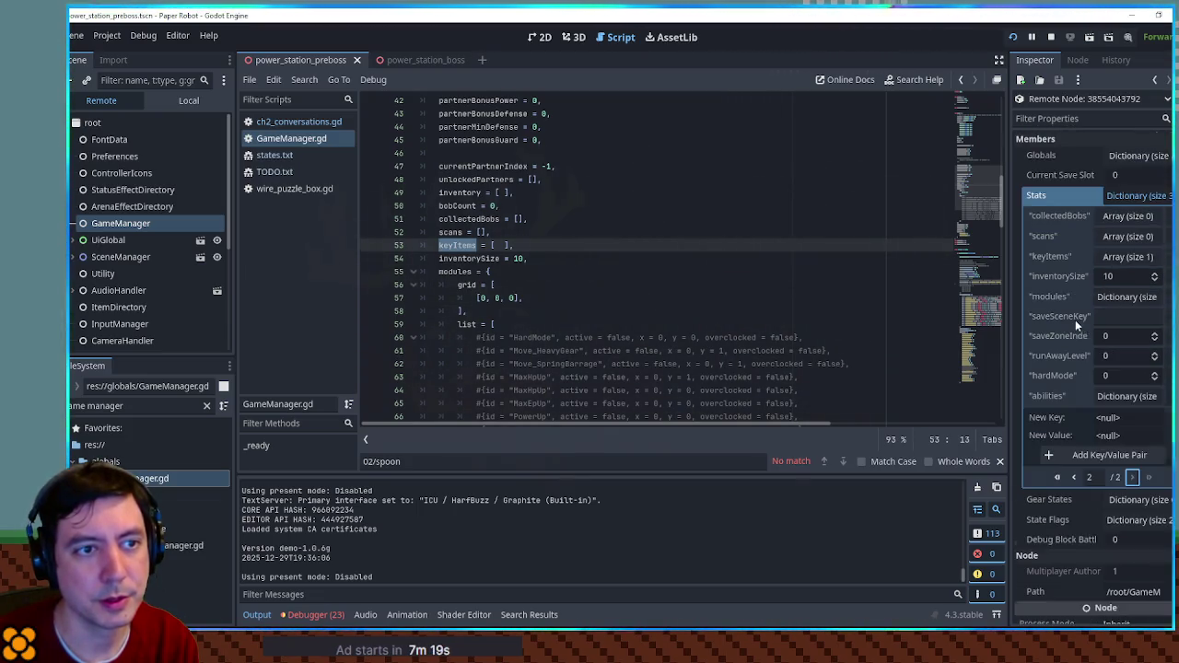
- Expand keyItems to confirm it holds stationKey, then return to ch2_conversations.gd
left_click(1105, 265)
double_click(1118, 296)
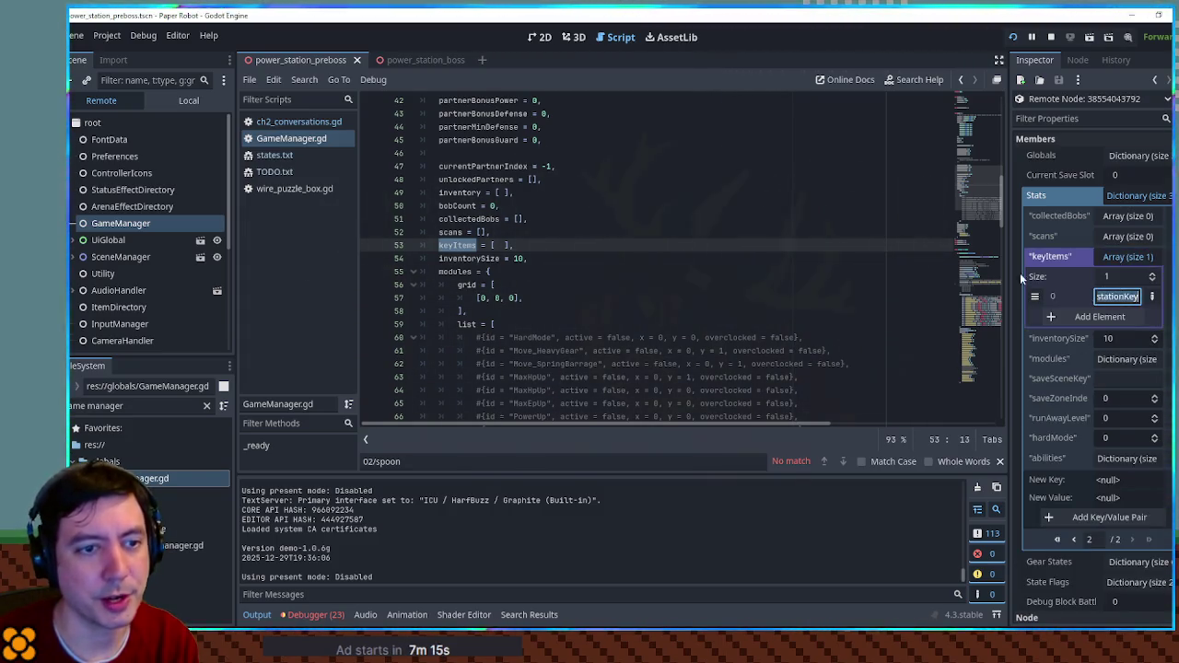
left_click(497, 232)
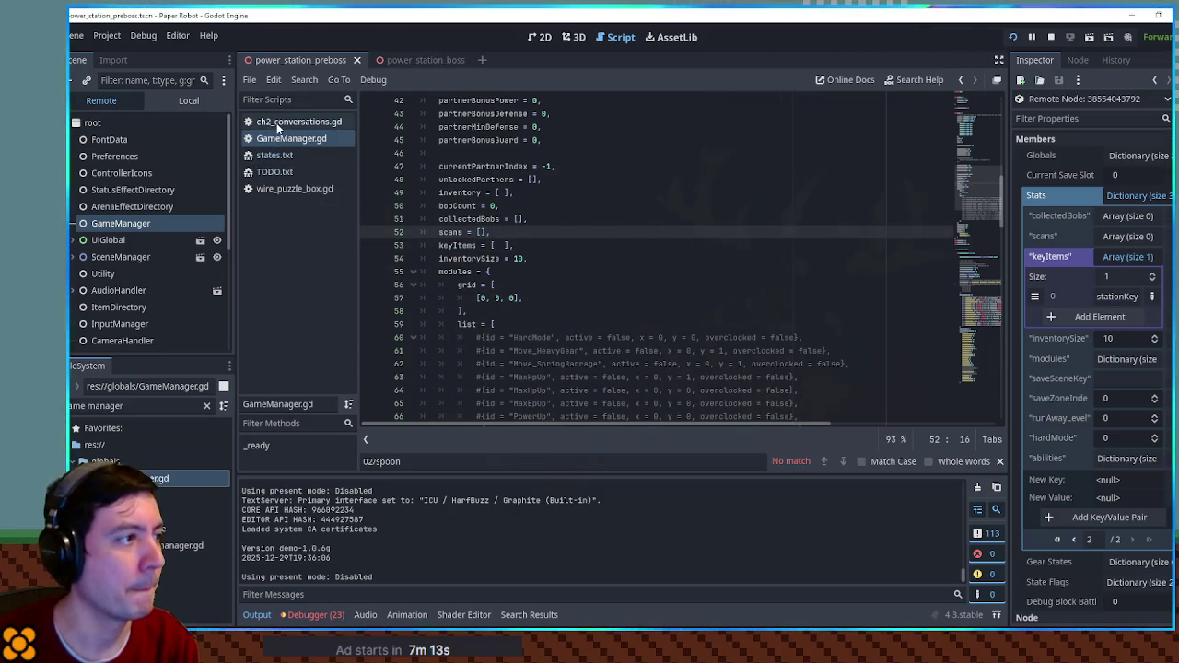
left_click(276, 127)
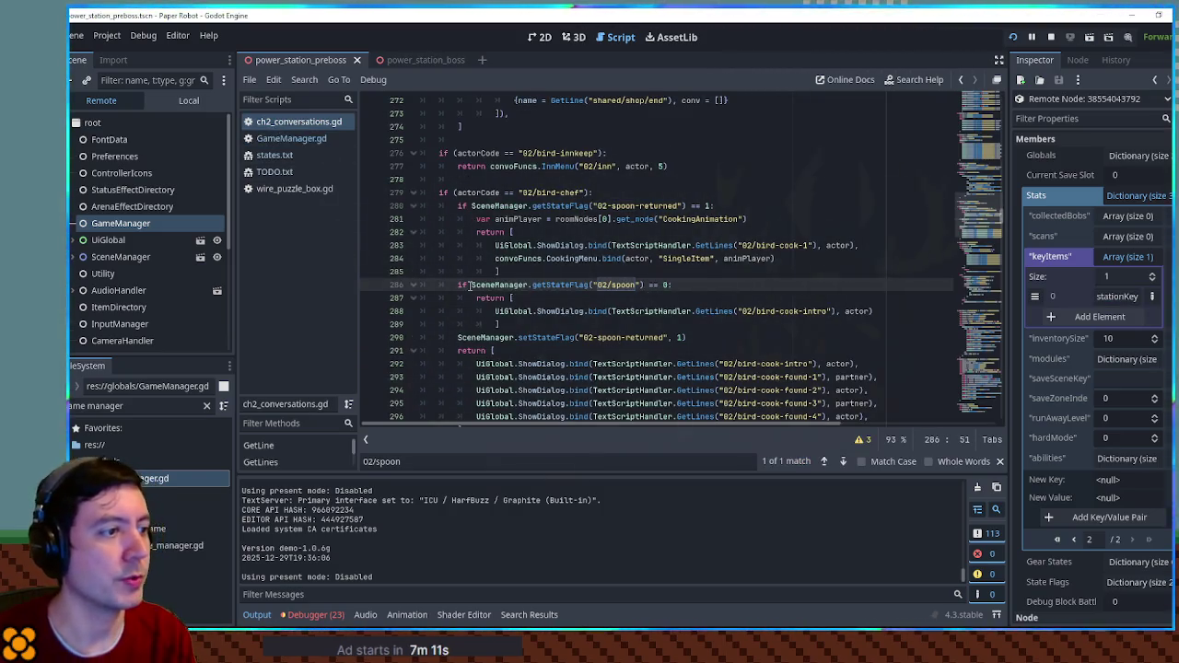
- Replace the 02/spoon getStateFlag check on line 286 with GameManager.Stats.keyItems.has("")
type("GameManager.")
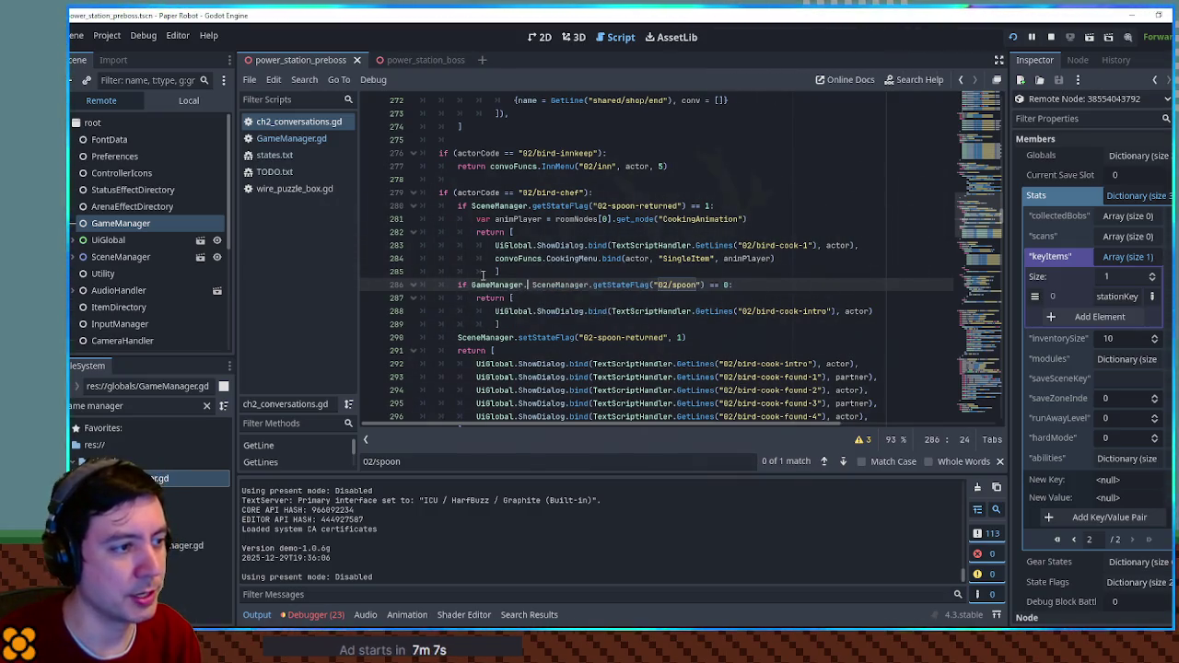
type("Stats.")
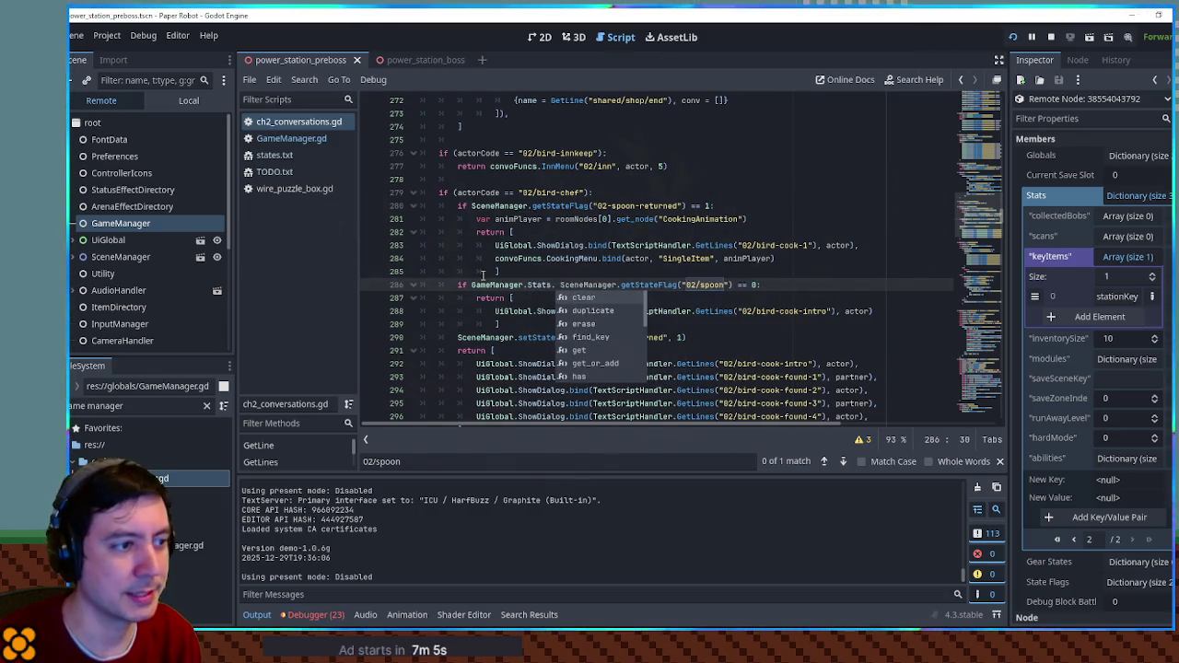
type("keyItems.has(\"")
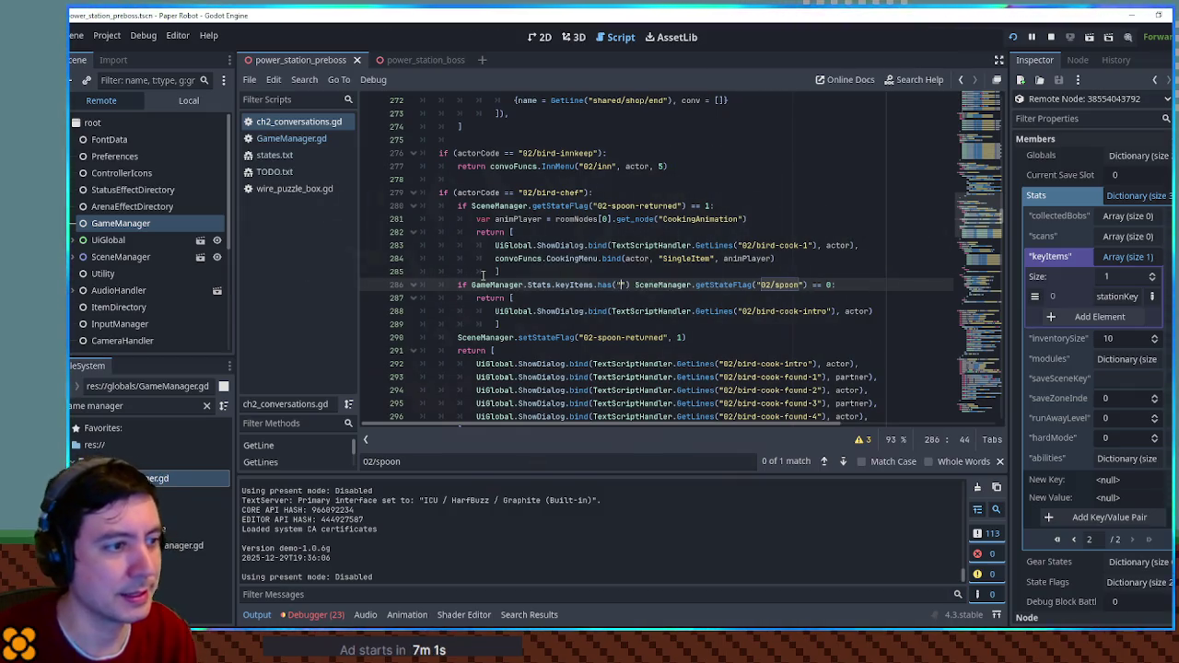
key("Right")
key("shift+End")
key("Delete")
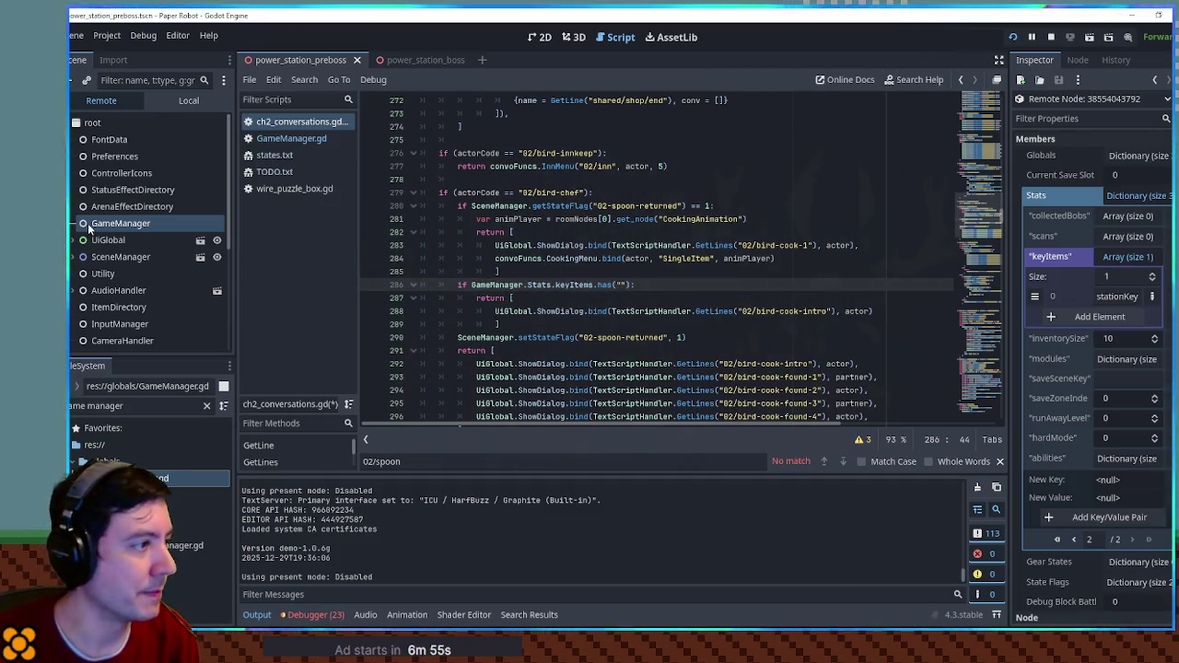
left_click(138, 405)
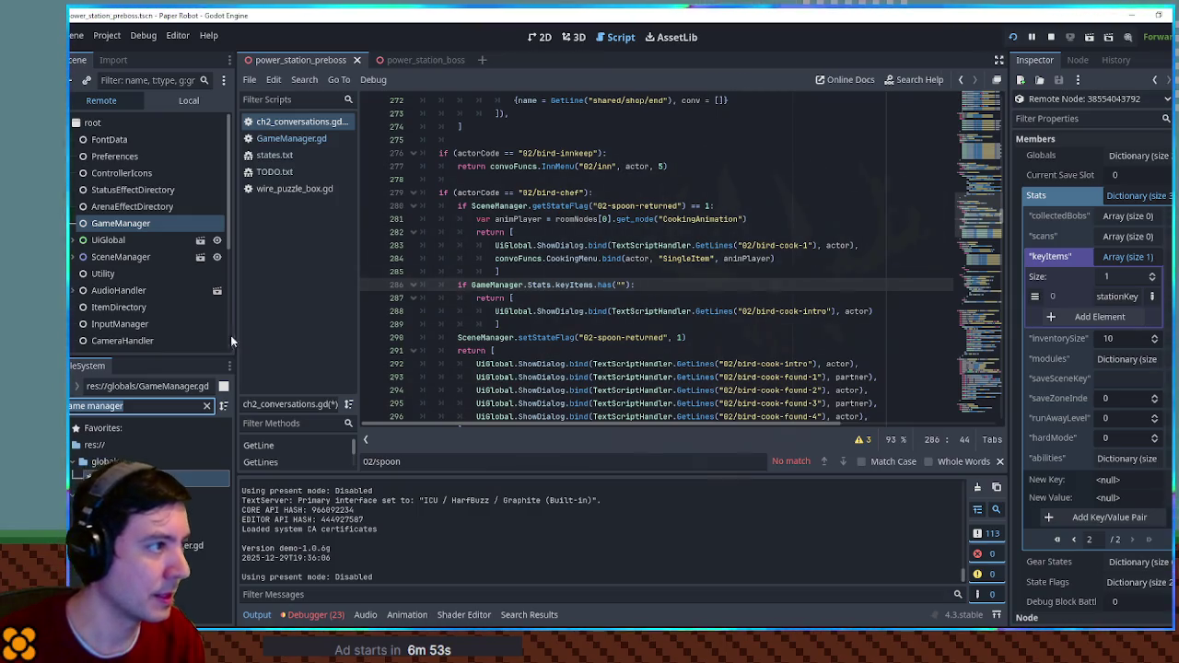
- Open ItemDirectory.gd and find the StusSpoon item variable
type("item")
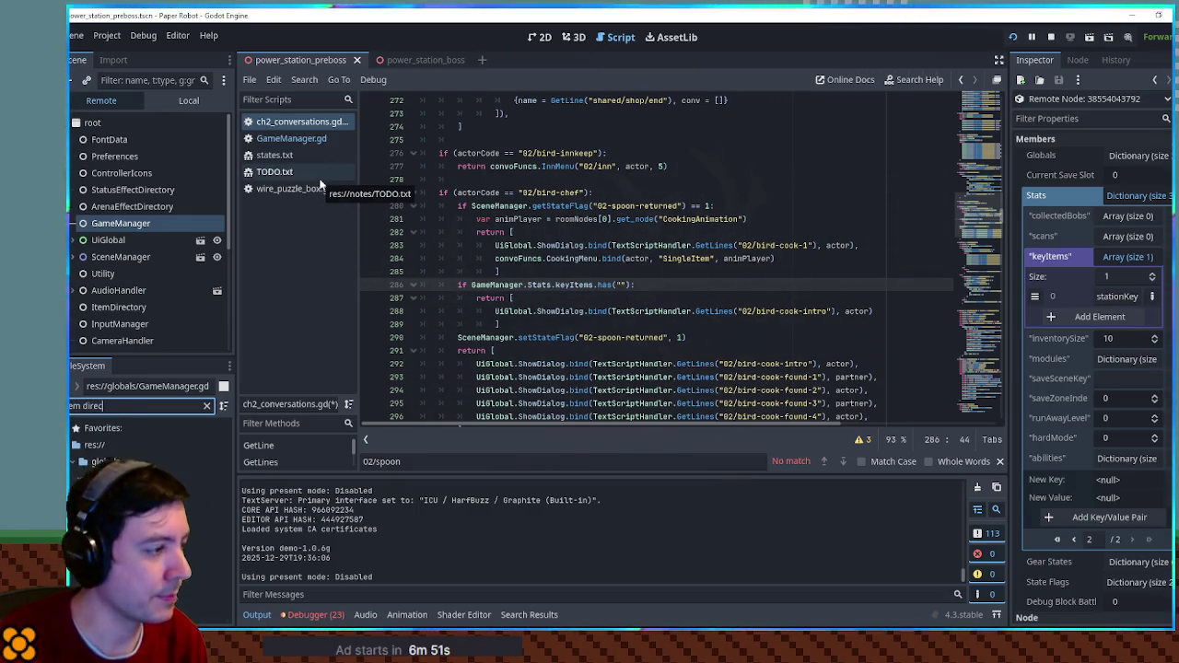
key("Down")
key("Return")
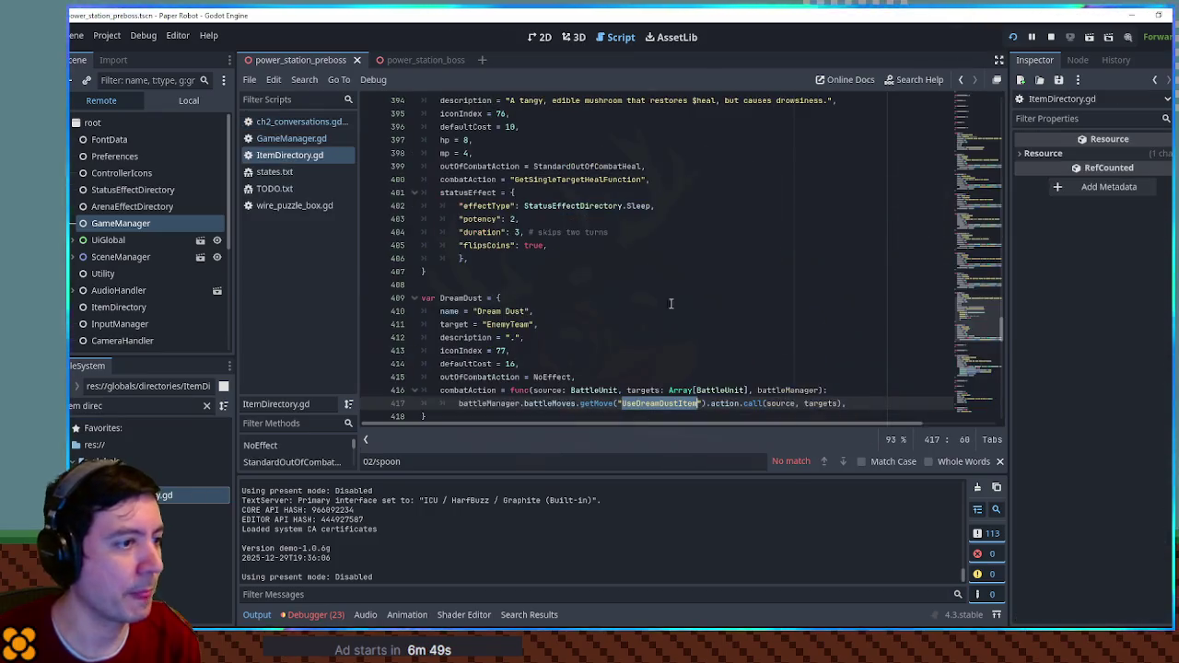
key("ctrl+f")
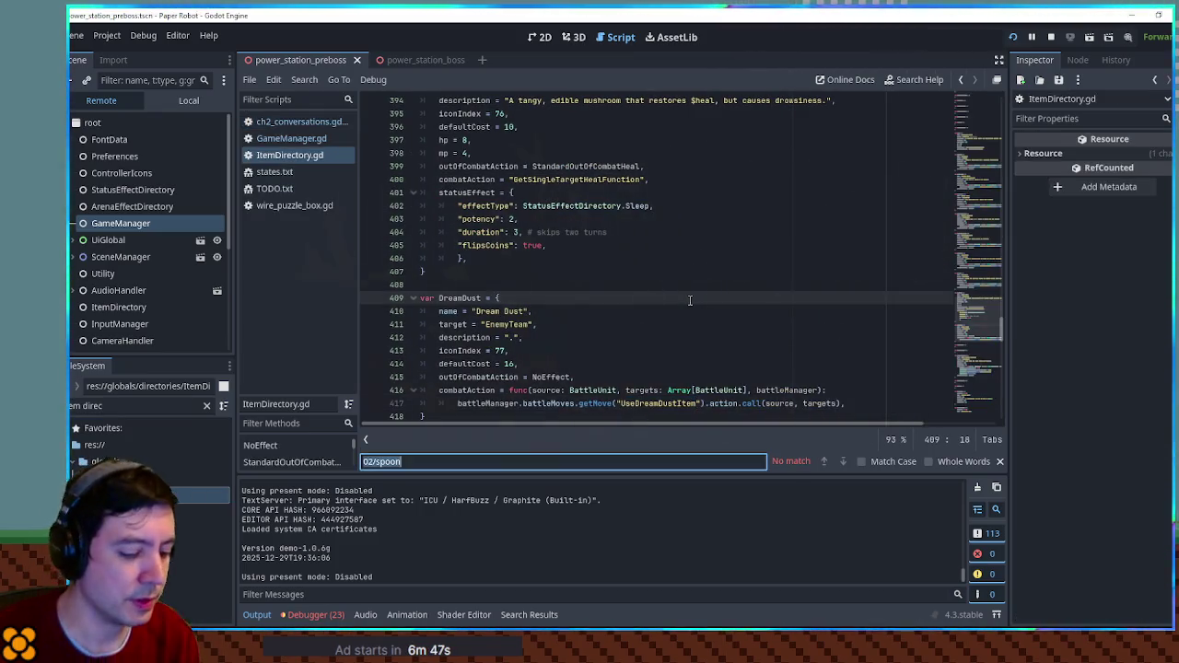
type("spo")
double_click(460, 260)
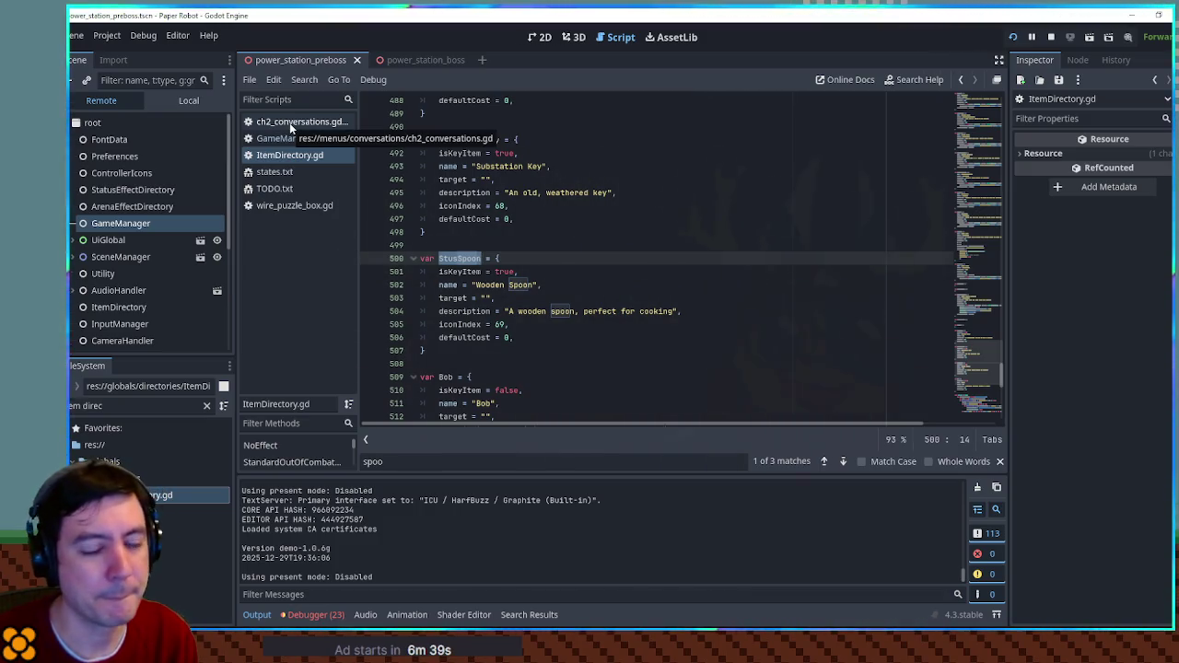
mouse_move(993, 359)
left_mouse_down()
mouse_move(997, 409)
mouse_move(994, 383)
left_mouse_up()
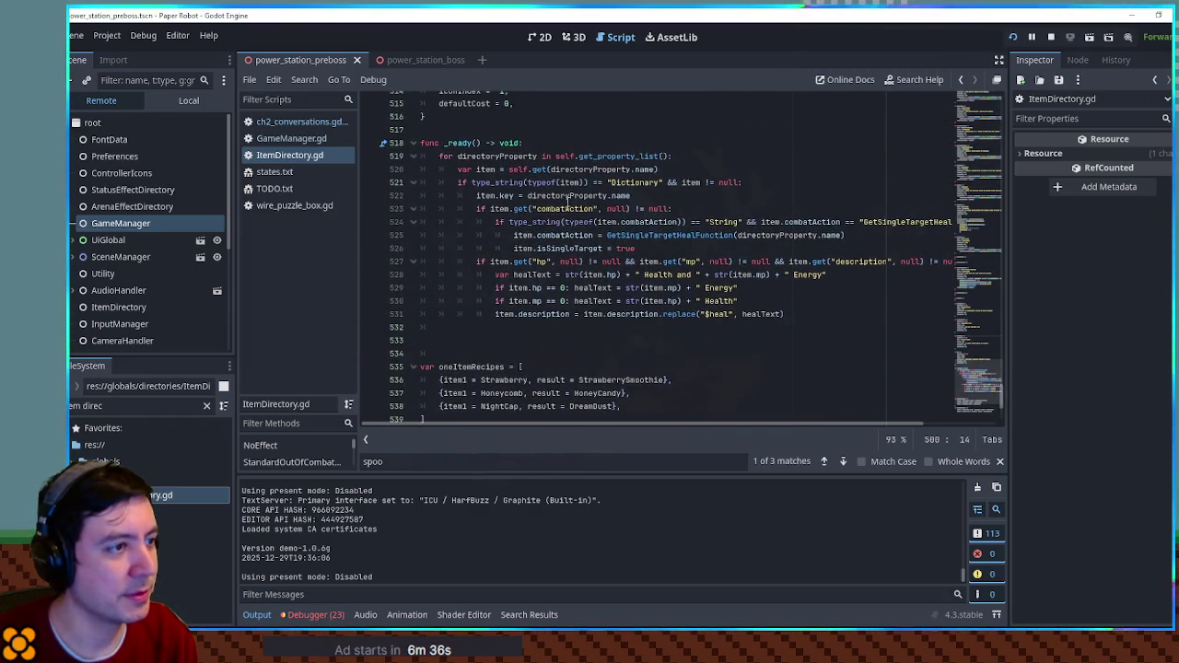
- Complete line 286 as keyItems.has(ItemDirectory.StusSpoon.key) and save ch2_conversations.gd
left_click(341, 122)
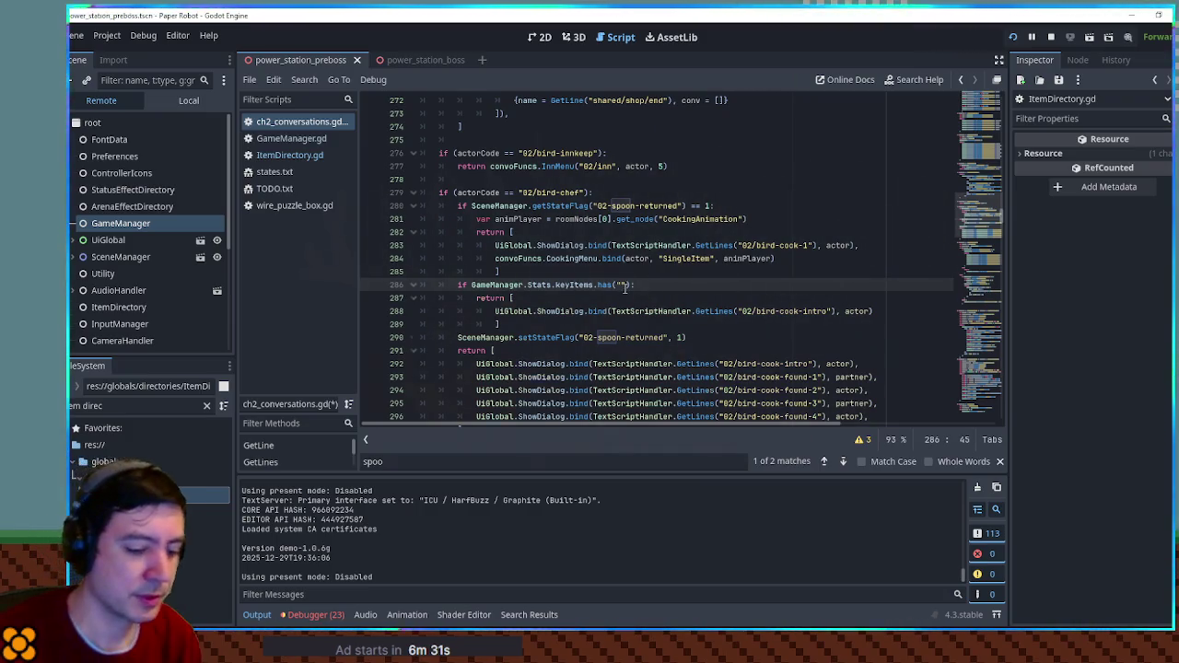
type("Directory.StusSpoon")
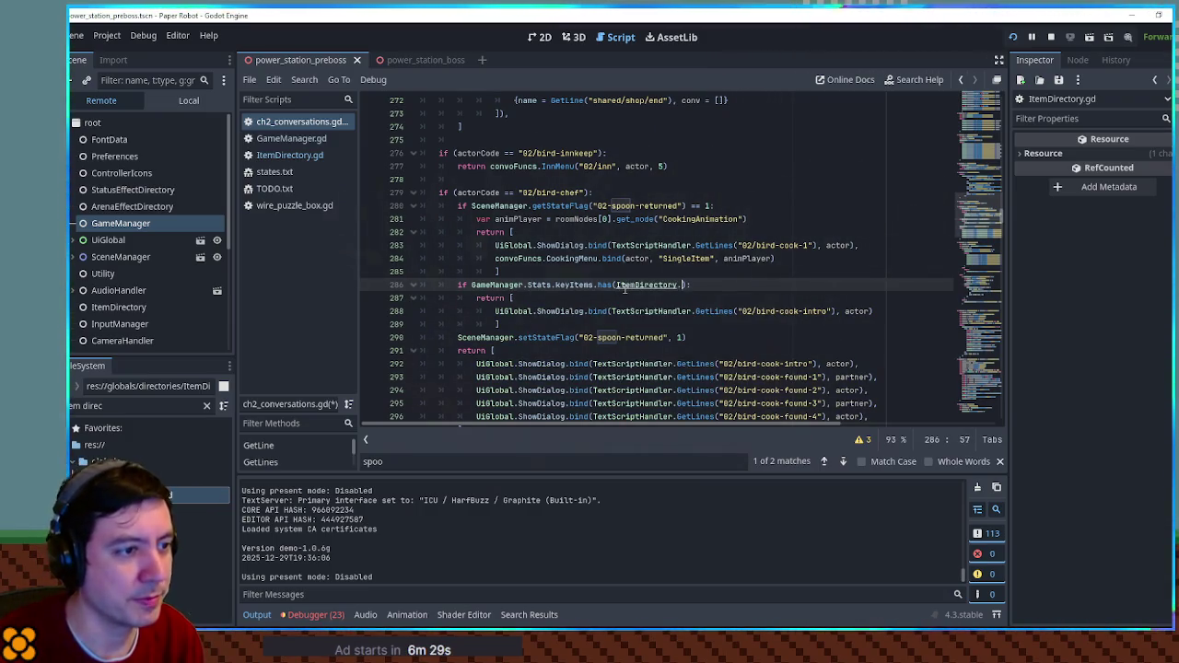
type(".key")
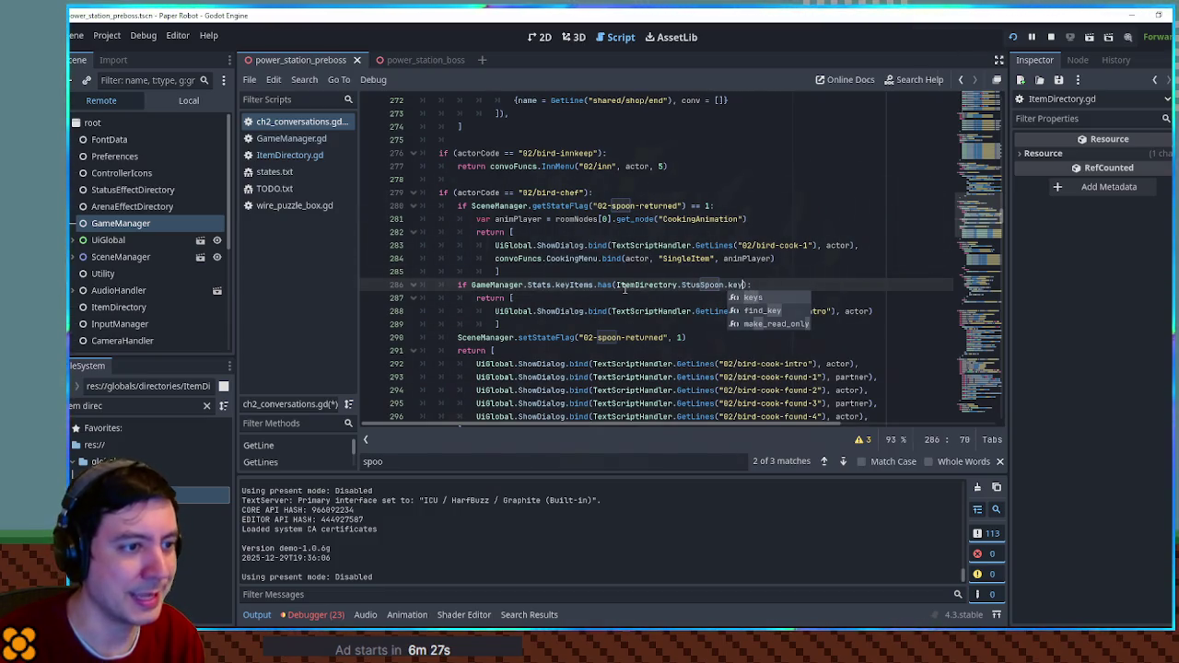
key("End")
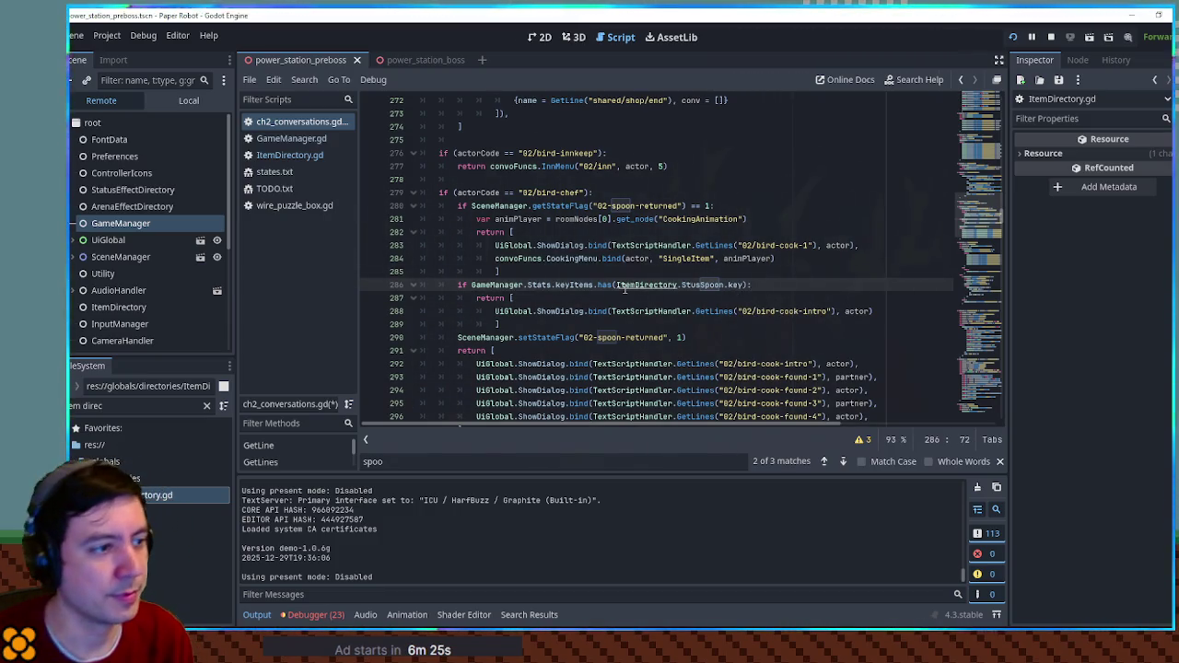
key("ctrl+s")
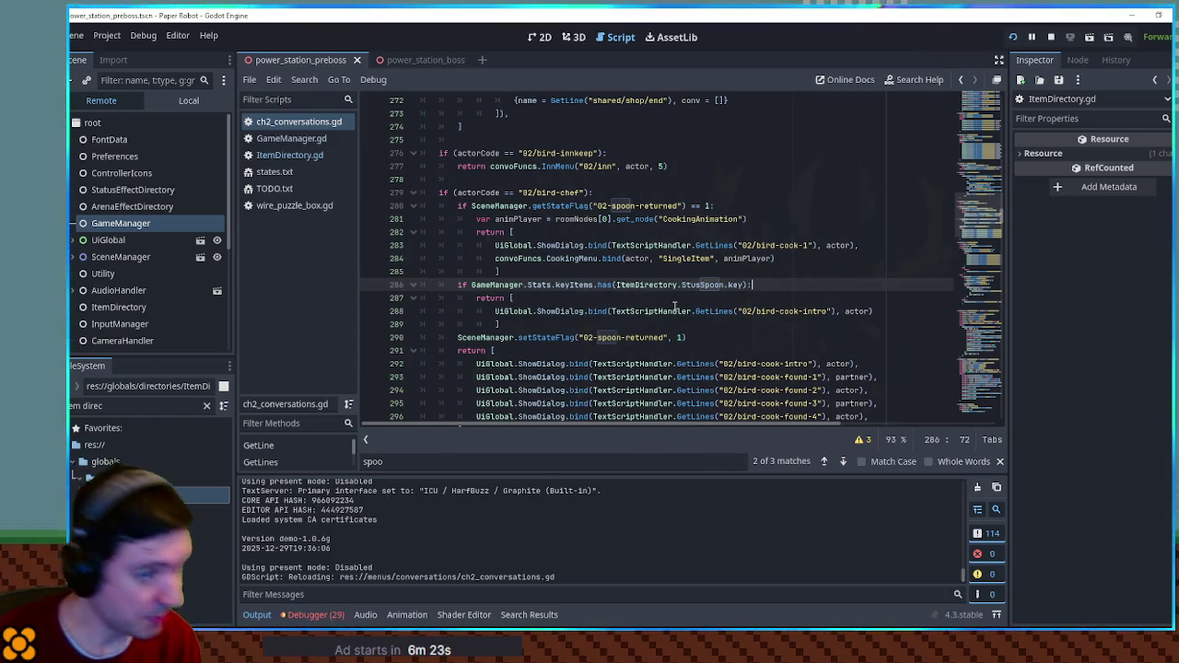
- Run the game with F5 and check the Wooden Spoon in the debug item menu
key("F5")
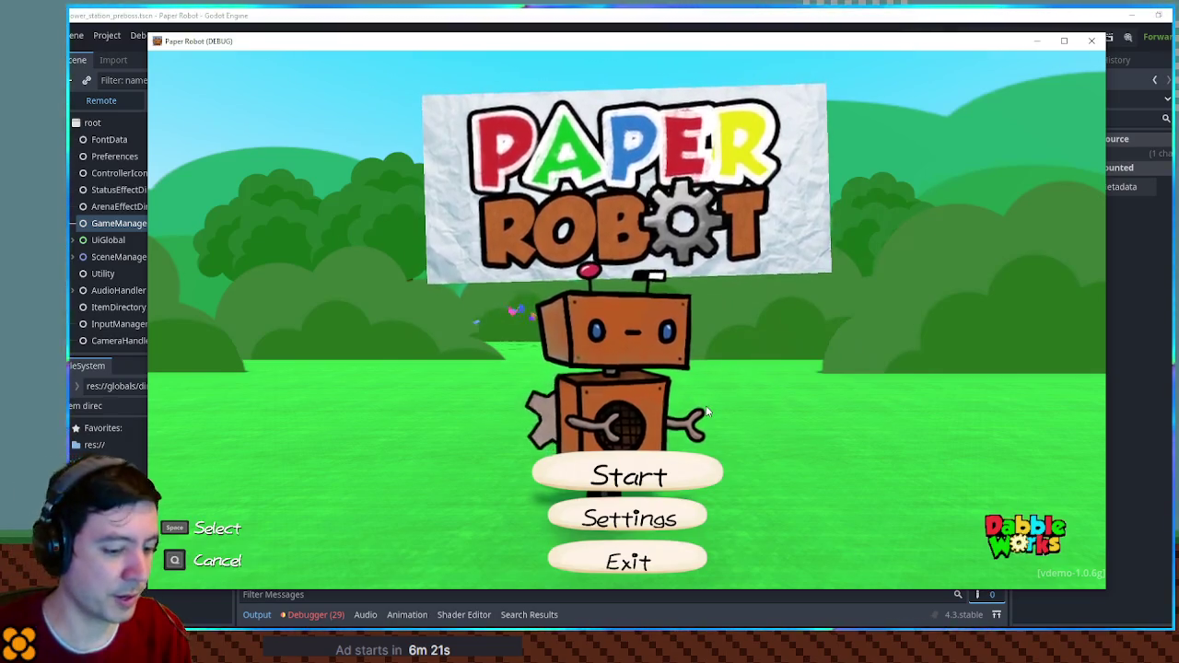
key("F1")
left_click(605, 351)
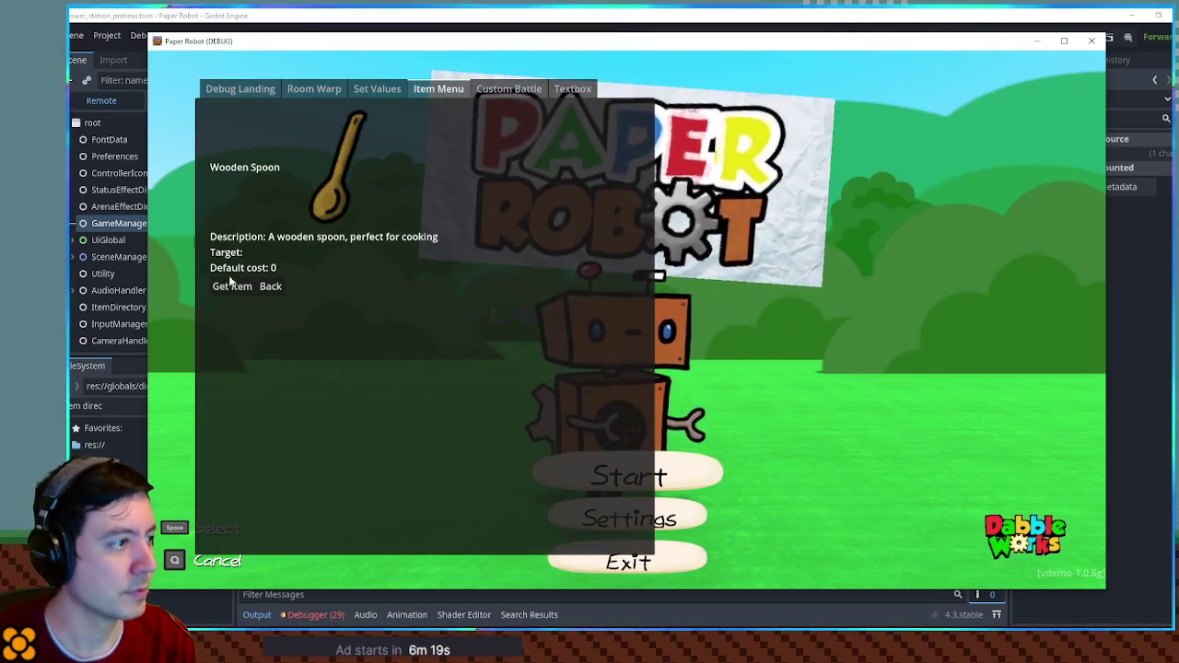
left_click(233, 286)
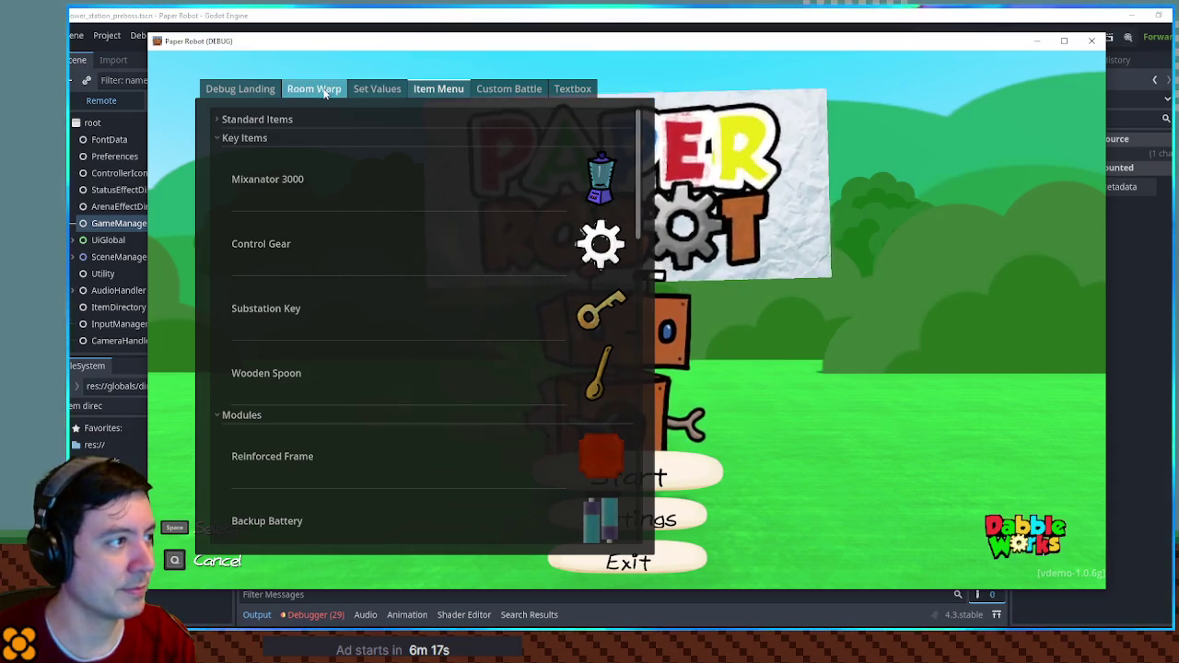
- Warp into the chapter 2 bird town room from the debug Room Warp list
left_click(314, 88)
left_click(222, 130)
left_click(223, 147)
left_click(230, 166)
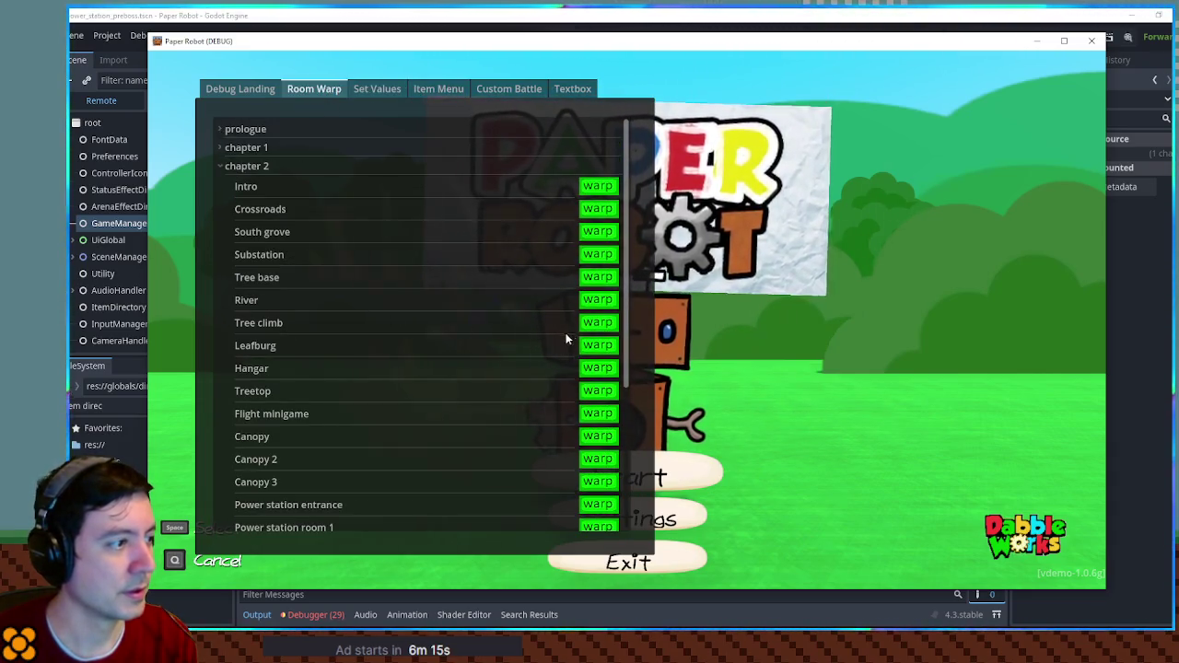
left_click(438, 221)
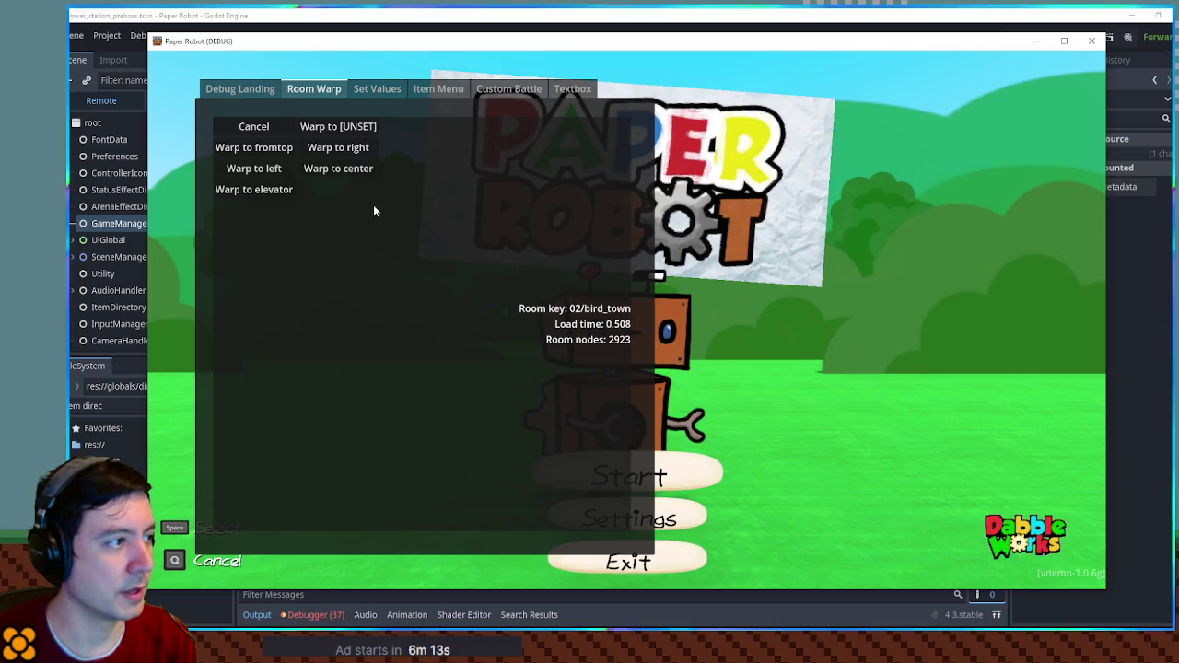
left_click(254, 168)
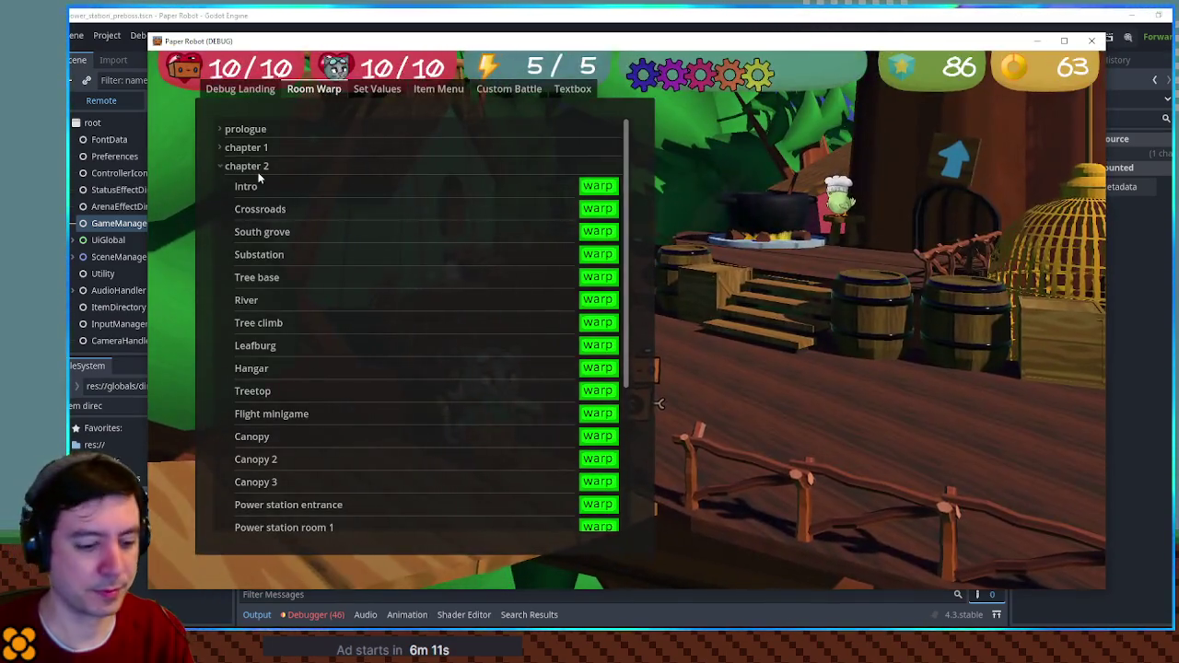
key("Escape")
- Walk to the chef bird, read through its dialogue, then stop the game with F8
key("d")
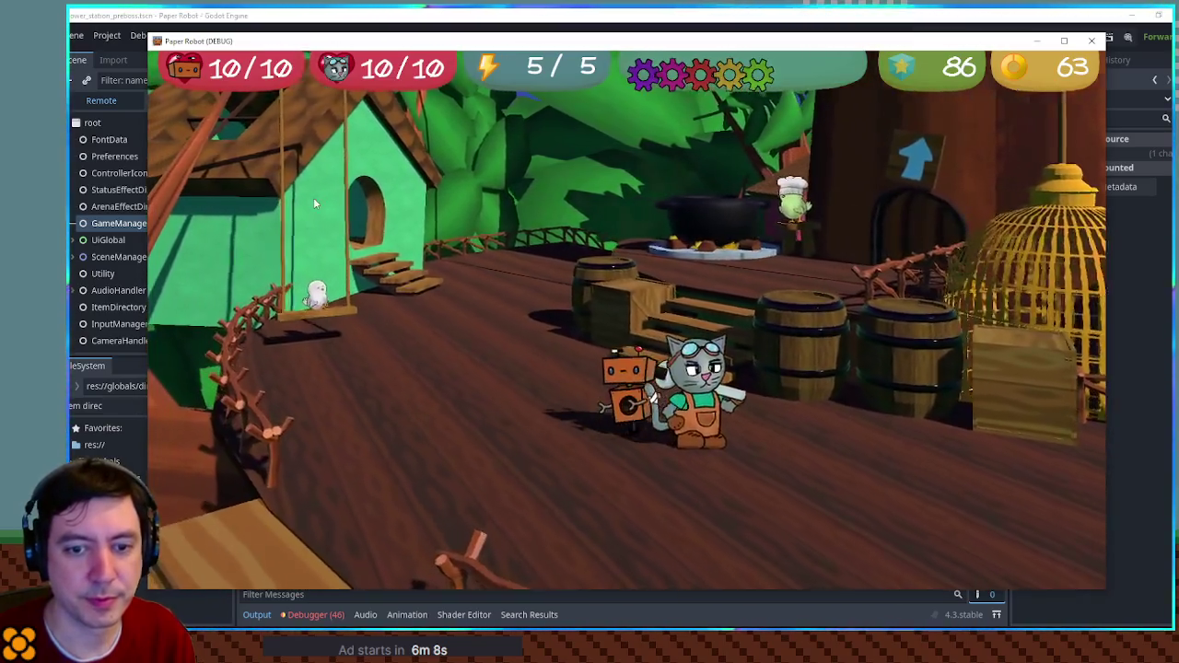
key("a")
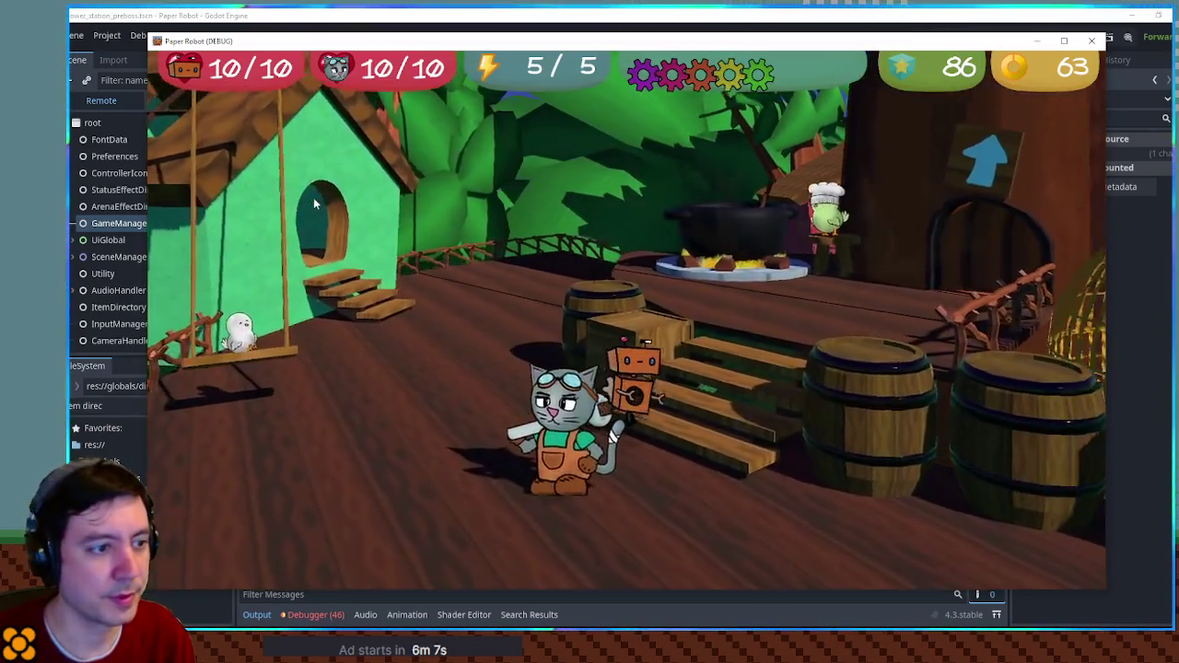
key("d")
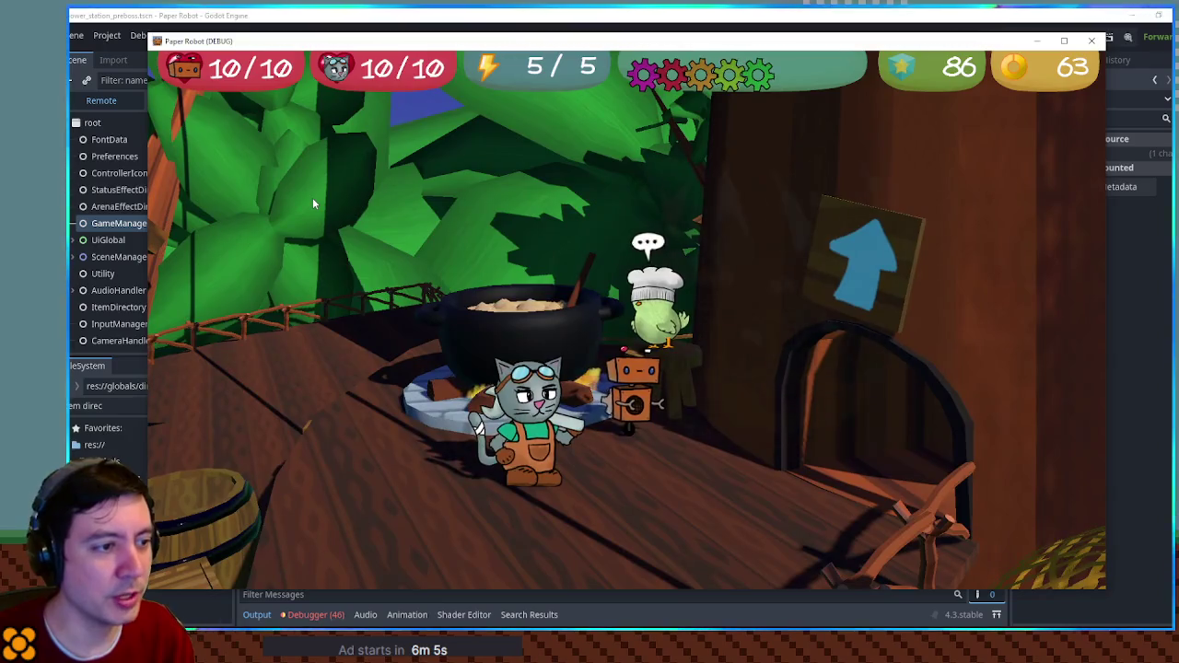
key("e")
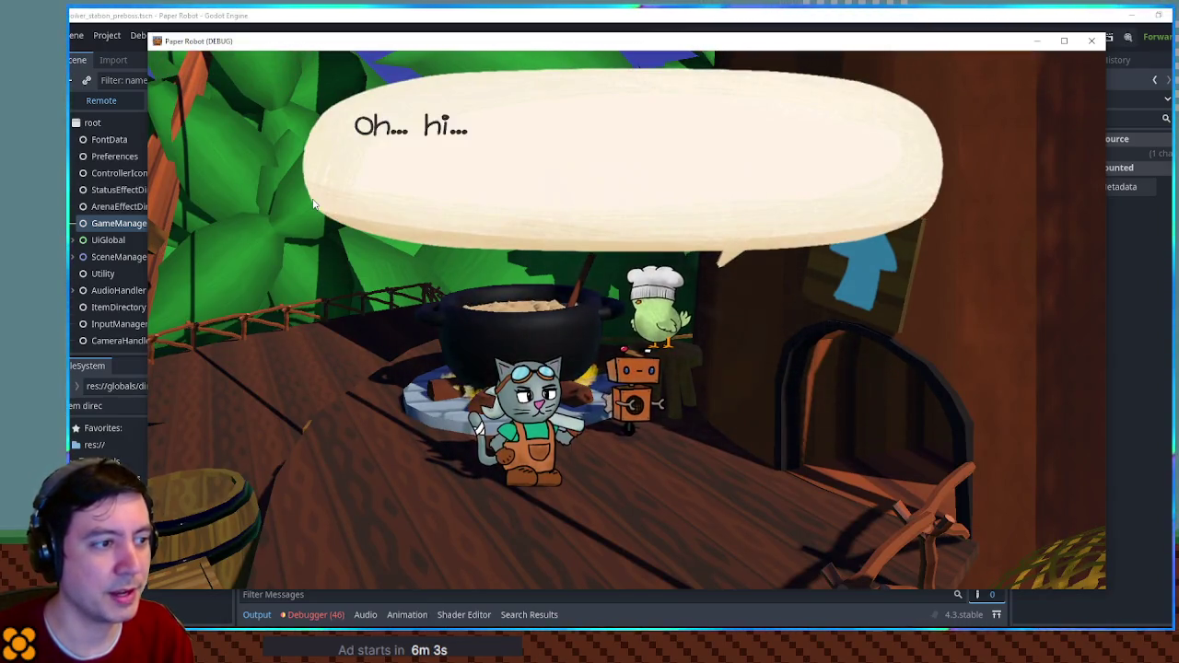
key("e")
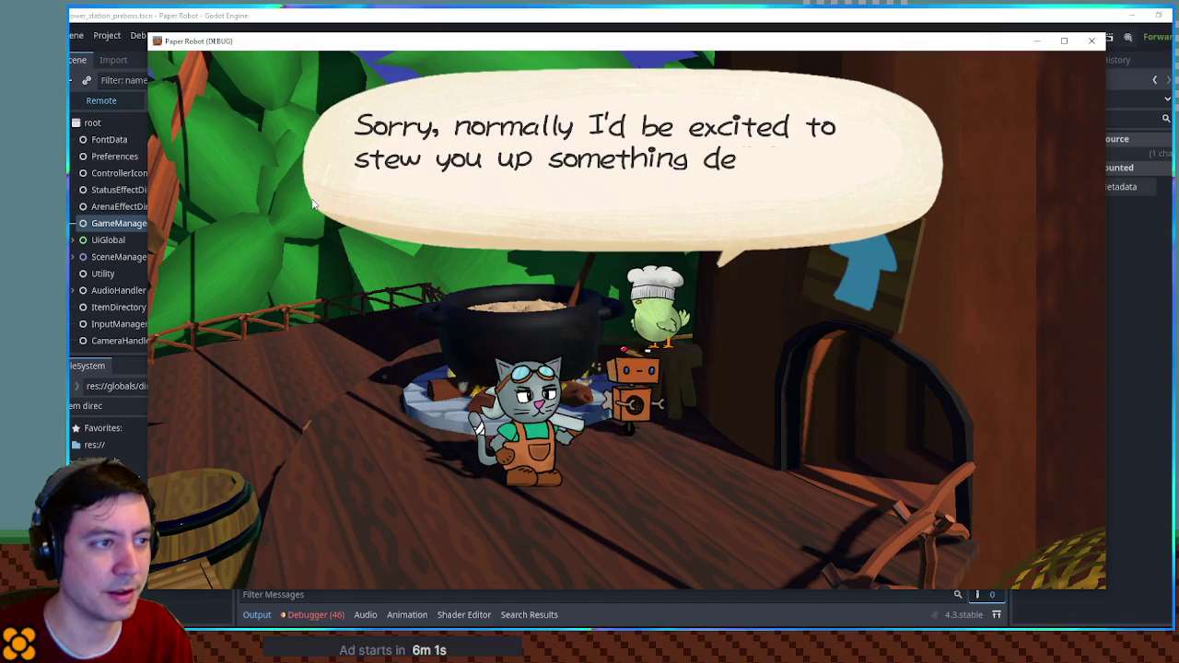
key("e")
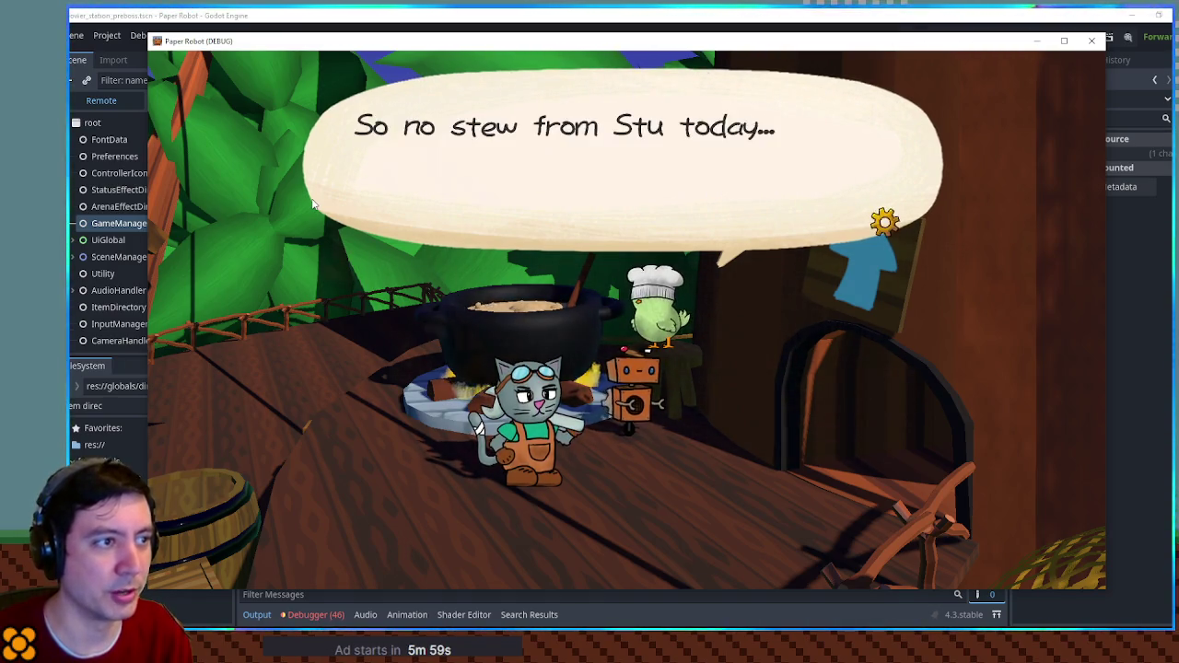
key("e")
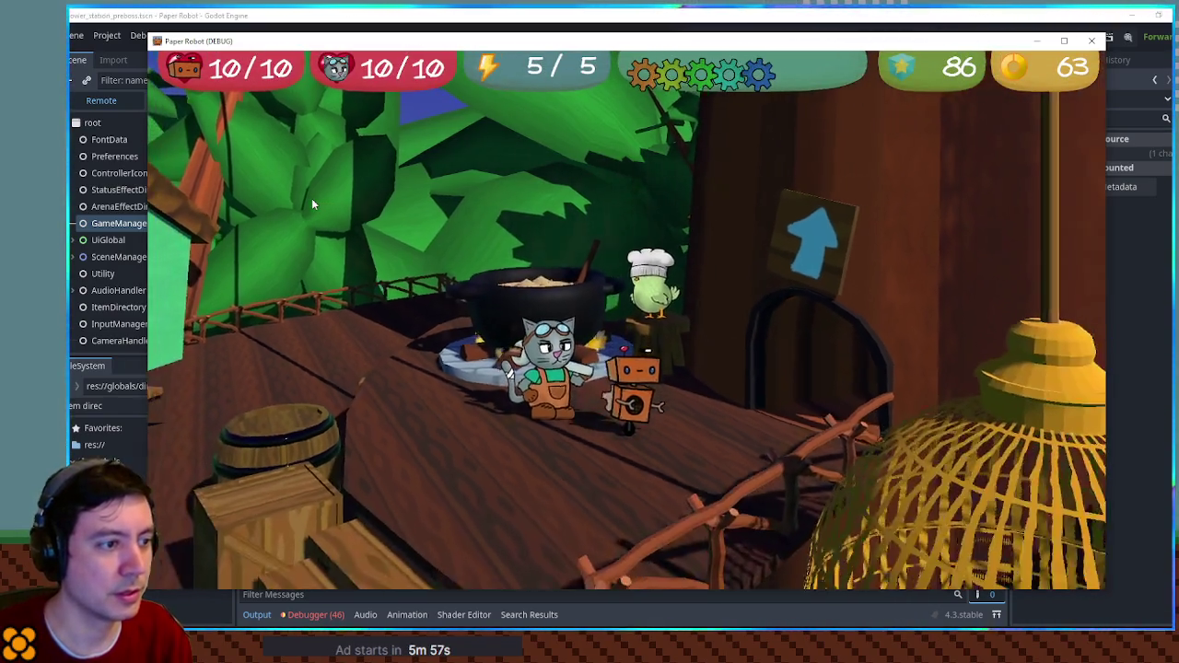
key("e")
key("e")
key("e")
key("e")
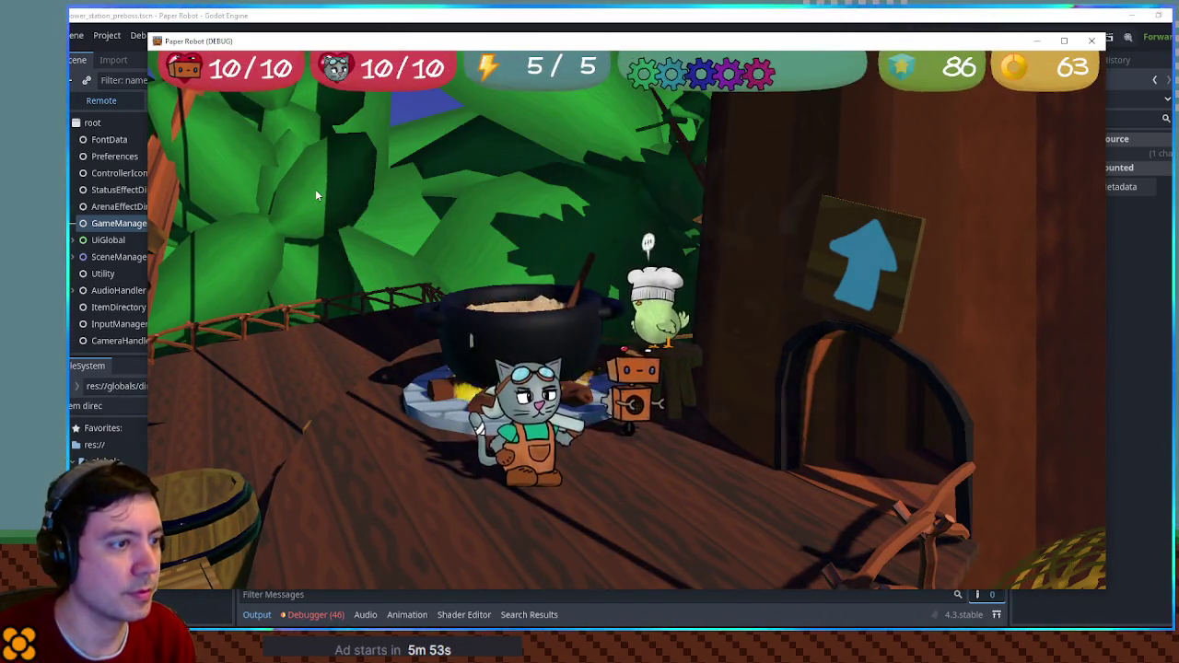
key("F8")
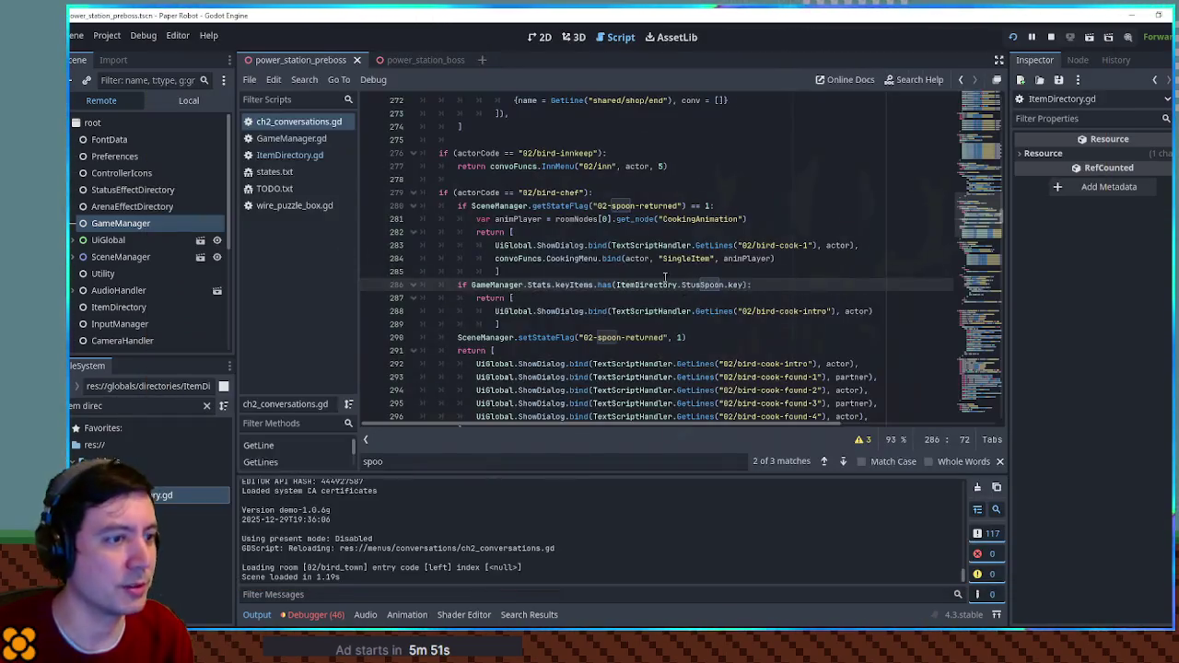
- Invert the spoon check on line 286 by adding ! before GameManager
left_click_drag(597, 285, 721, 295)
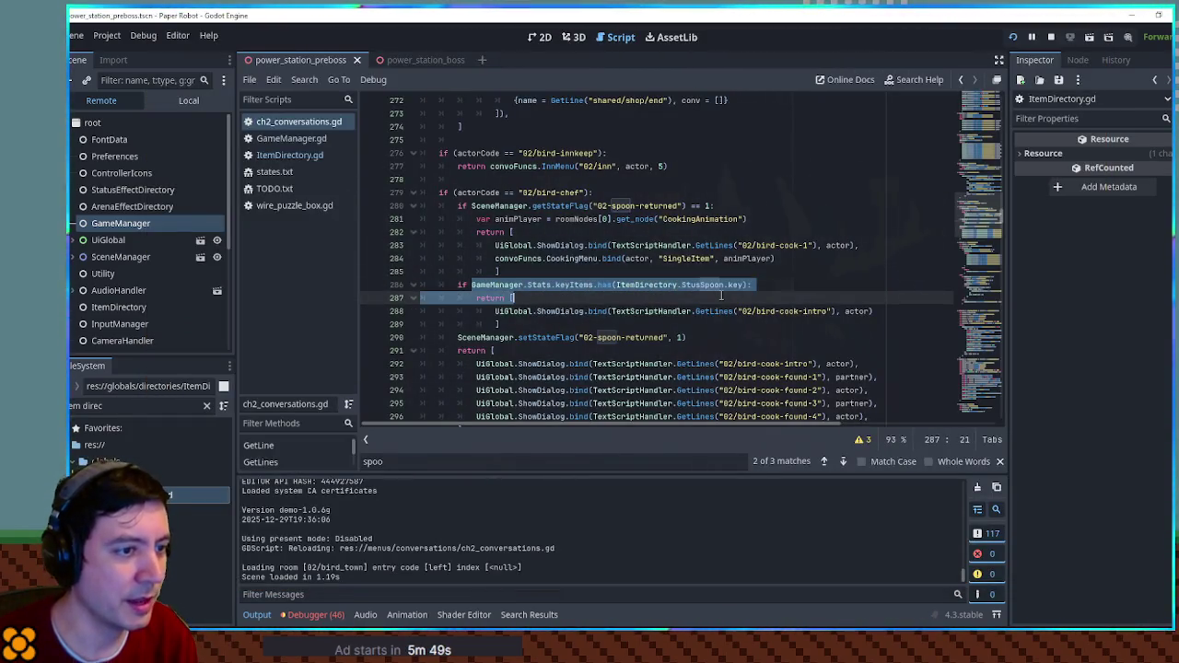
left_click(471, 285)
type("!")
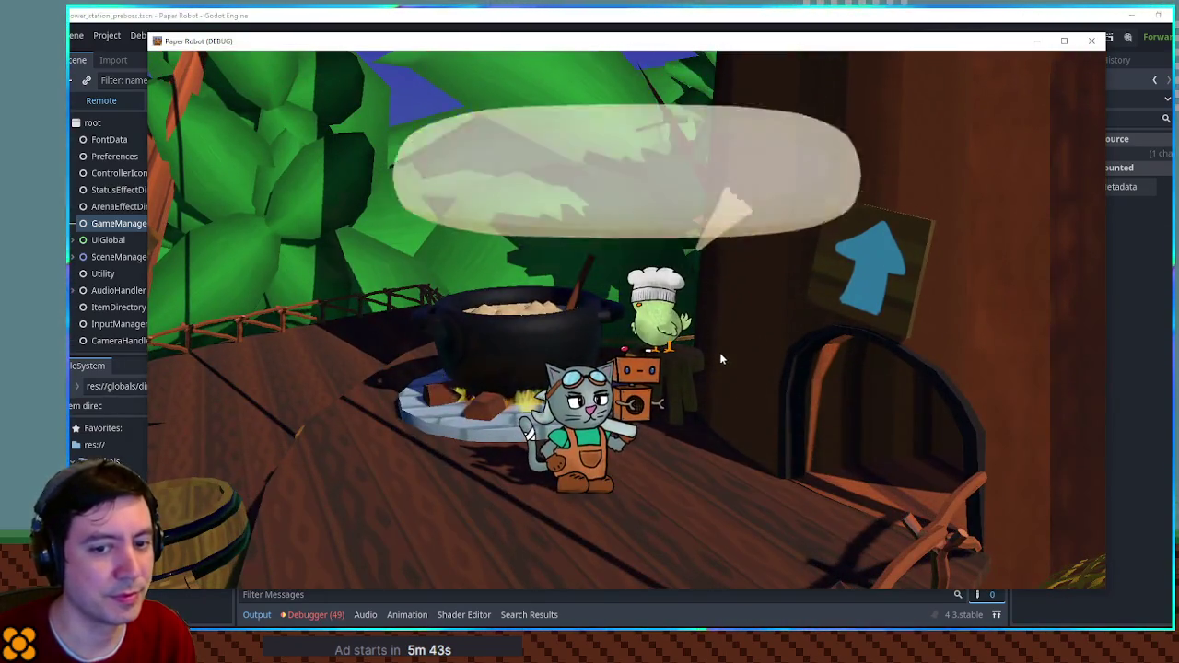
- Replay the chef's spoon-return conversation in the running game through to his final line
key("space")
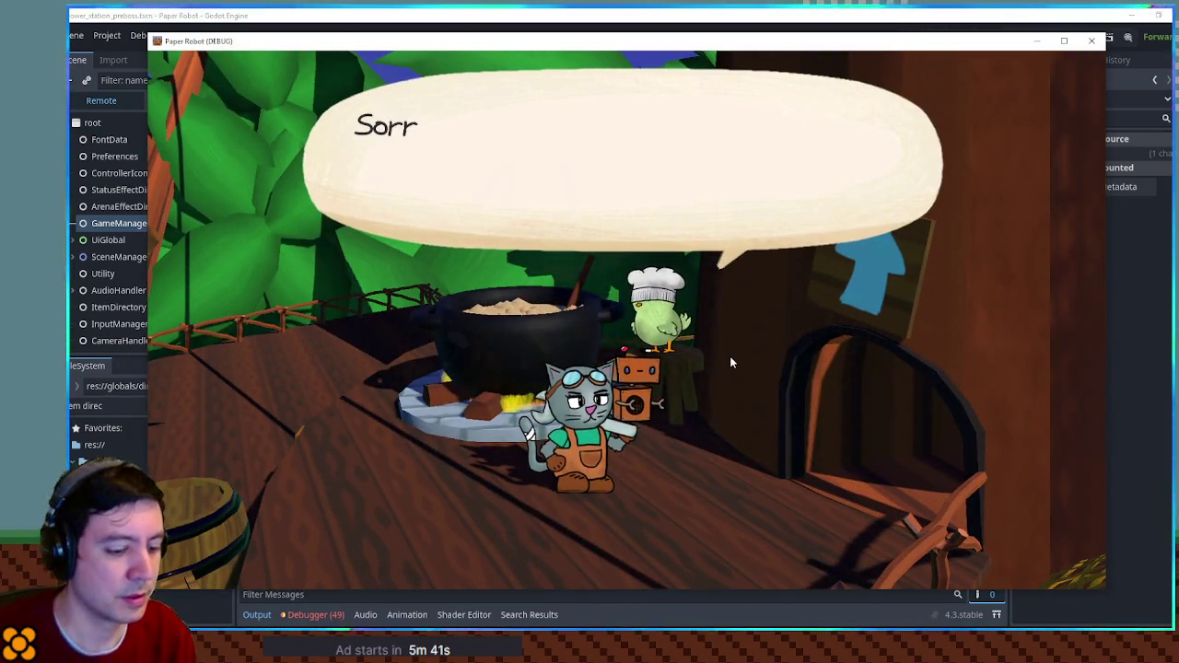
key("space")
key("space")
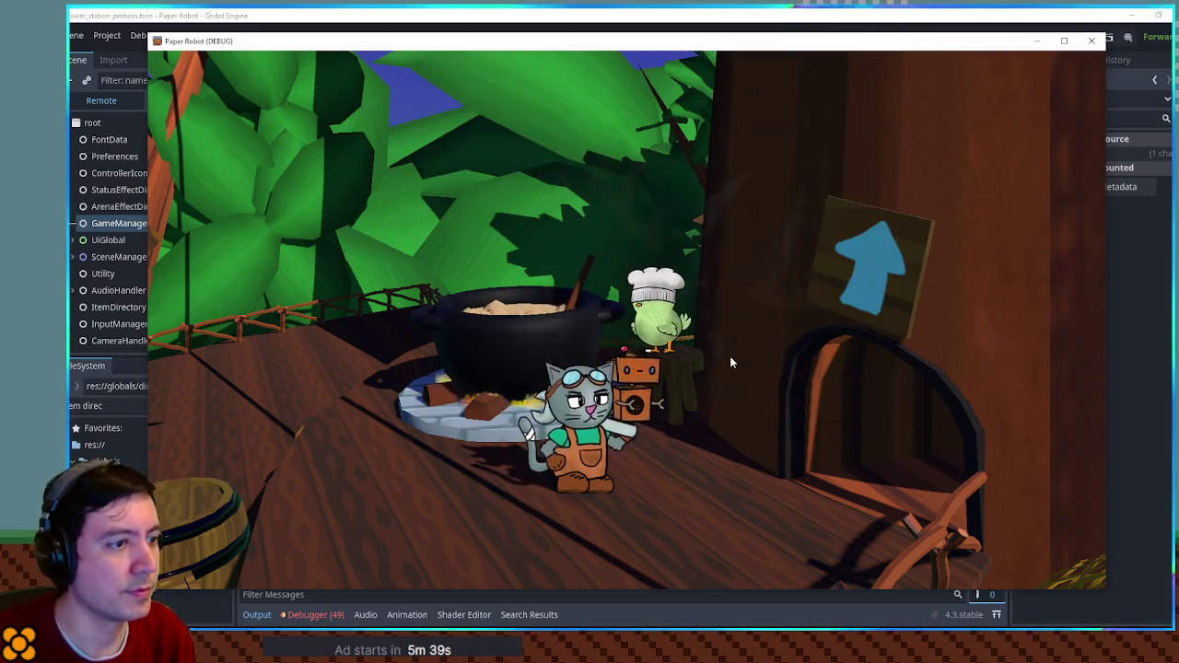
key("space")
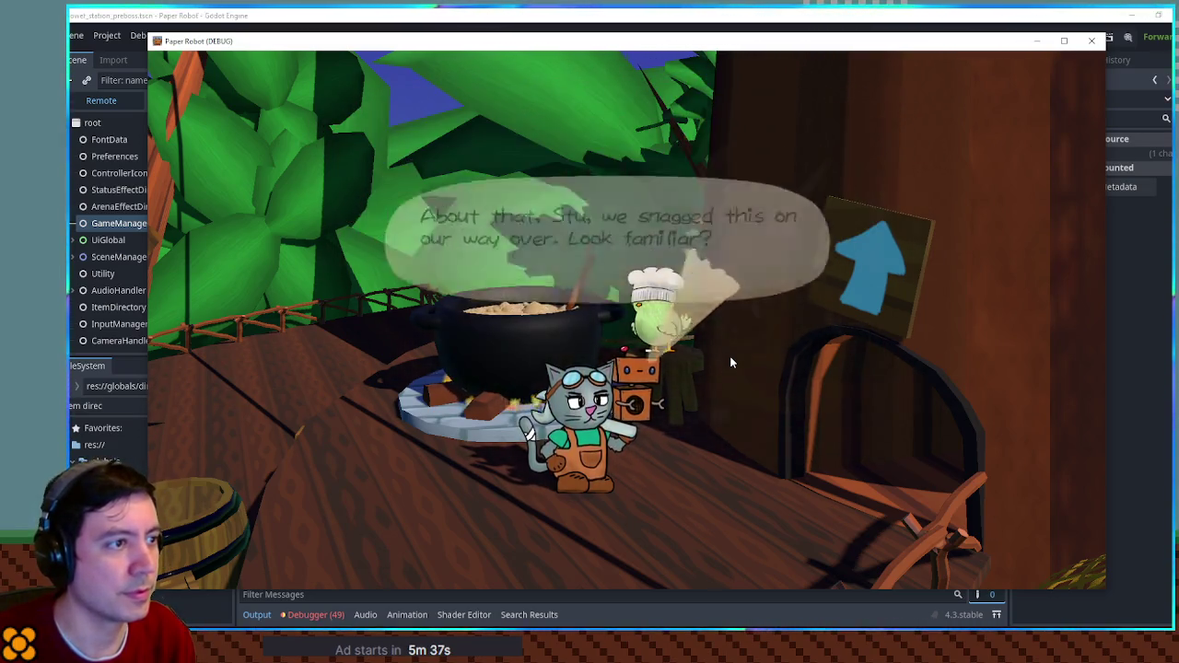
key("space")
key("space")
key("space")
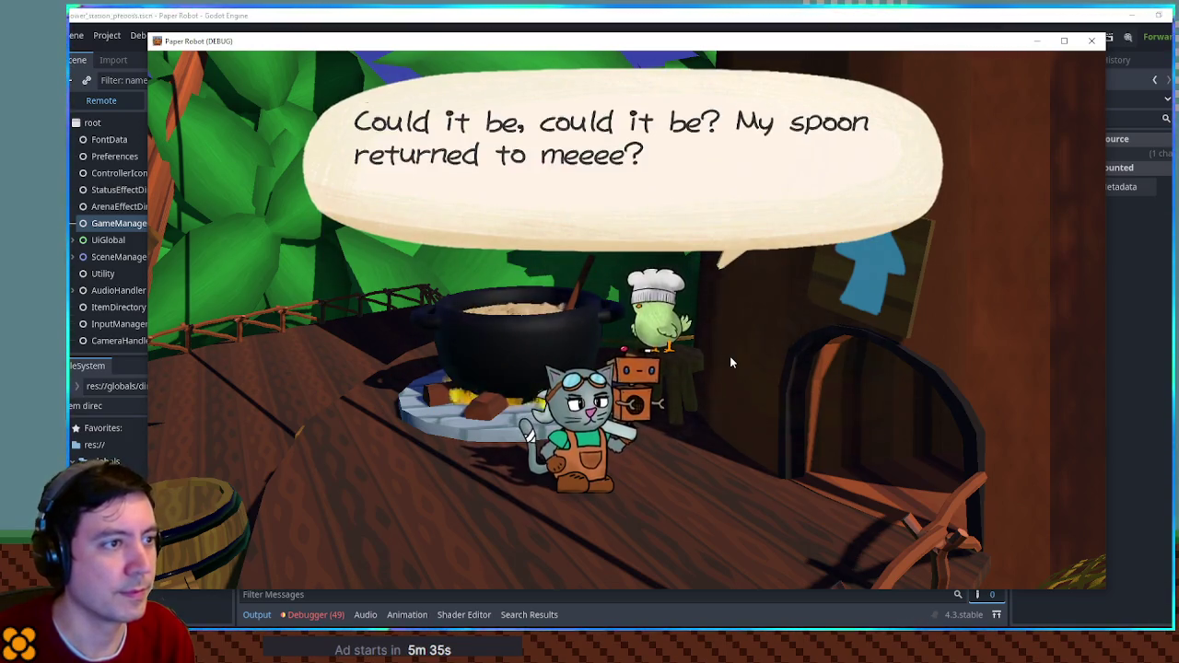
key("space")
key("space")
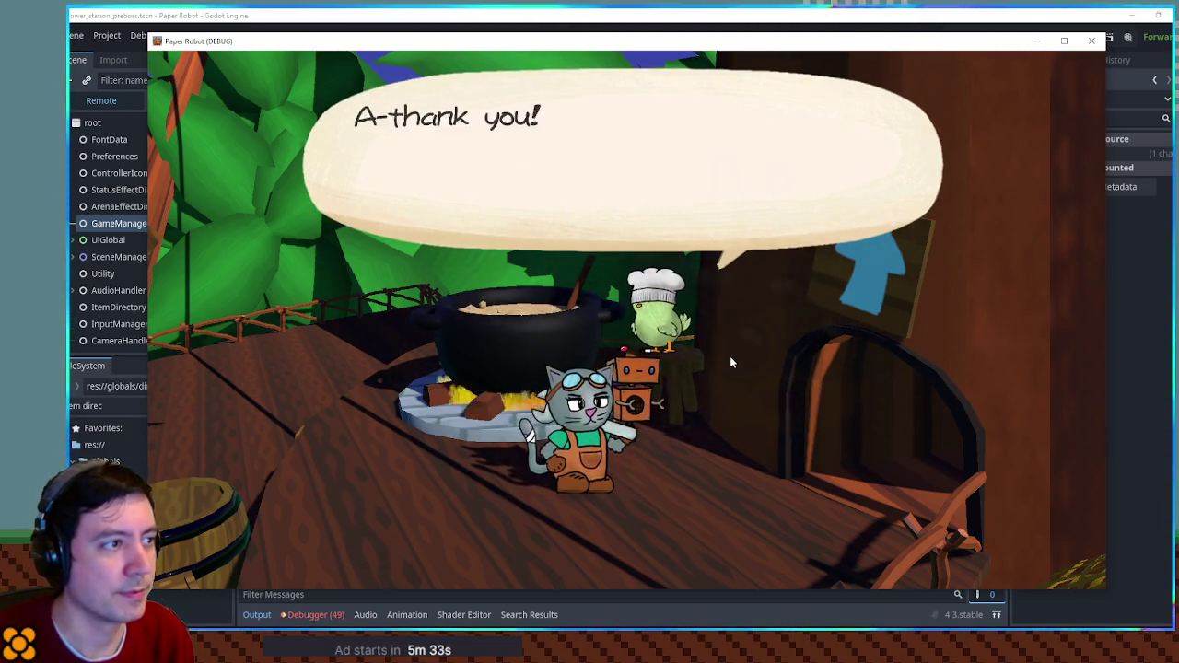
key("space")
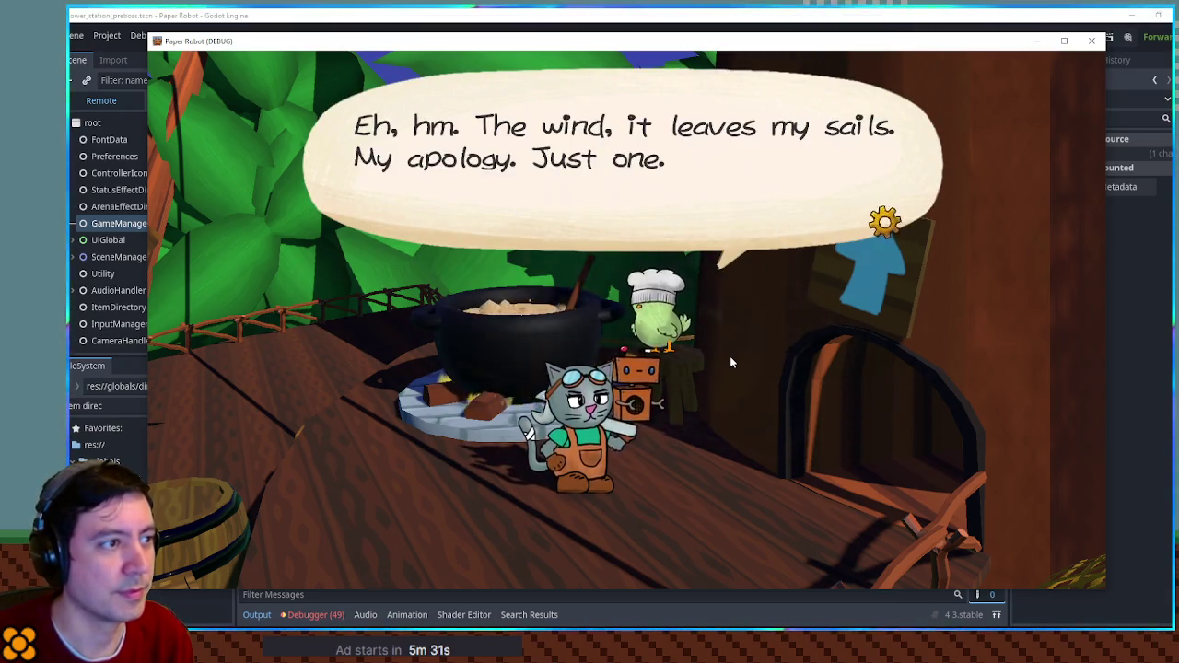
key("space")
key("space")
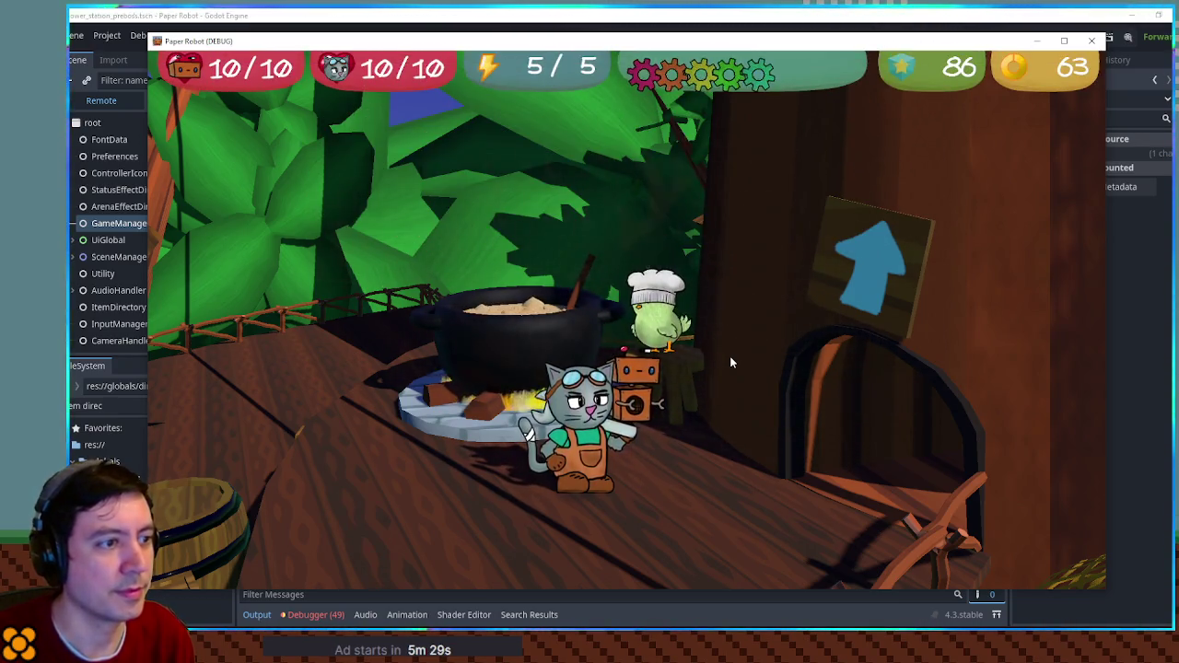
key("space")
key("space")
key("space")
key("space")
- Back out of the chef's cooking menu and bring up the debug panel's Item Menu list
key("Up")
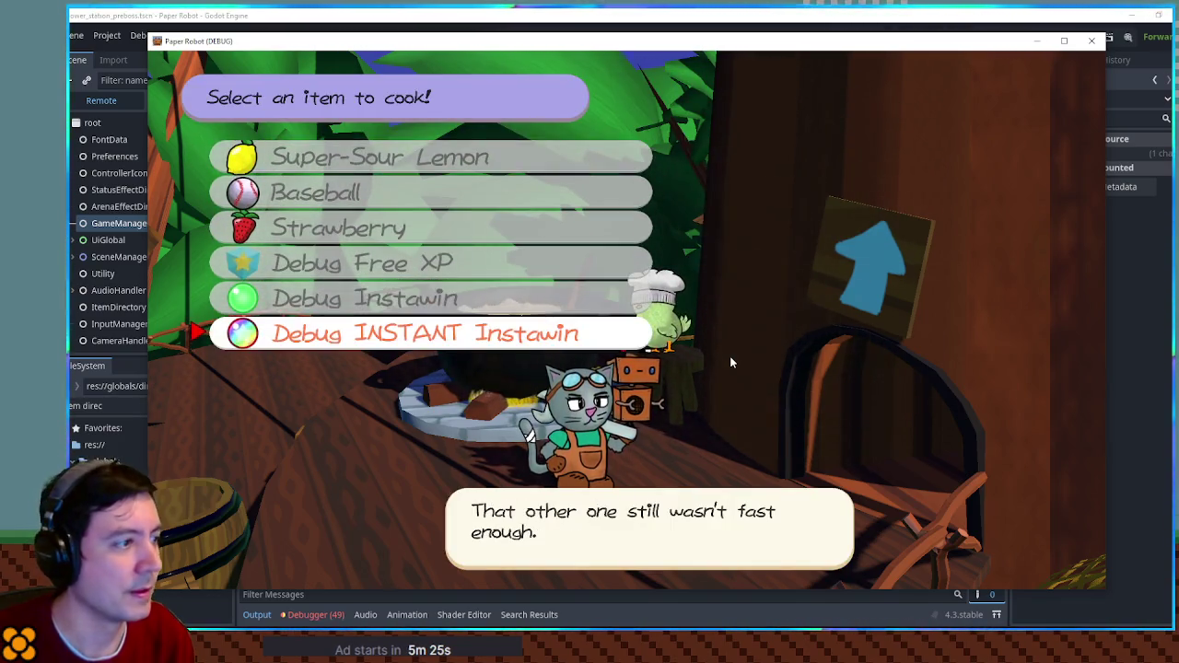
key("Up")
key("Up")
key("Up")
key("Up")
key("Up")
key("Up")
key("Up")
key("Up")
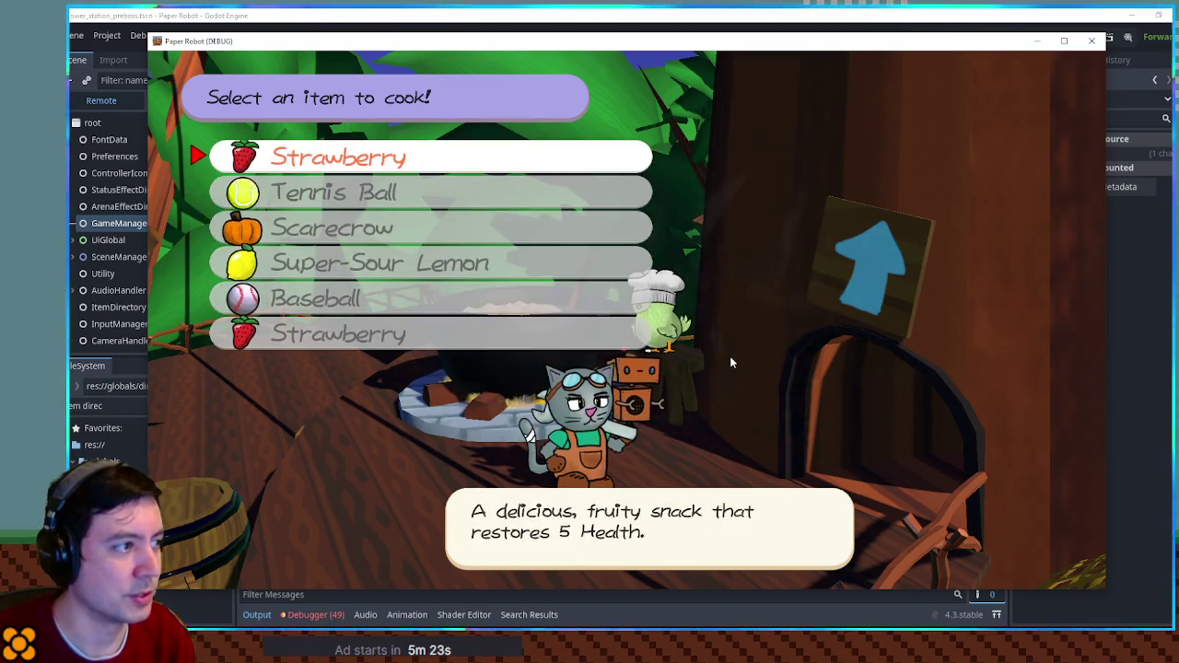
key("Escape")
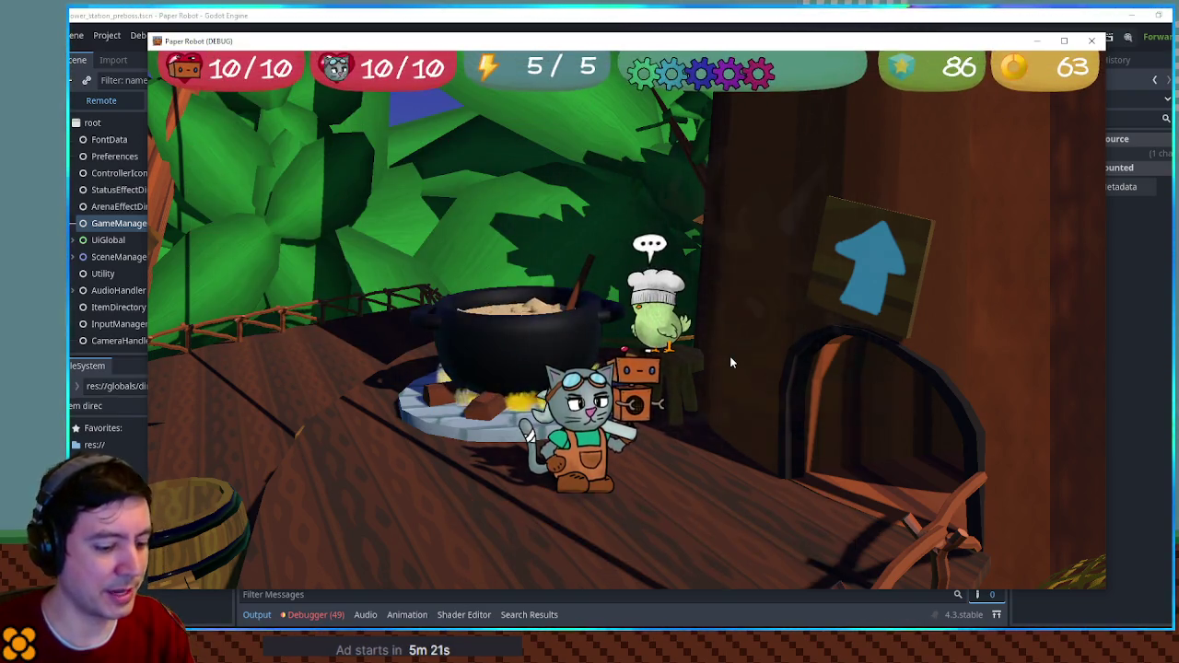
key("grave")
left_click(438, 88)
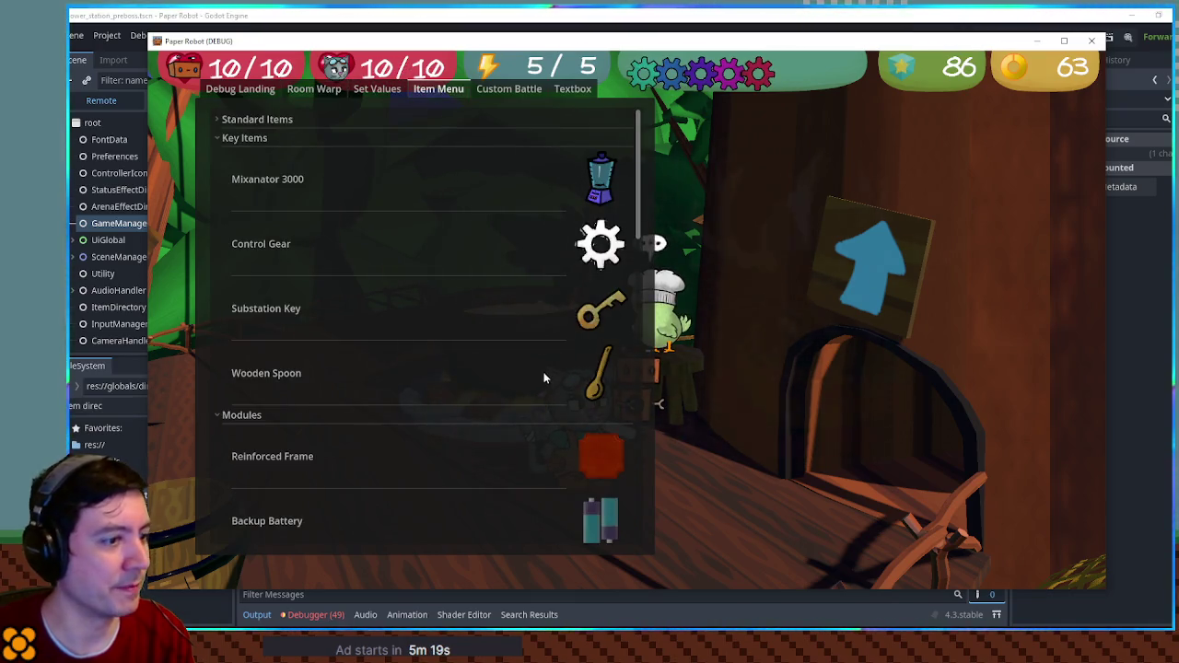
- Grant the party a Night Cap from the debug Standard Items group, then close the game window
left_click(218, 138)
left_click(219, 119)
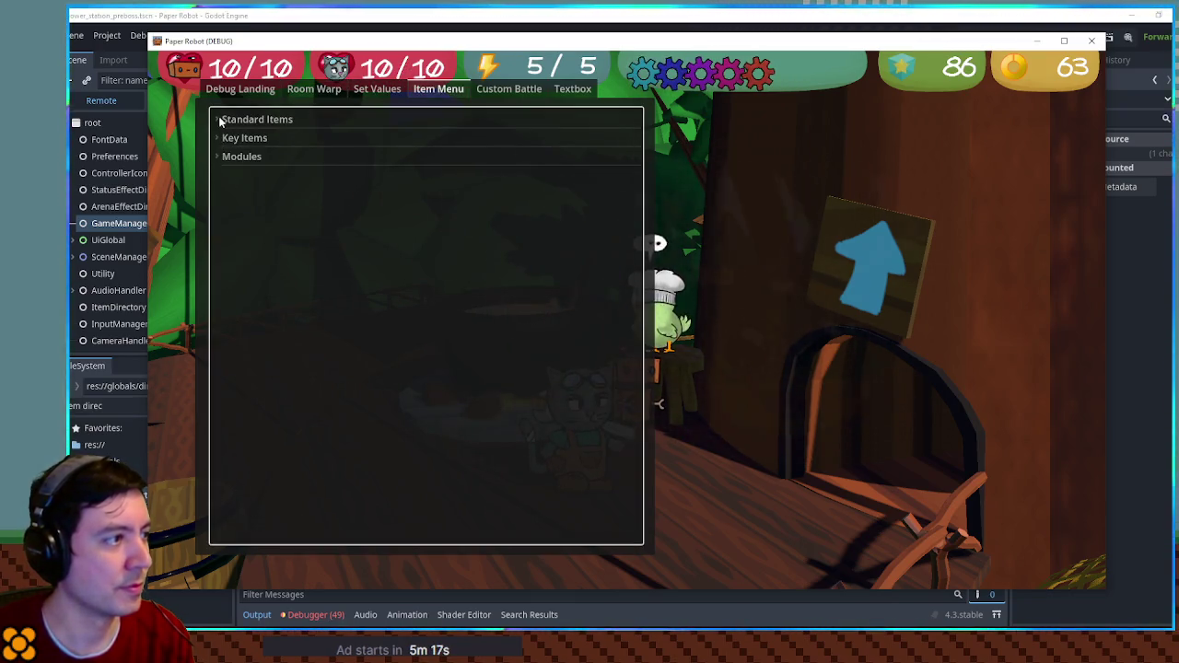
scroll(479, 324, "down", 10)
scroll(493, 322, "down", 5)
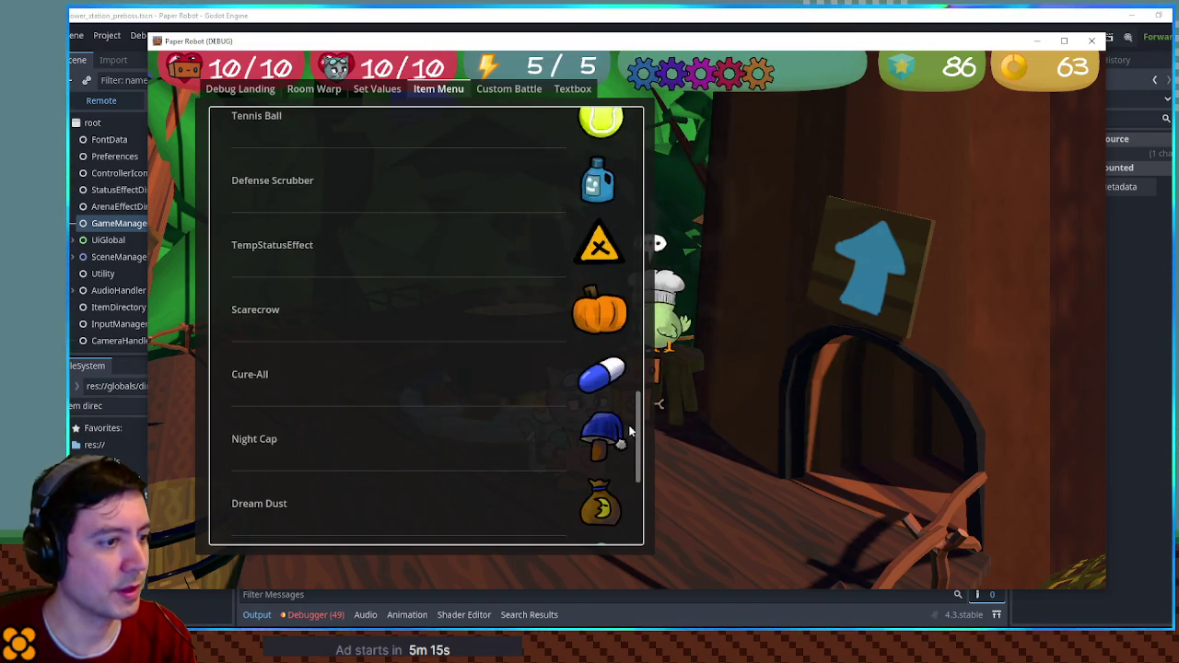
left_click(591, 433)
left_click(217, 286)
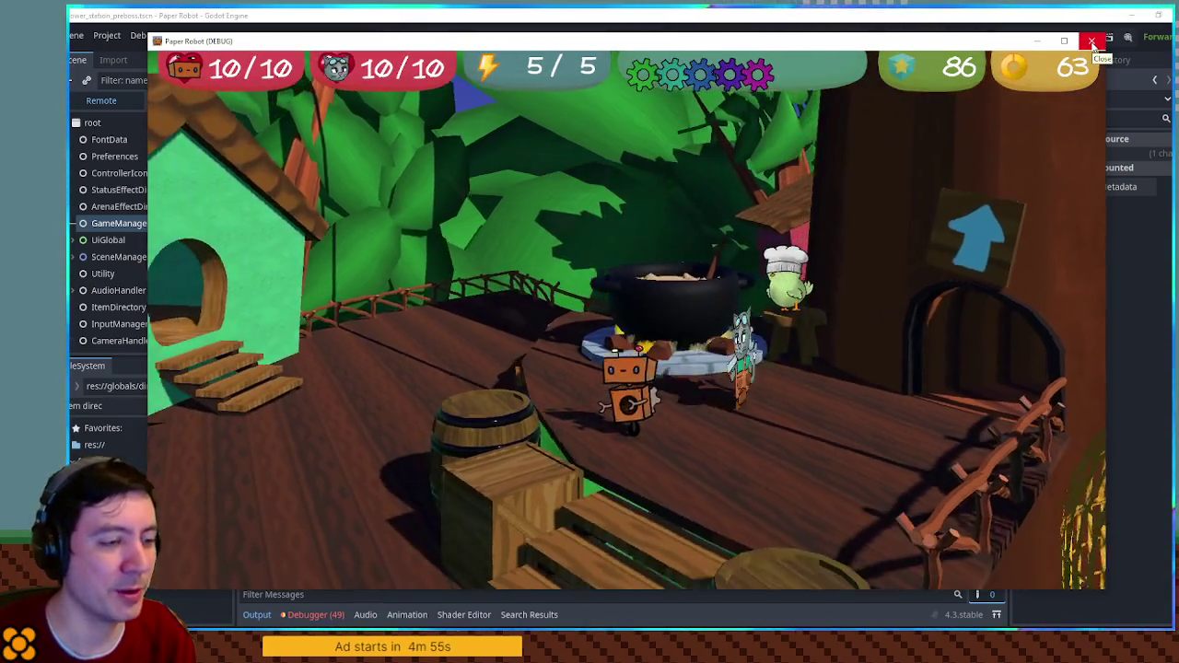
left_click(1093, 41)
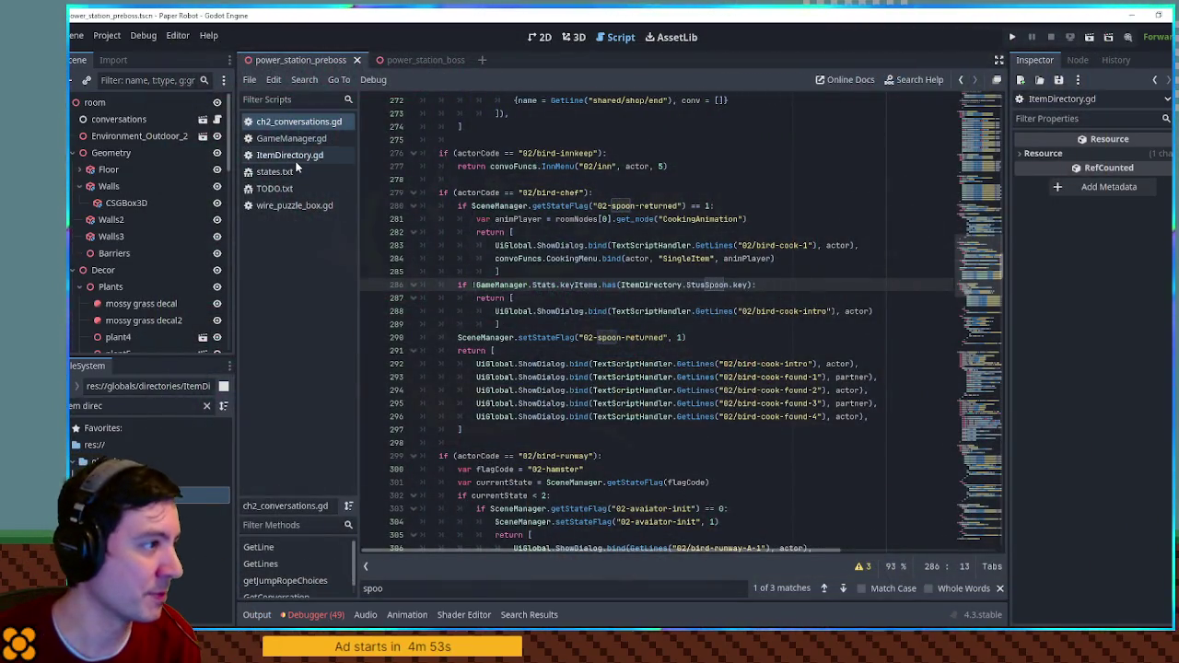
- End the DreamDust description on line 412 of ItemDirectory.gd with 'to the enemy team.' and save
left_click(294, 157)
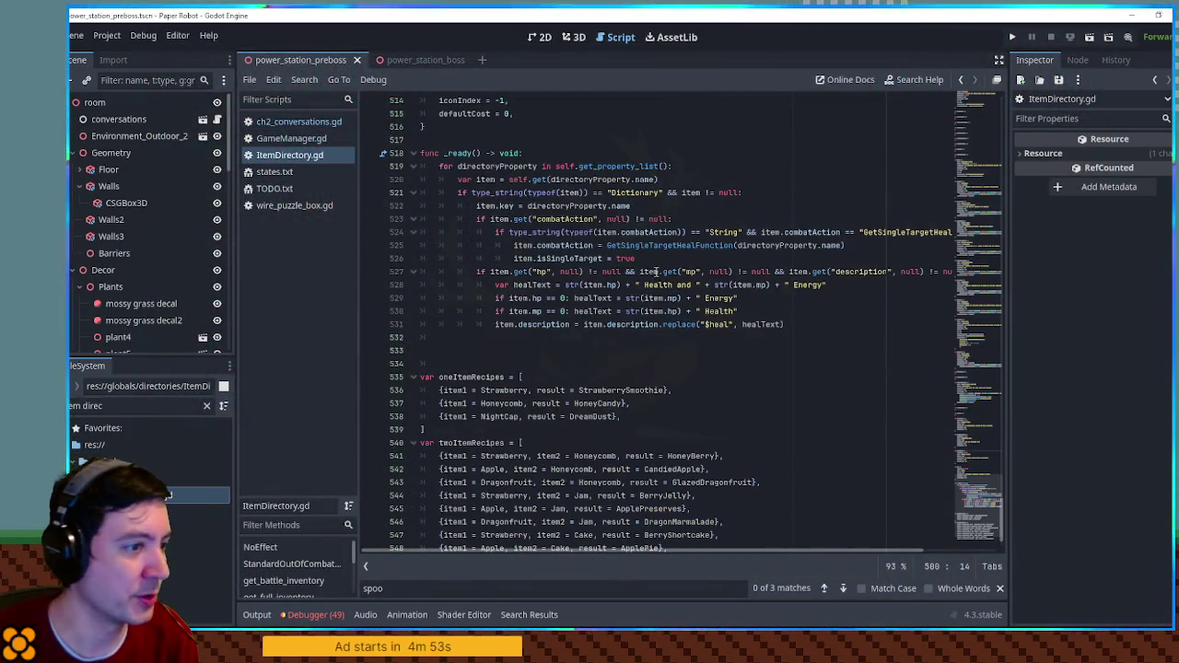
left_click(413, 153)
scroll(558, 290, "up", 5)
scroll(540, 300, "up", 14)
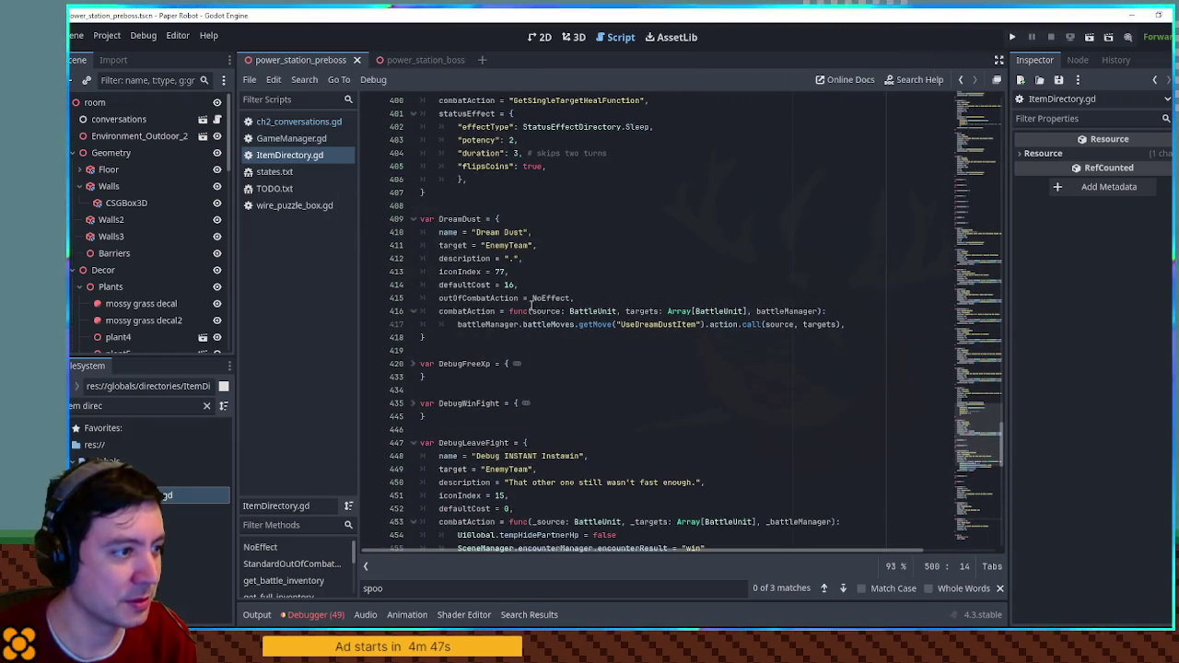
left_click(513, 260)
scroll(589, 299, "up", 3)
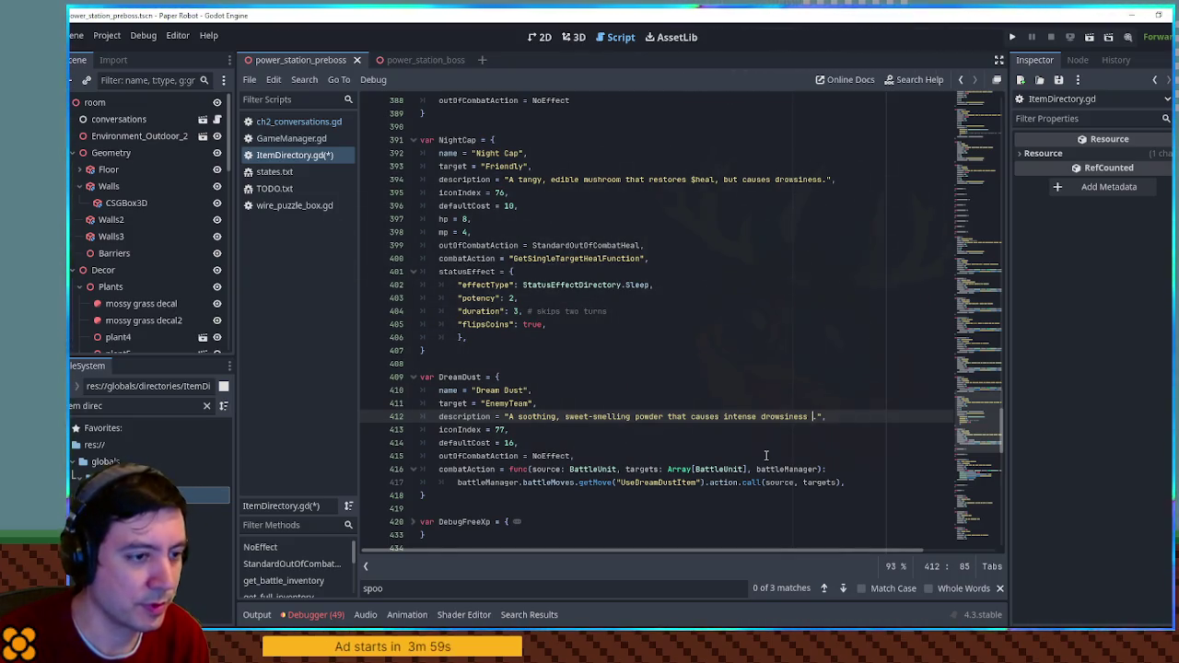
type(".")
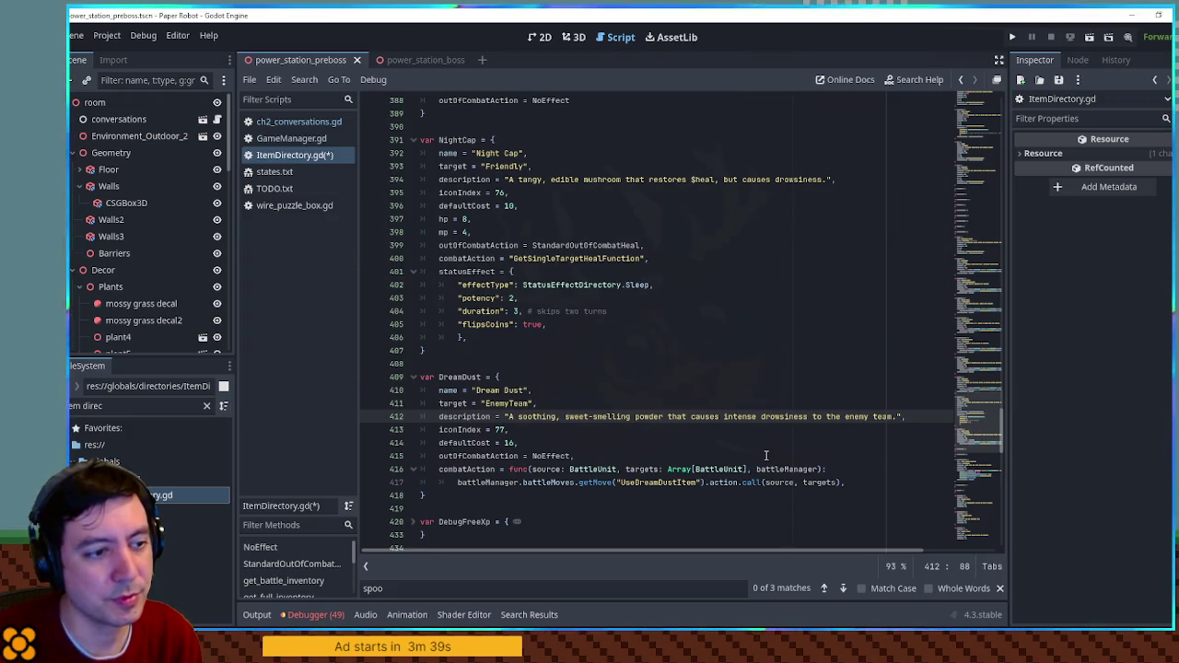
key("ctrl+s")
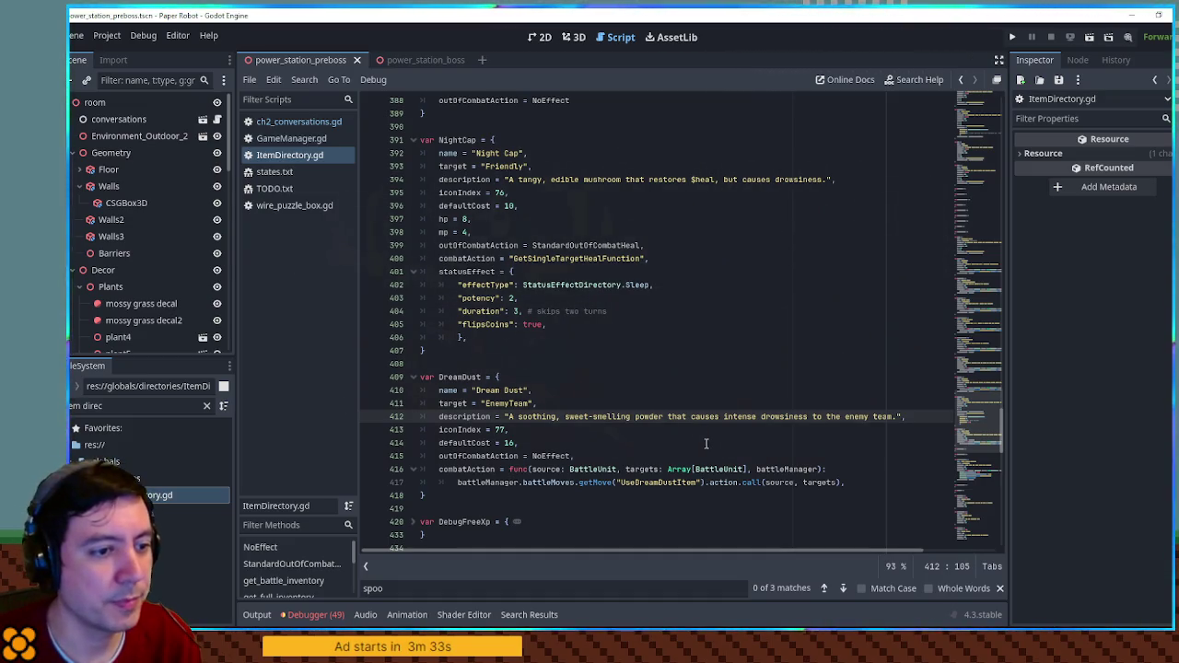
- Delete line 43 'New items for shop' from TODO.txt's PASS 2 list and save the file
left_click(276, 189)
scroll(583, 298, "up", 3)
scroll(582, 298, "down", 9)
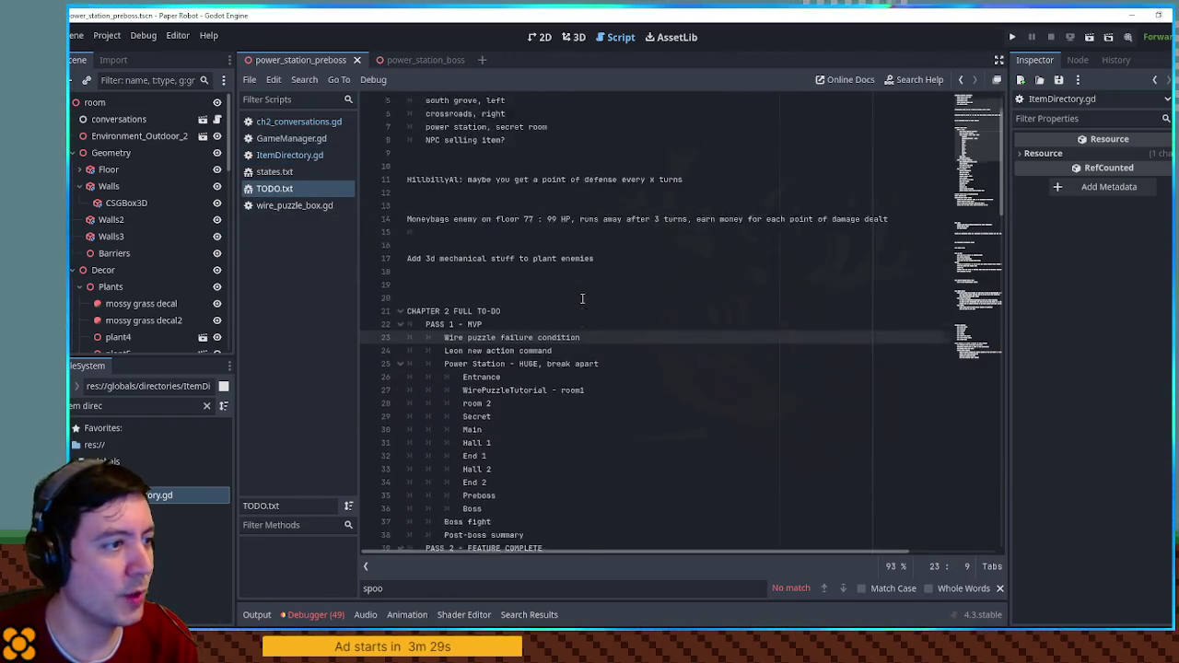
left_click(489, 298)
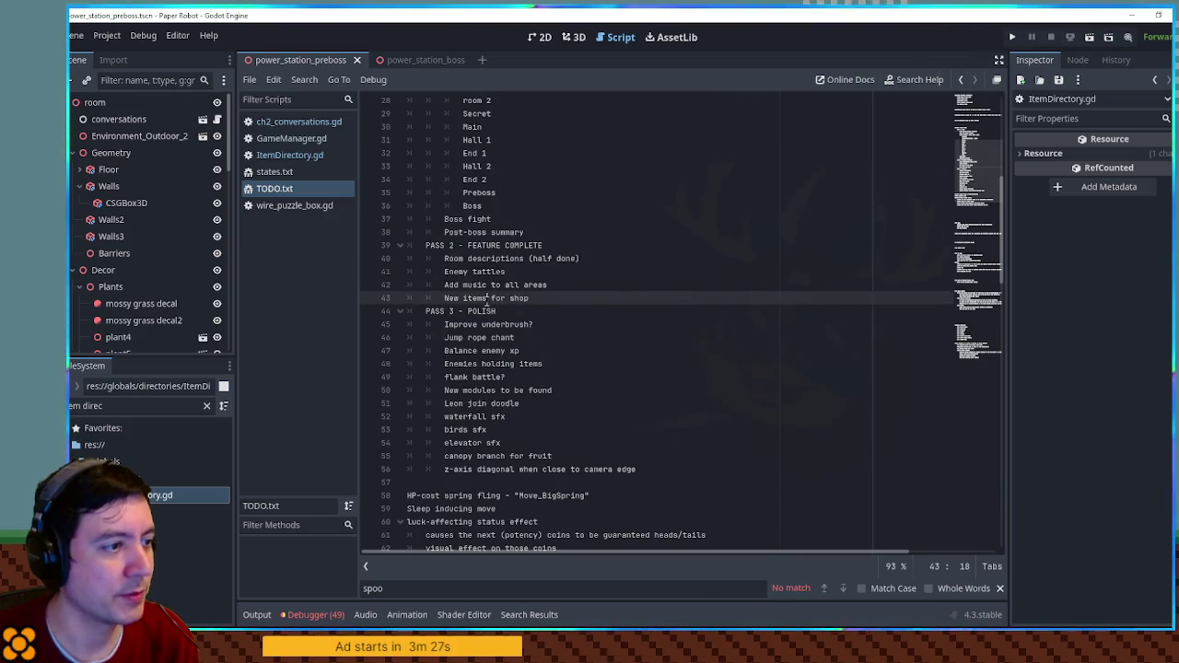
key("ctrl+shift+k")
left_click(633, 232)
scroll(634, 273, "up", 7)
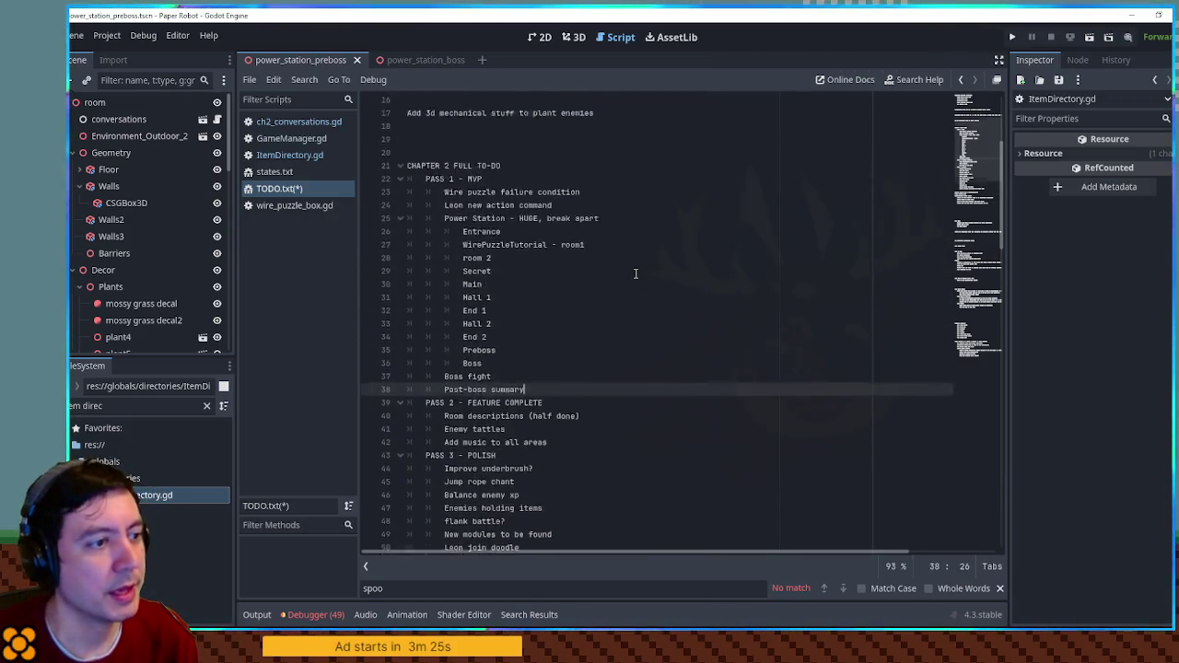
key("ctrl+s")
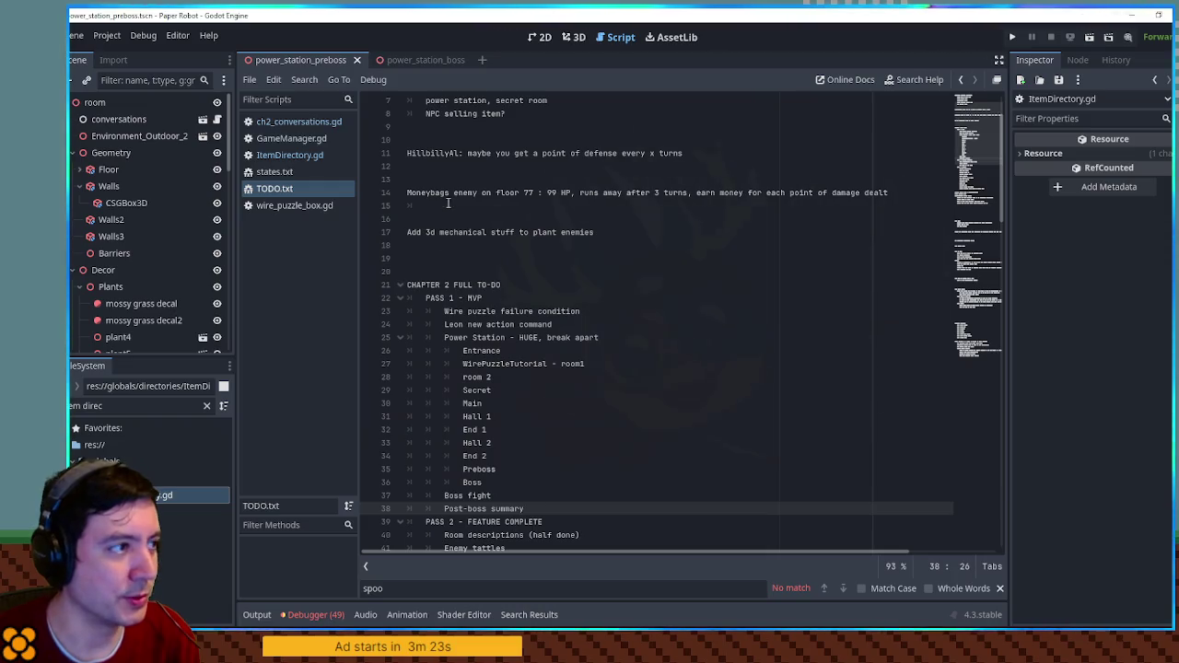
left_click(327, 58)
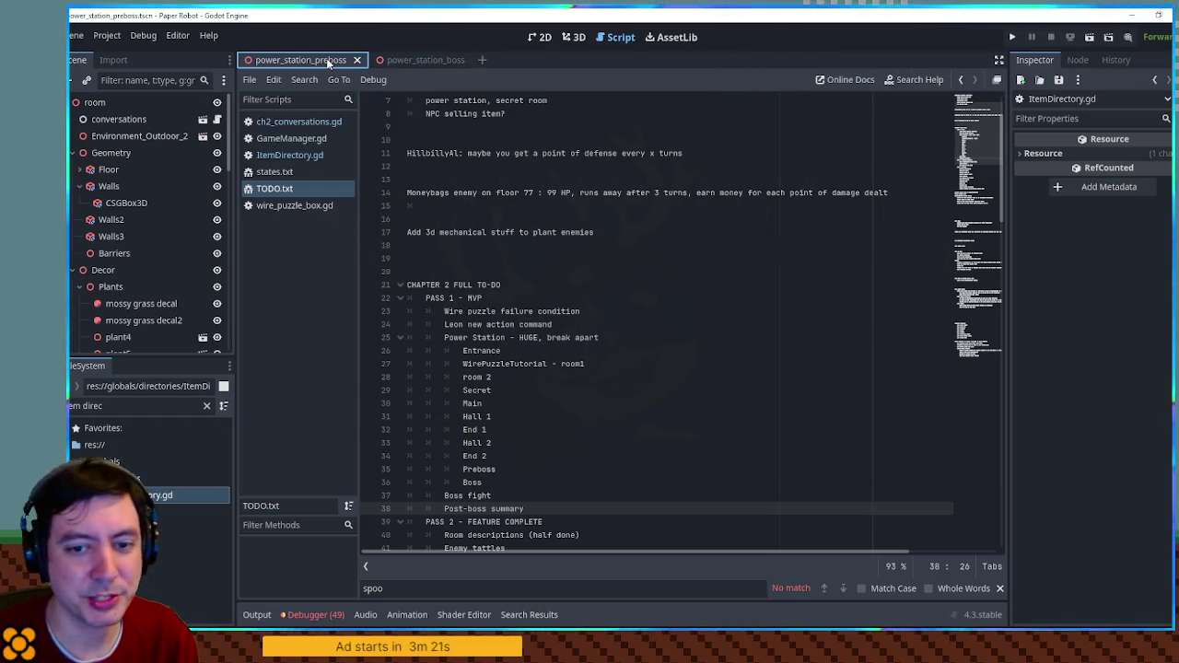
left_click(134, 407)
type("oom 1")
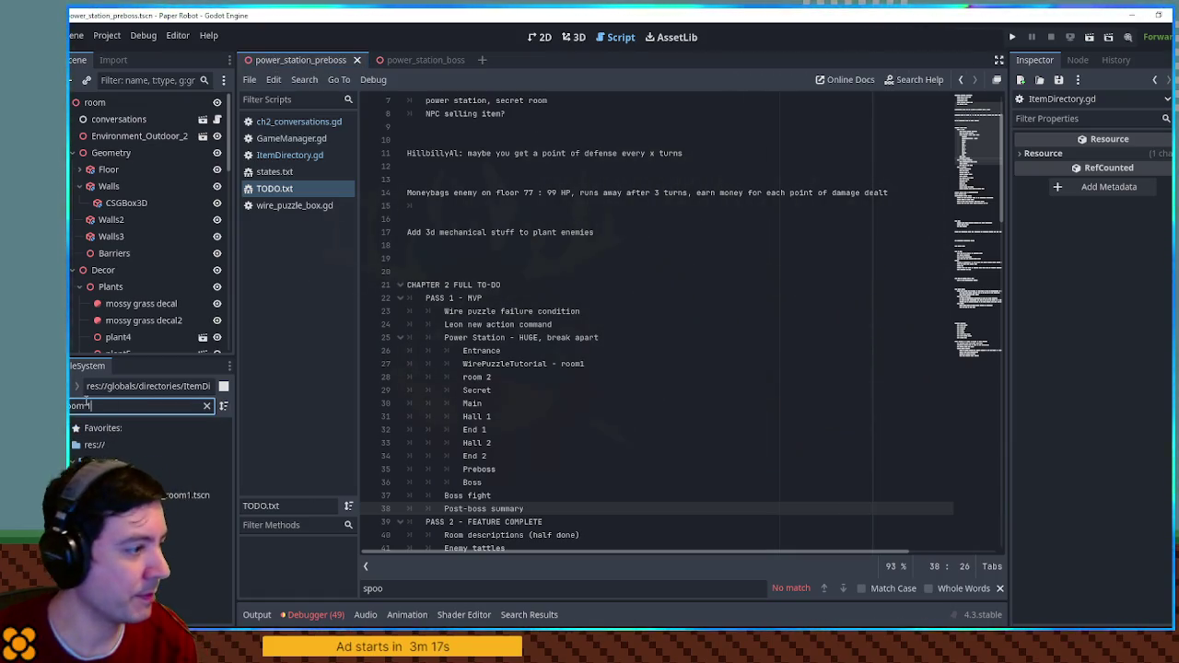
- Run the power_station_room1 scene with F6 and move the robot up onto the raised platform
double_click(150, 492)
key("F6")
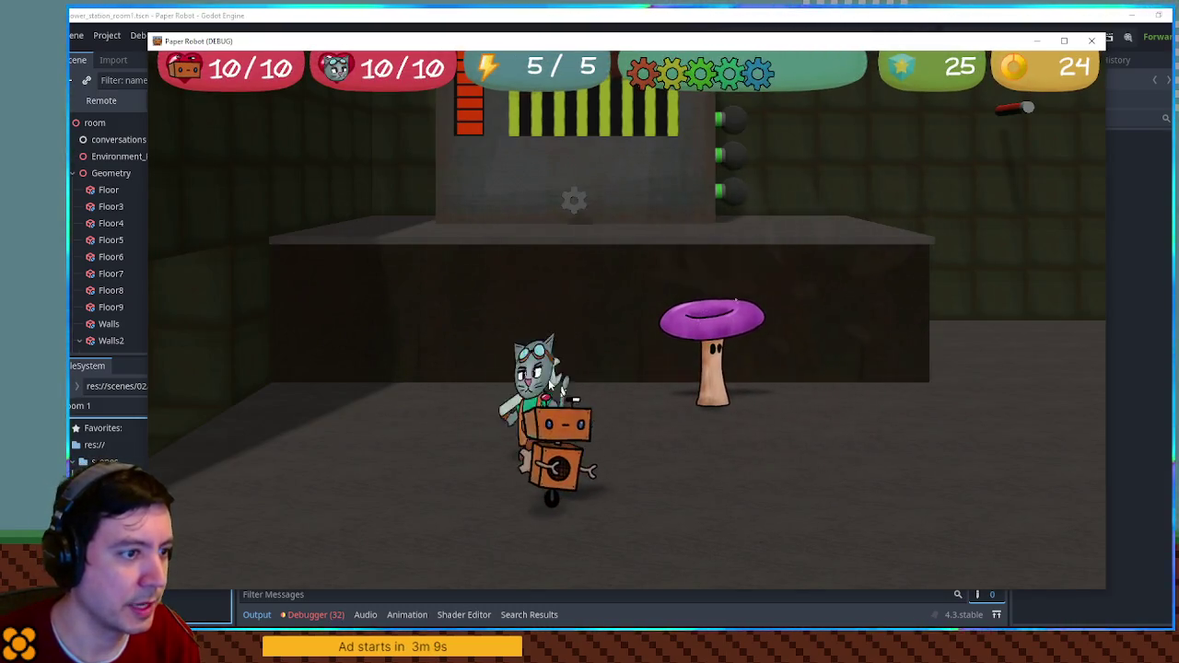
key("d")
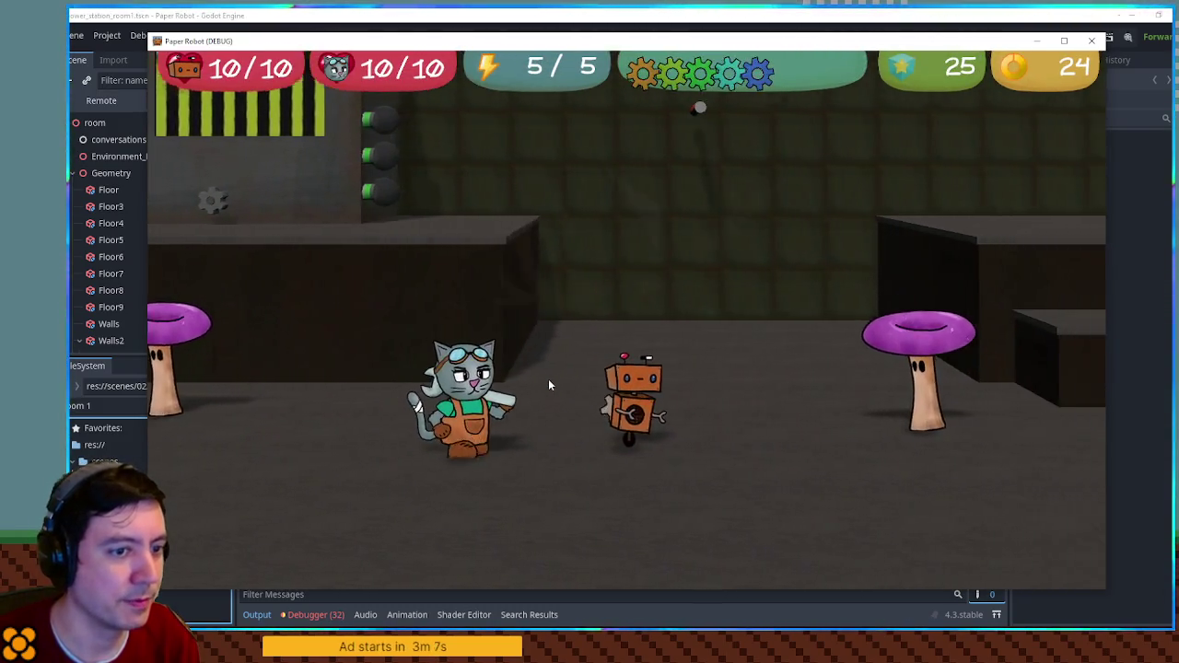
key("s")
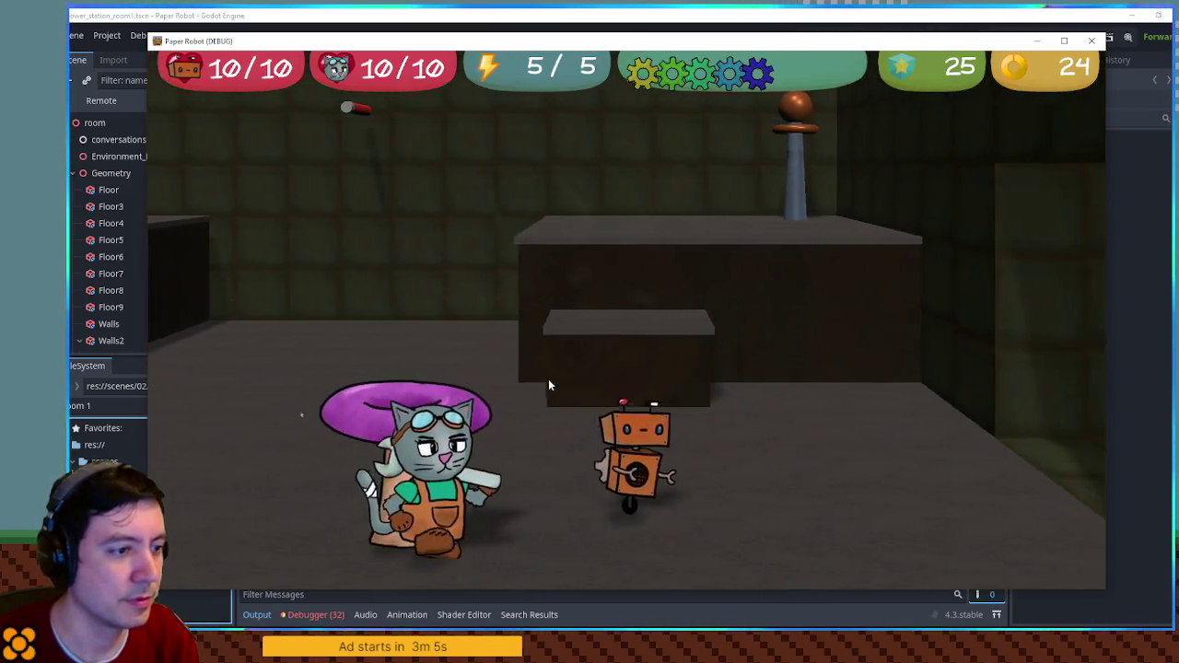
key("w")
key("space")
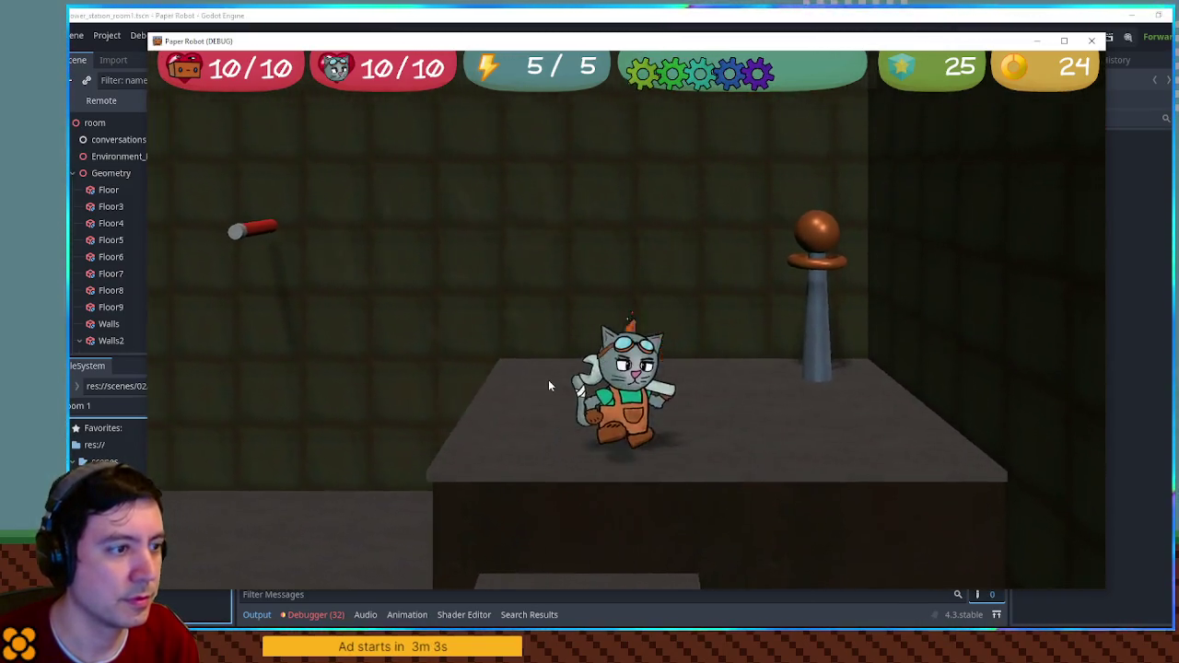
- Look through the game's debug tool pages and the party menu, then close them
key("grave")
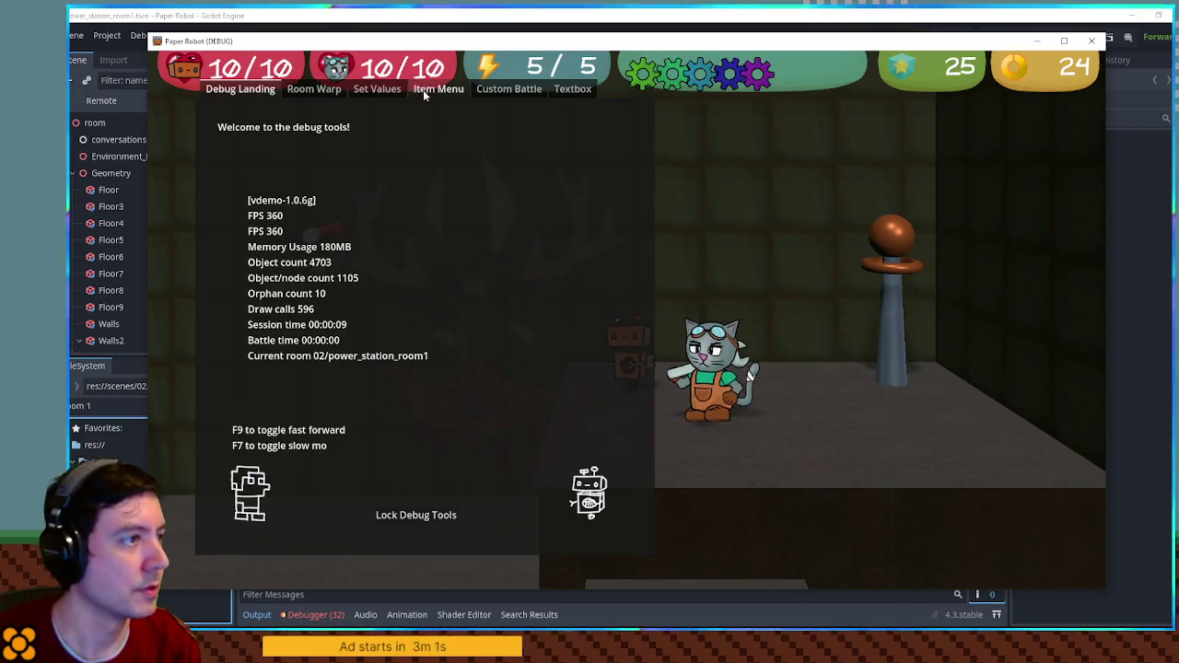
left_click(508, 89)
left_click(446, 88)
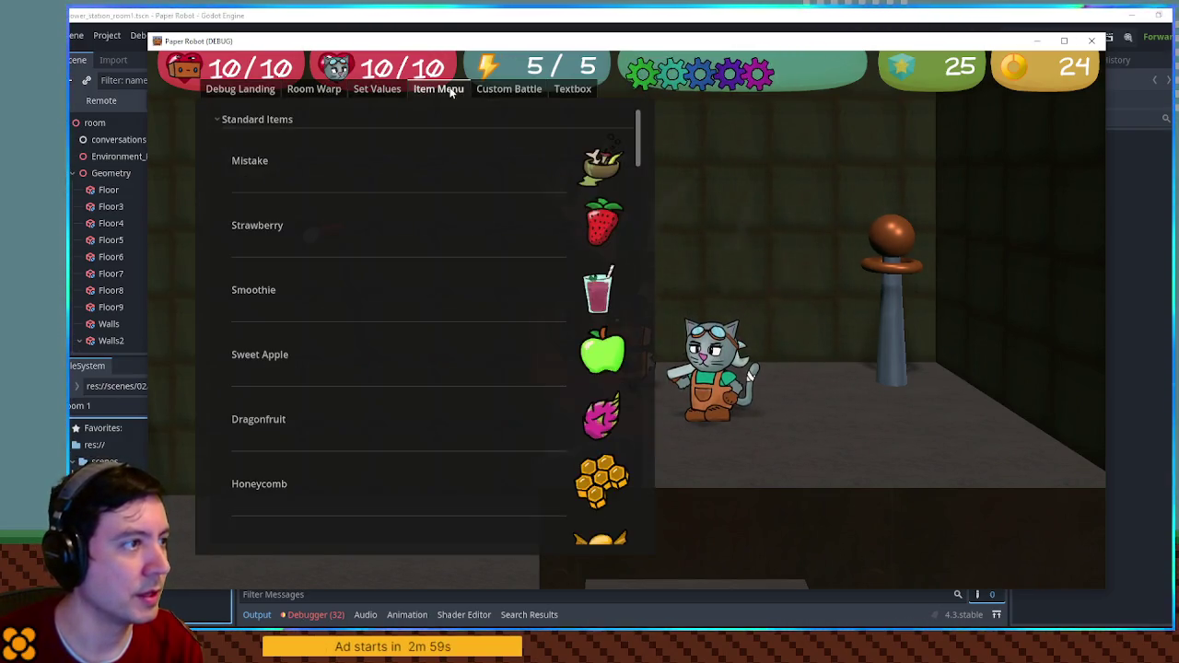
left_click(364, 86)
key("grave")
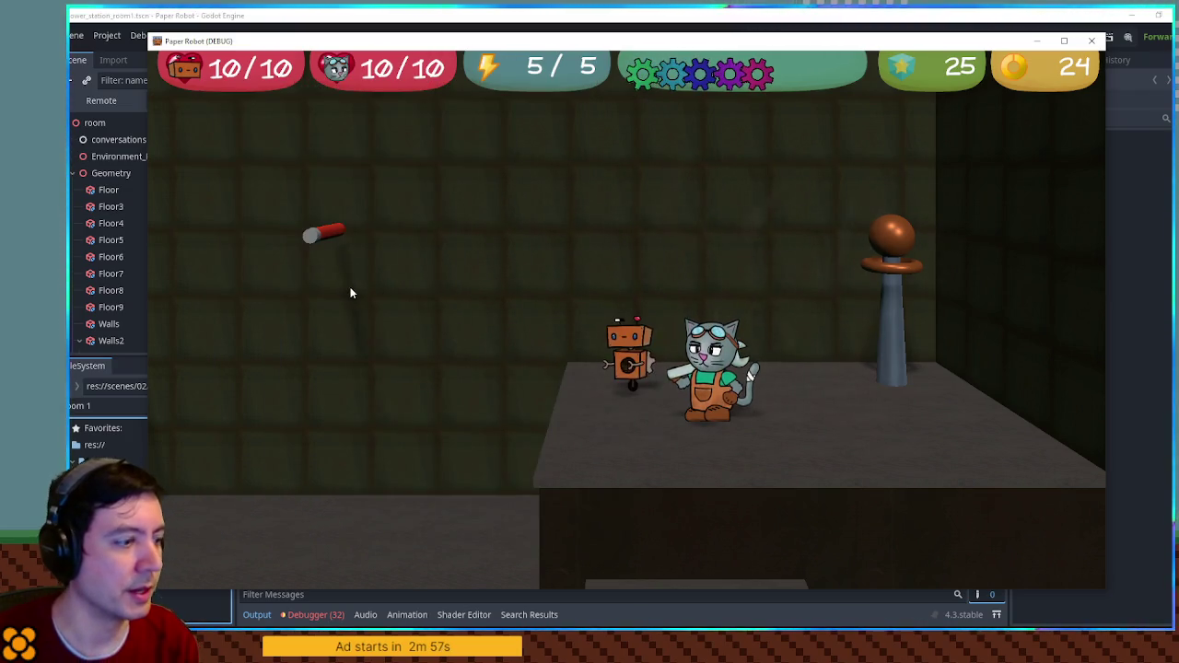
key("Escape")
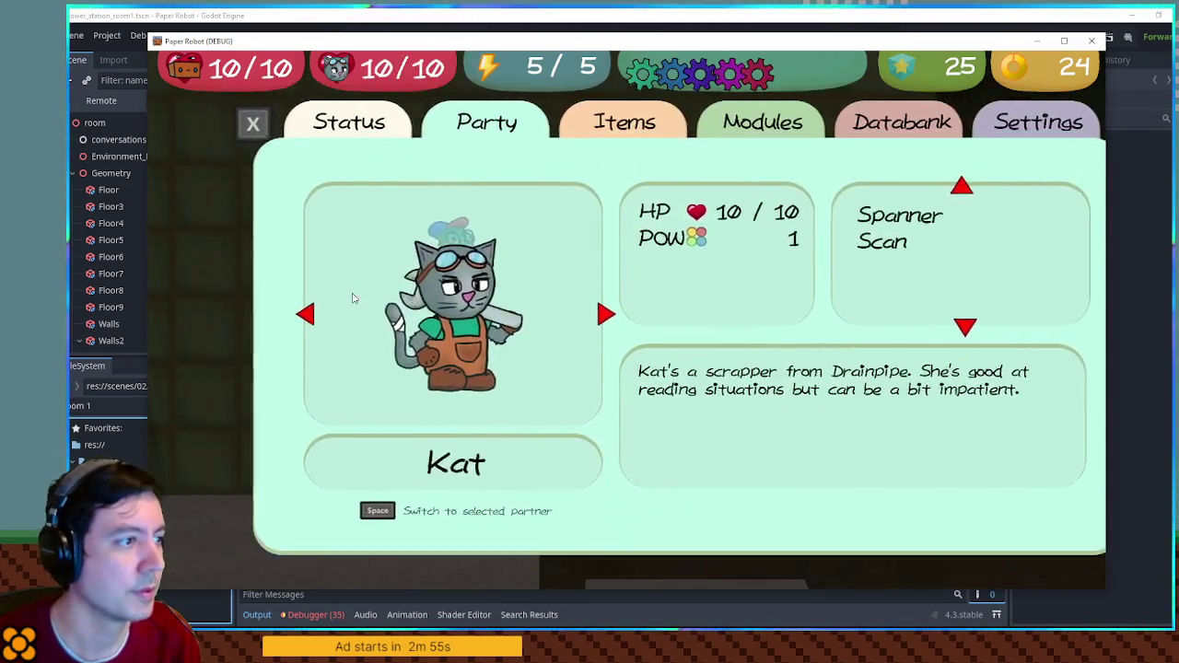
key("Escape")
key("Escape")
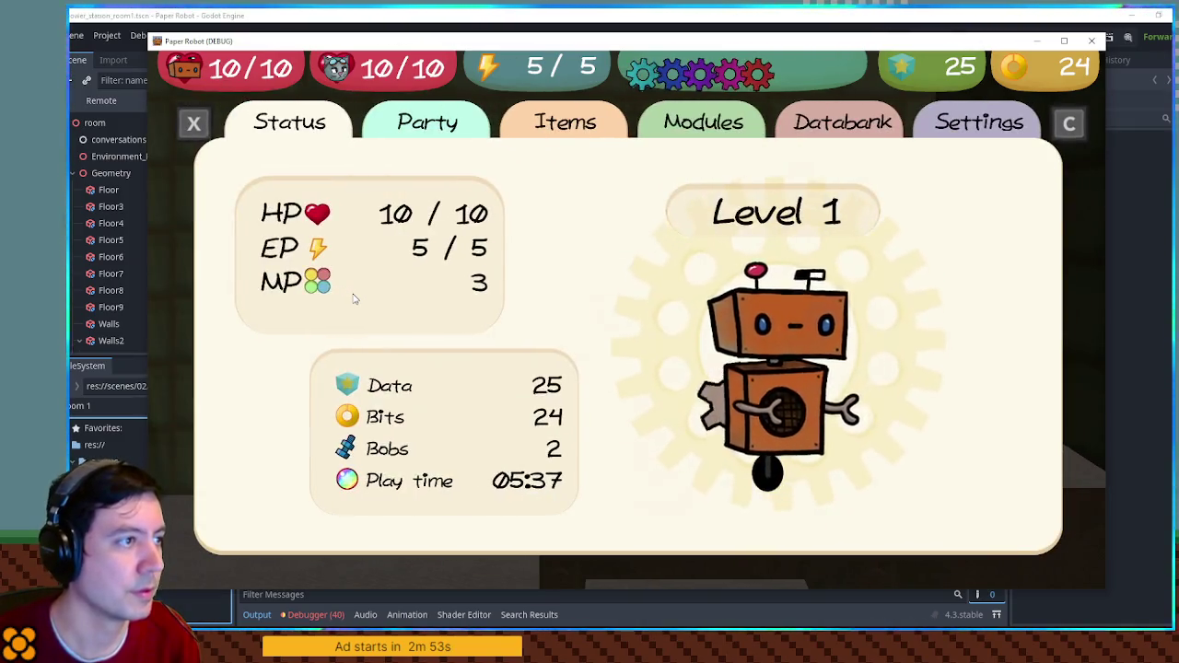
- Switch the partner to Leon, grapple across and walk up to the wire puzzle machine
key("c")
key("Right")
key("space")
key("x")
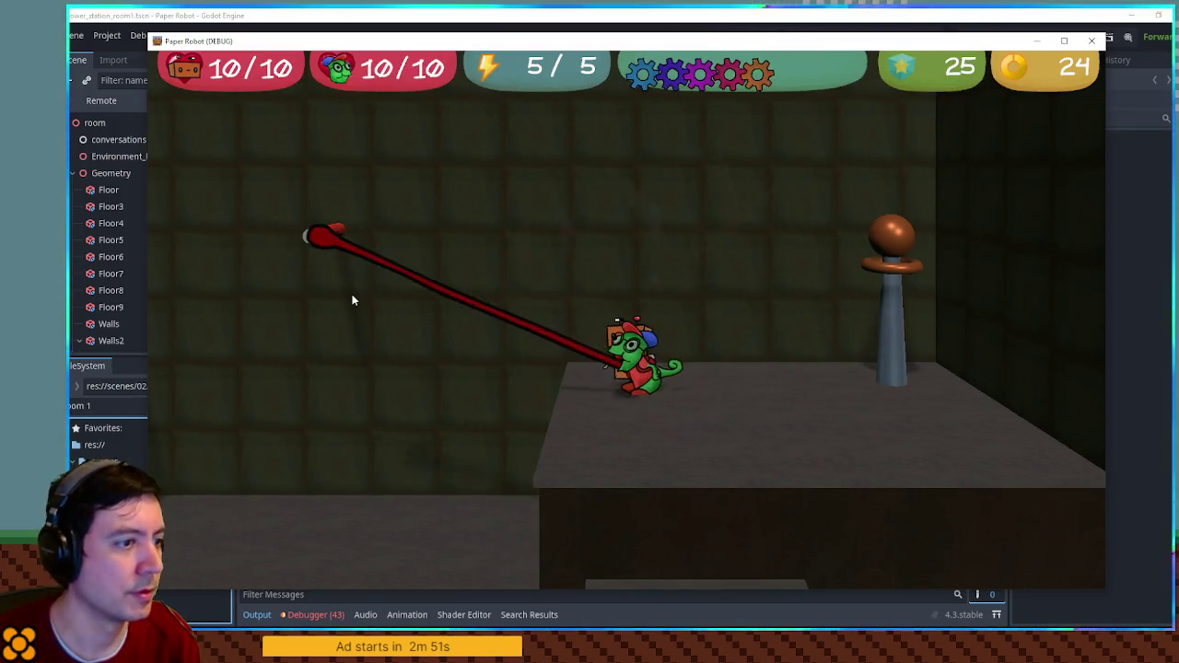
key("Left")
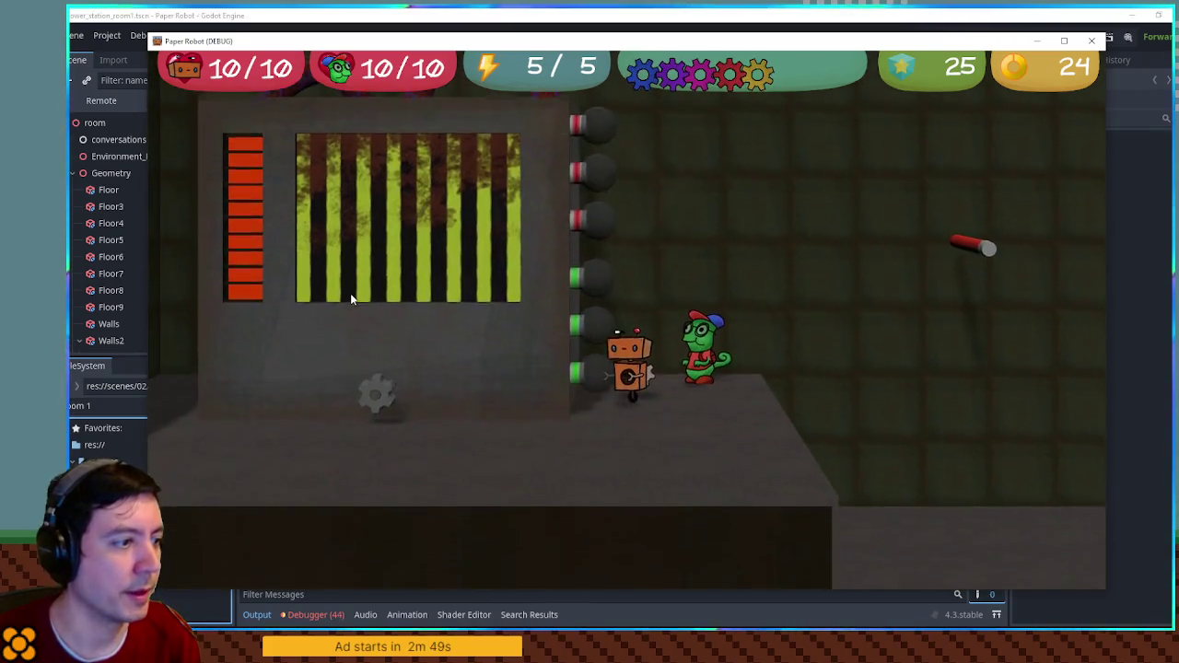
key("Left")
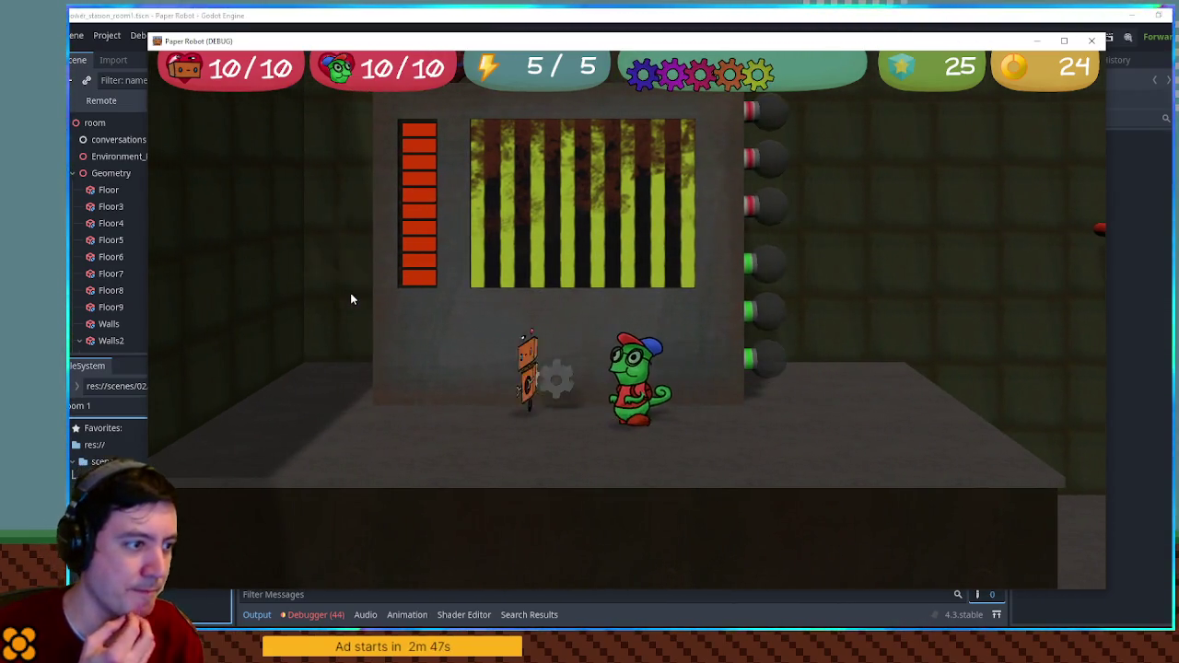
key("x")
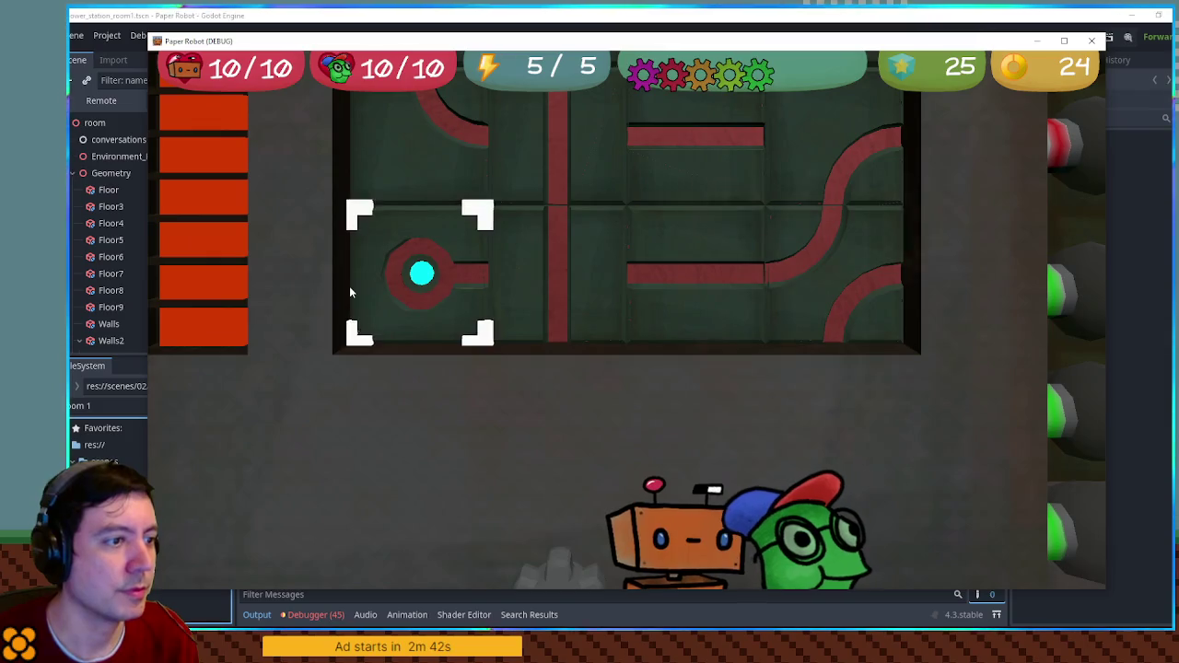
- Move the wire puzzle's tile selection around the grid, then close the game with F8
key("Right")
key("Left")
key("Up")
key("Right")
key("Down")
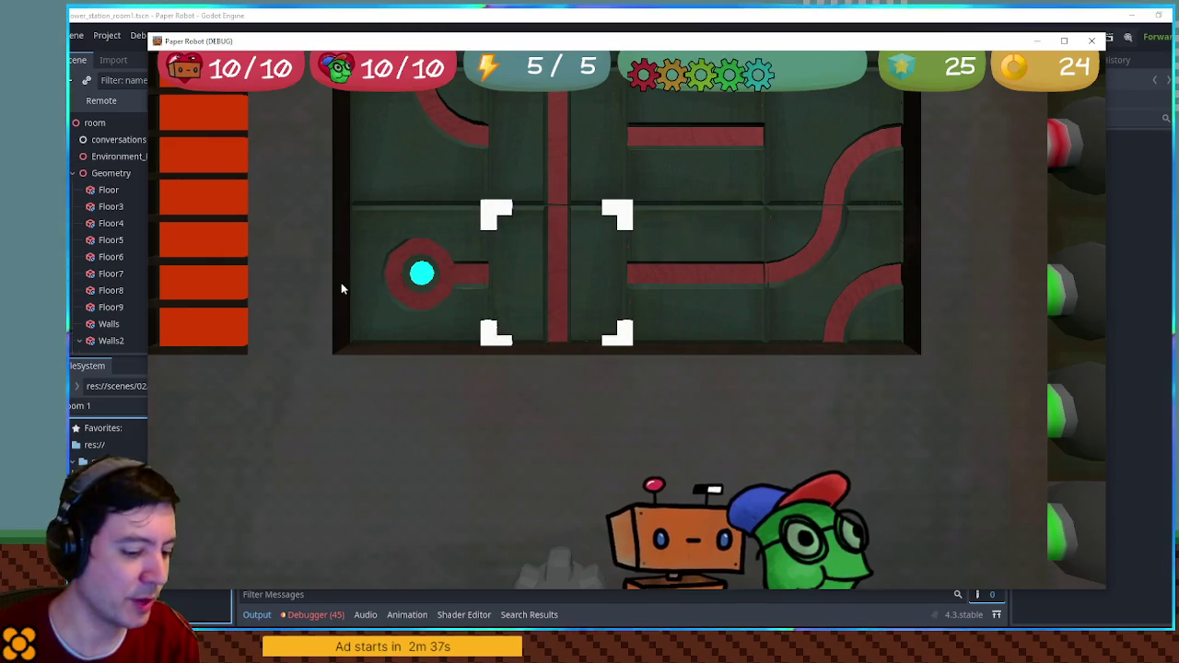
key("F8")
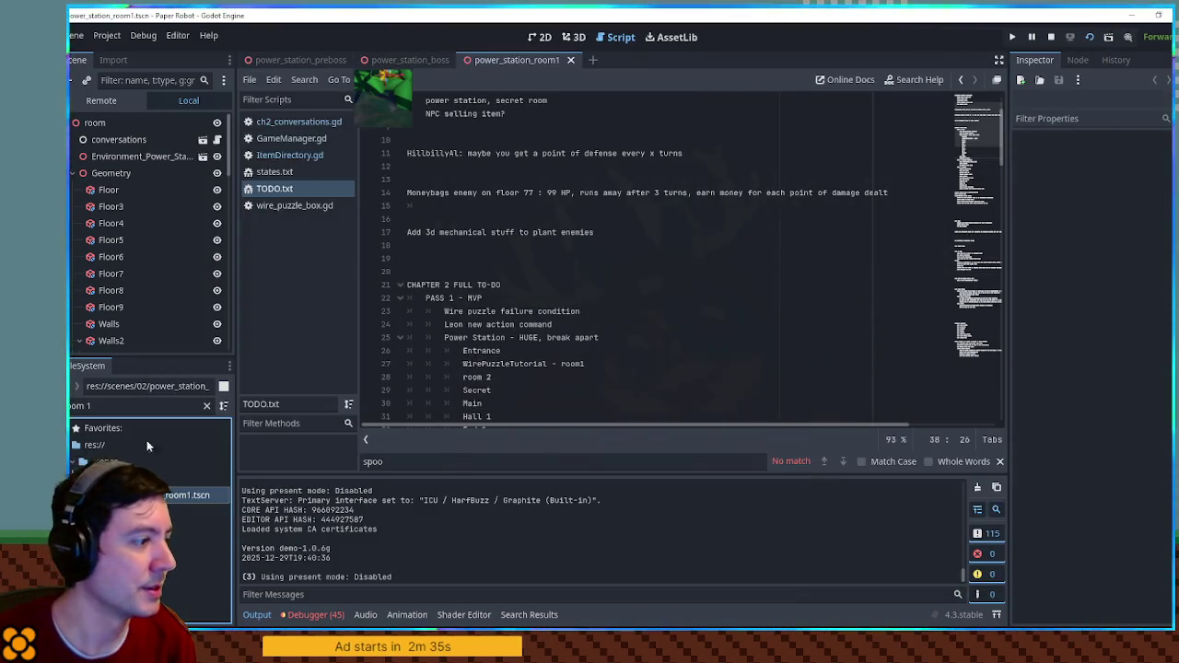
- Select the wire puzzle box in the room's 3D view and open its script
left_click(571, 39)
scroll(658, 263, "up", 10)
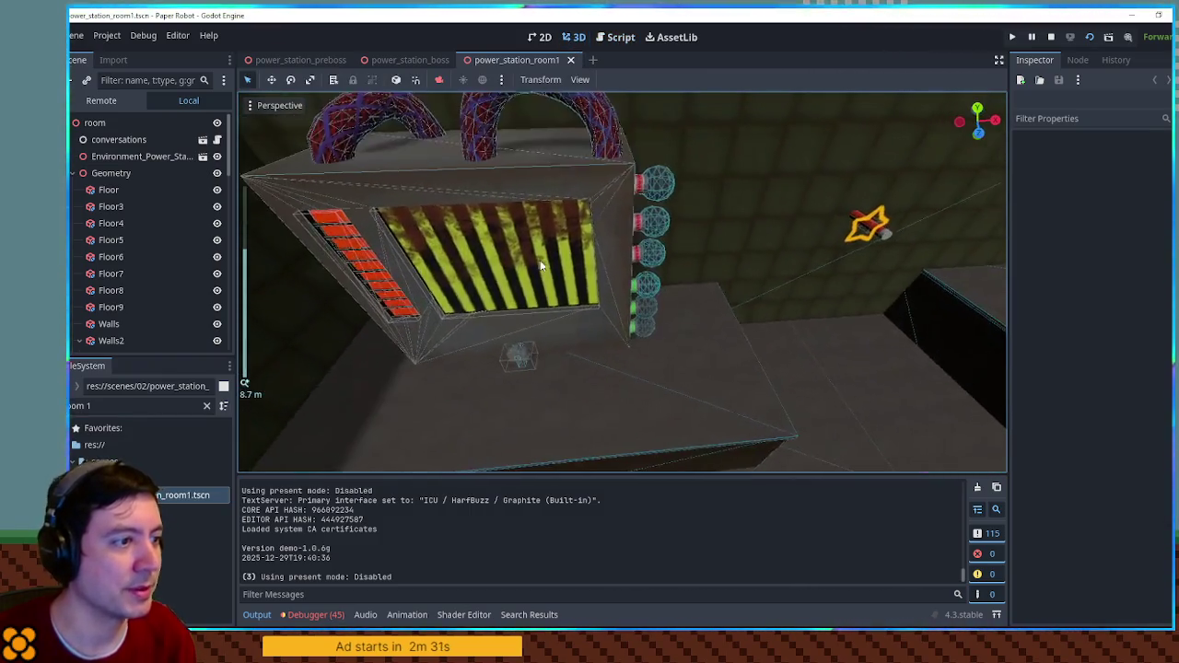
left_click(541, 263)
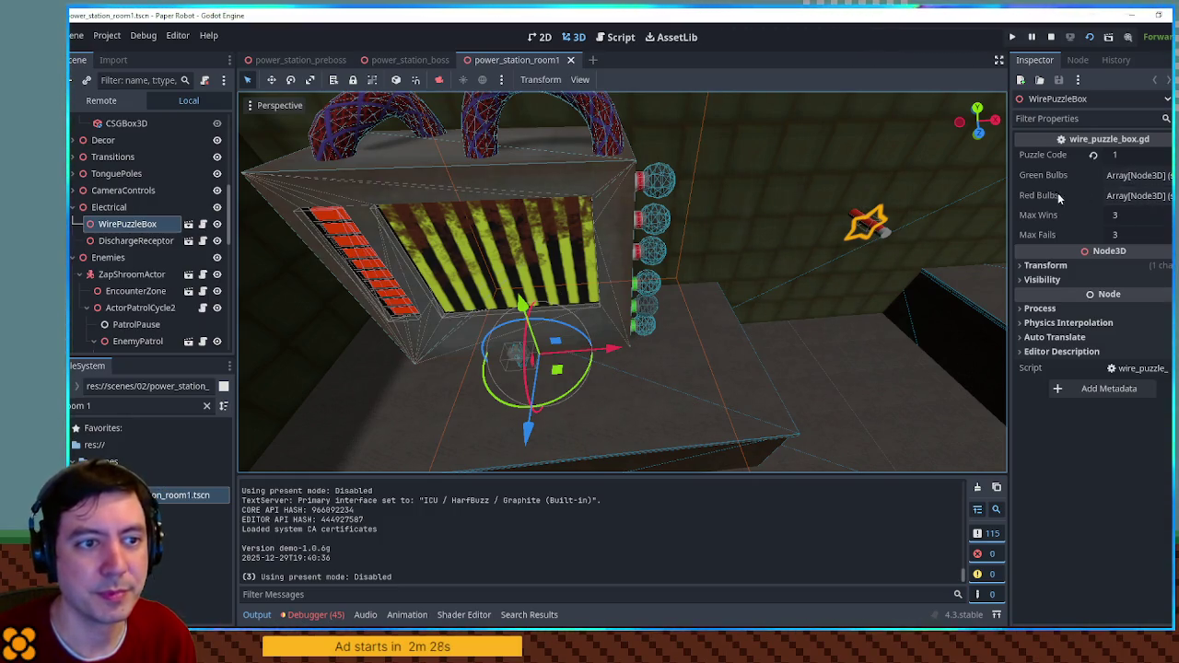
mouse_move(730, 270)
left_mouse_down()
mouse_move(663, 276)
mouse_move(695, 266)
left_mouse_up()
scroll(696, 267, "down", 5)
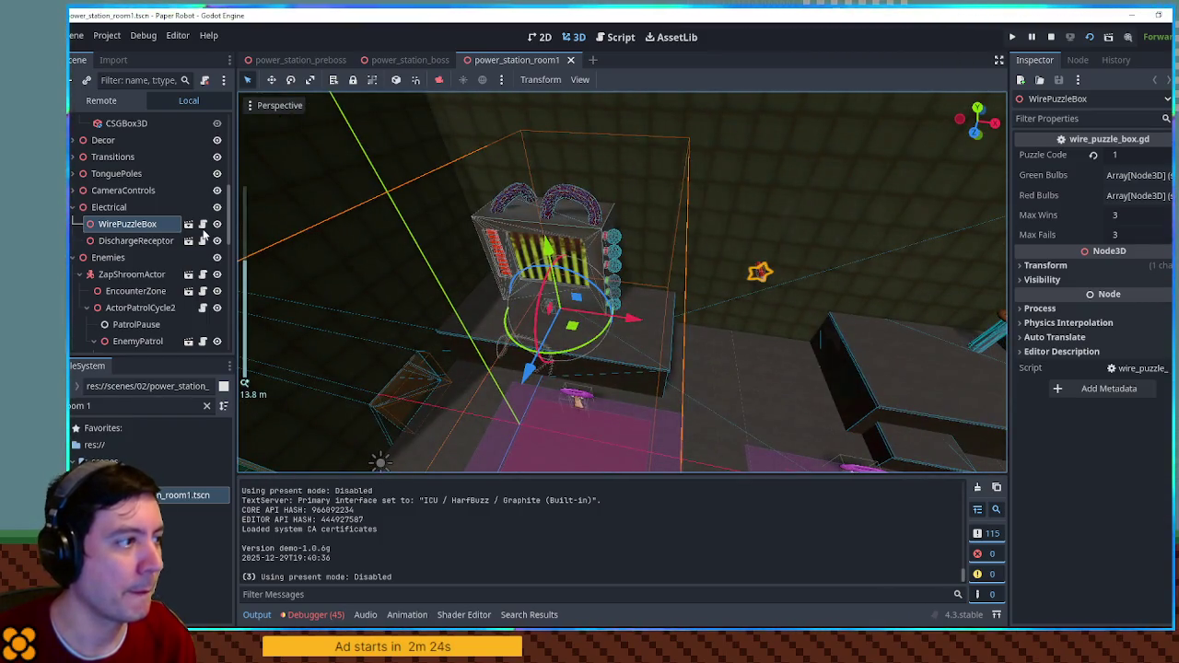
left_click(203, 226)
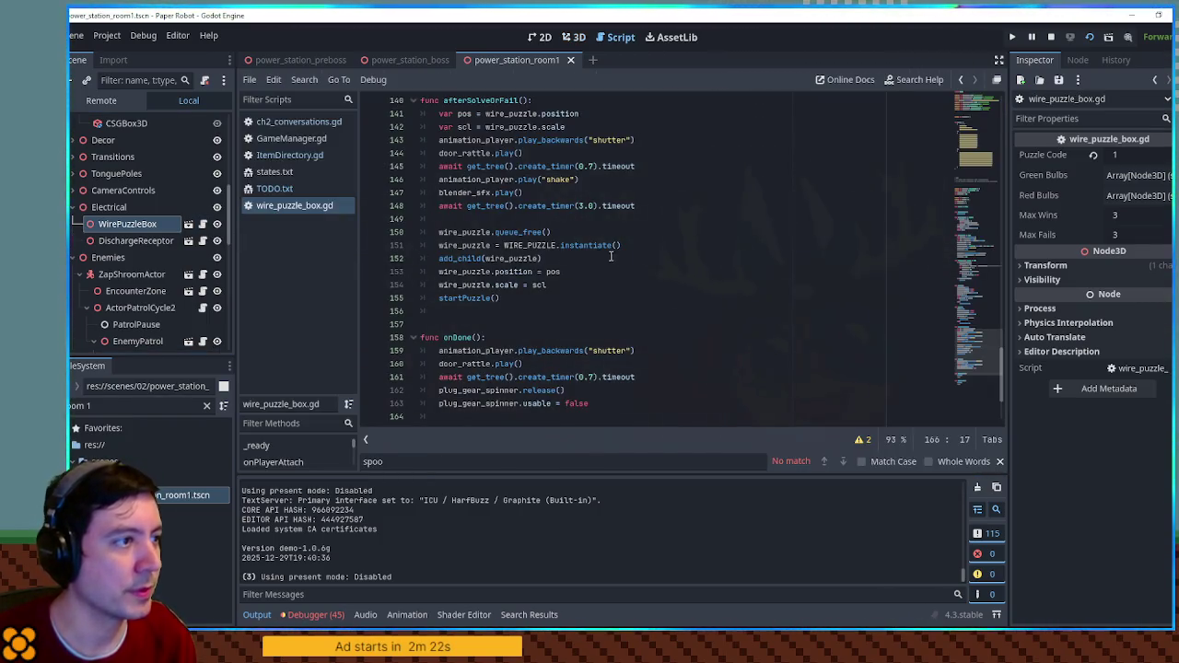
- Open the wire_puzzle_box scene, collapse Box, select CameraTarget and display it in 3D
scroll(608, 256, "up", 15)
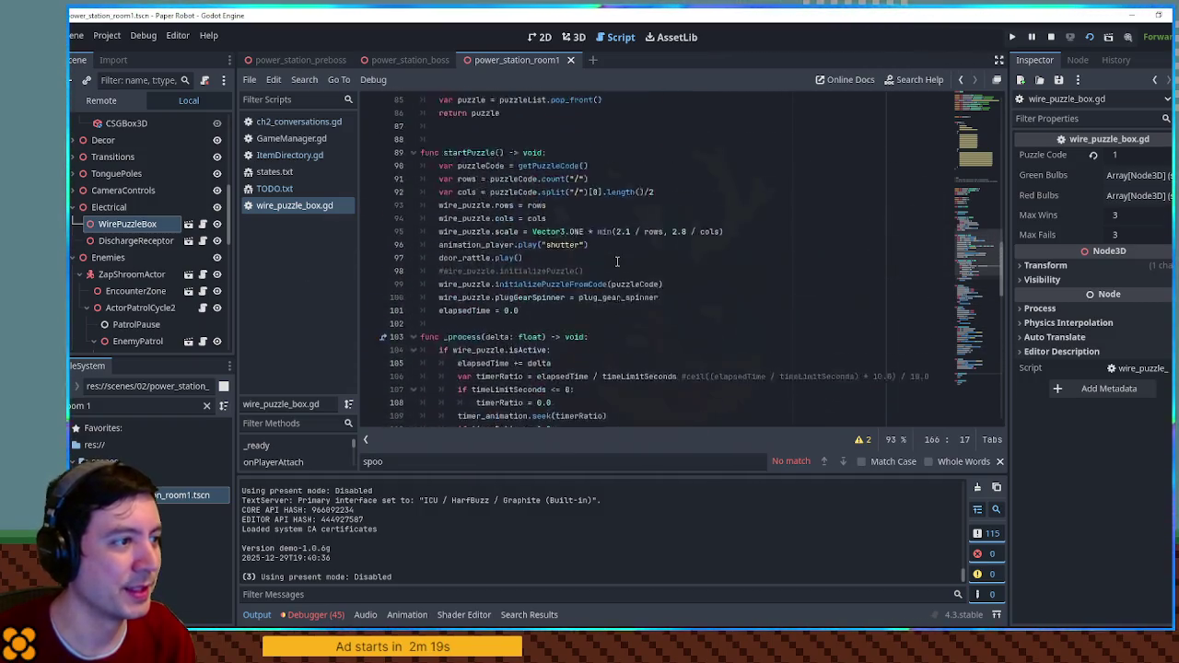
scroll(617, 262, "up", 3)
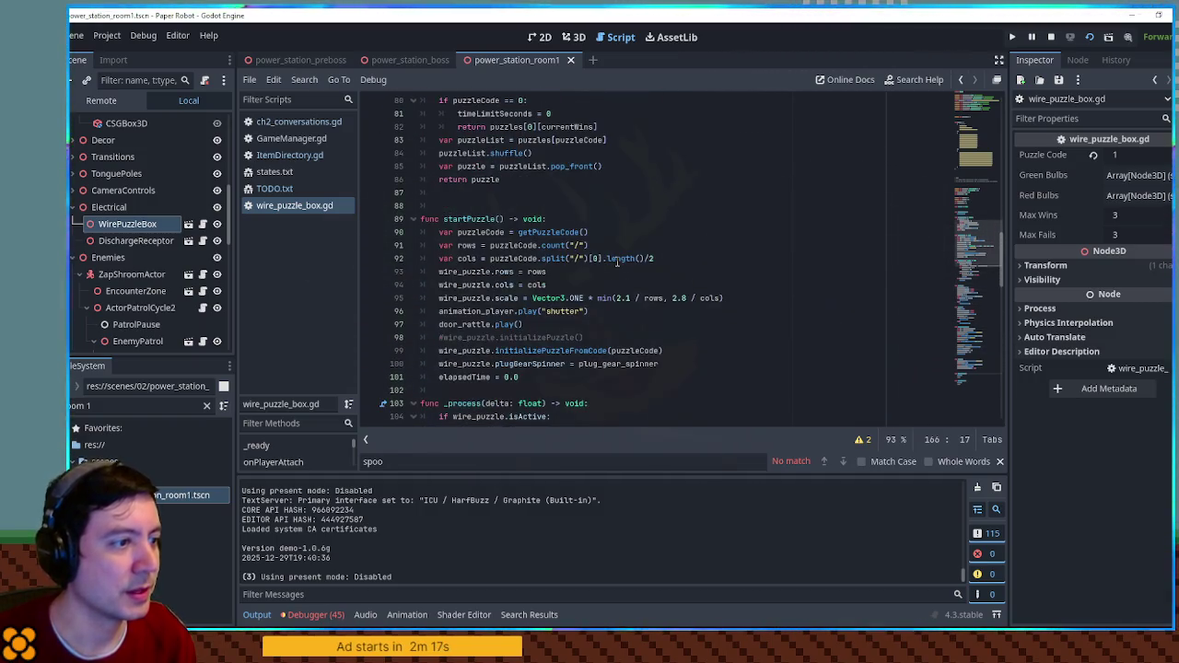
scroll(618, 262, "up", 3)
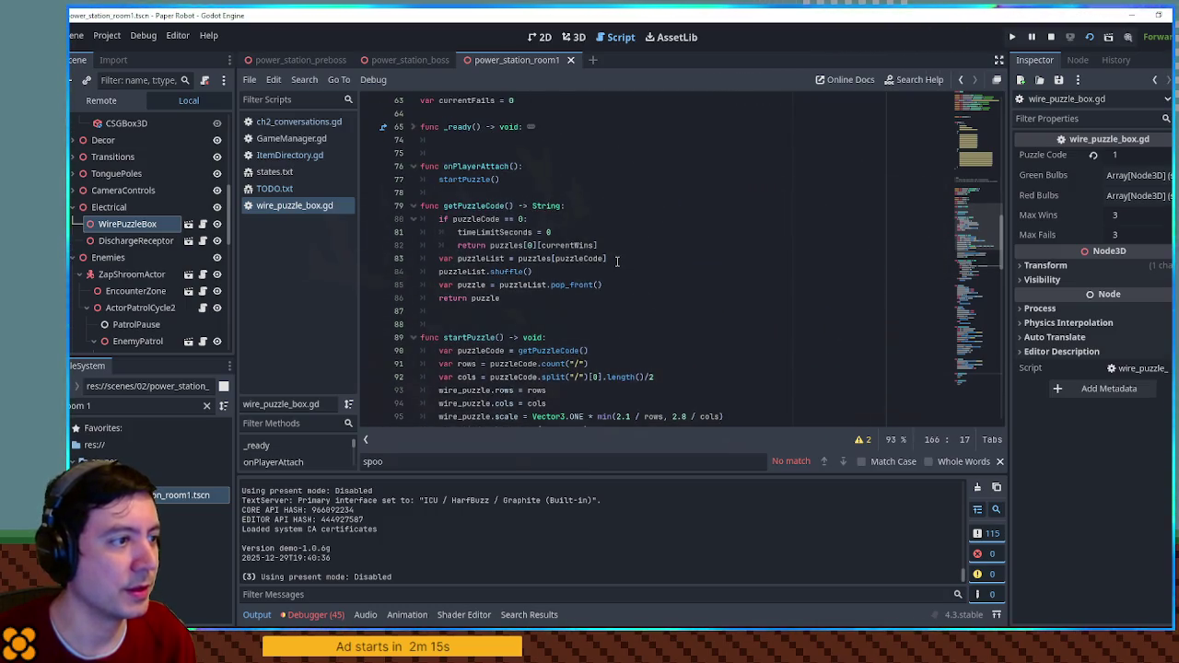
left_click(187, 225)
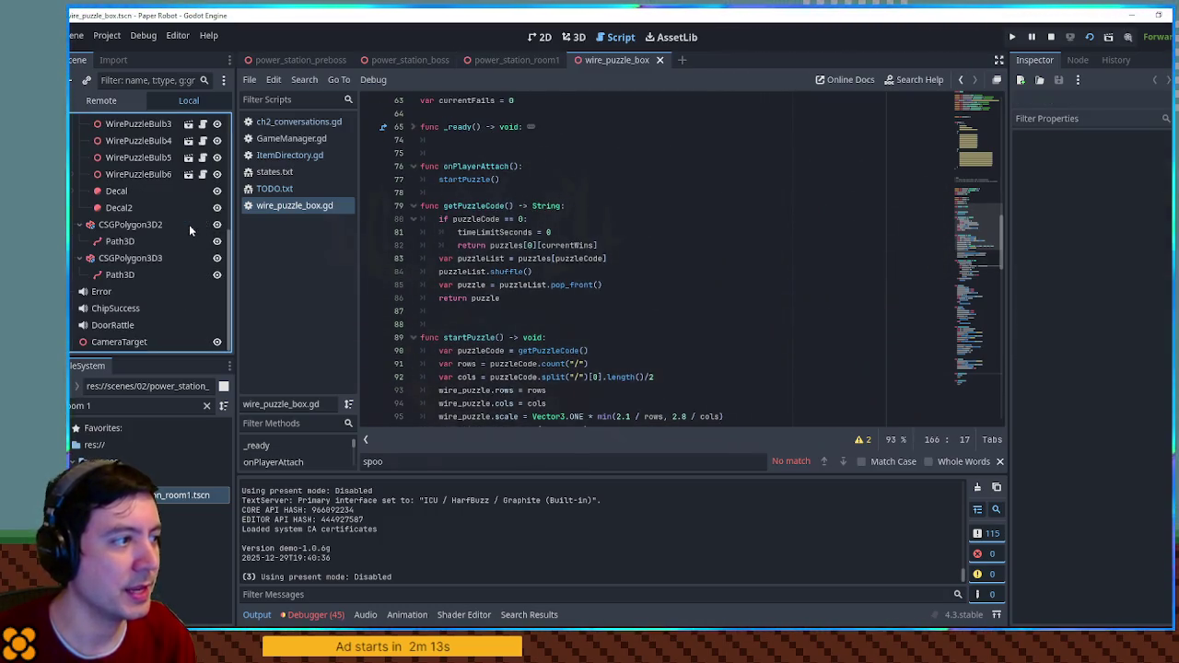
scroll(180, 227, "up", 5)
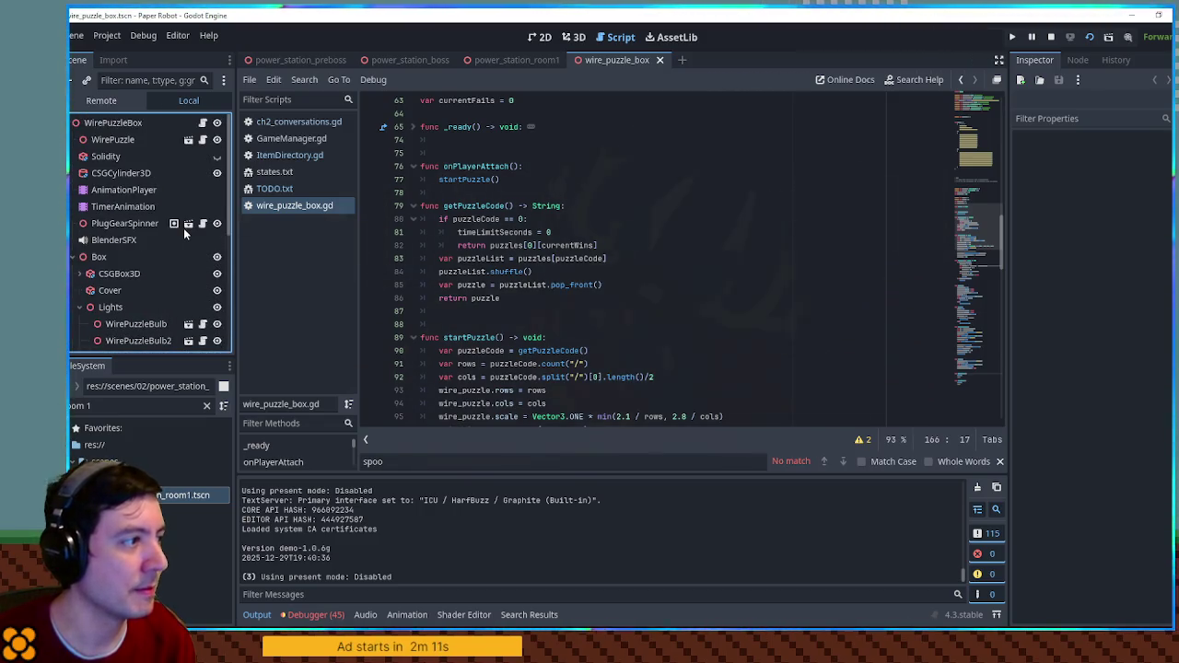
left_click(71, 258)
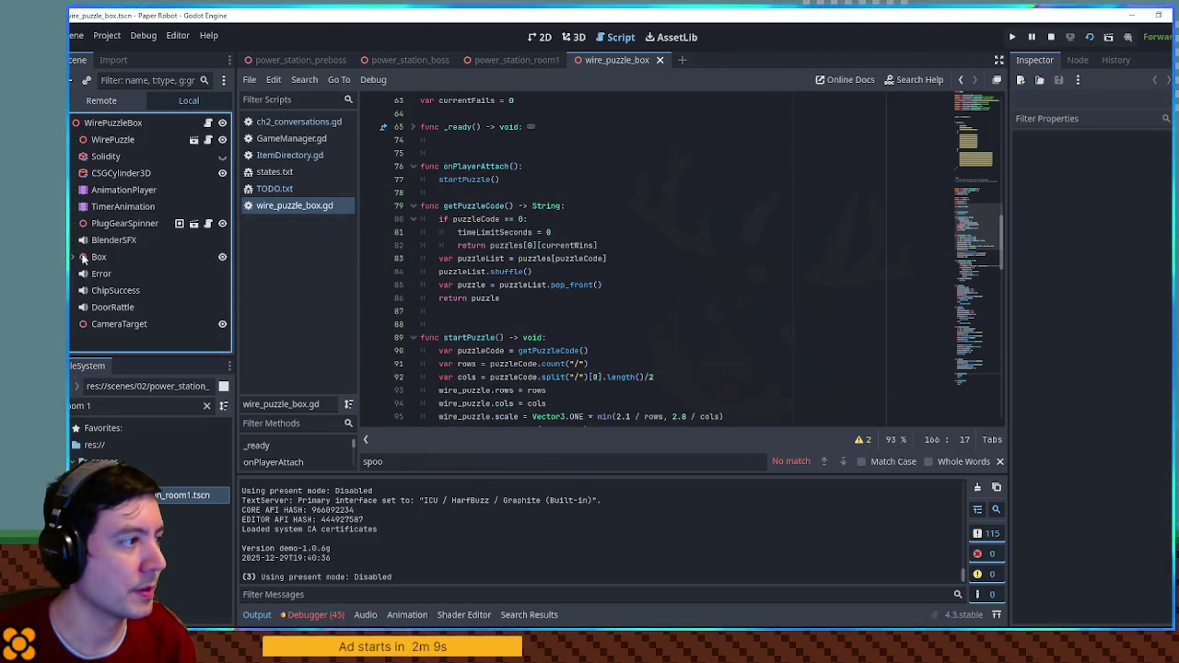
left_click(132, 327)
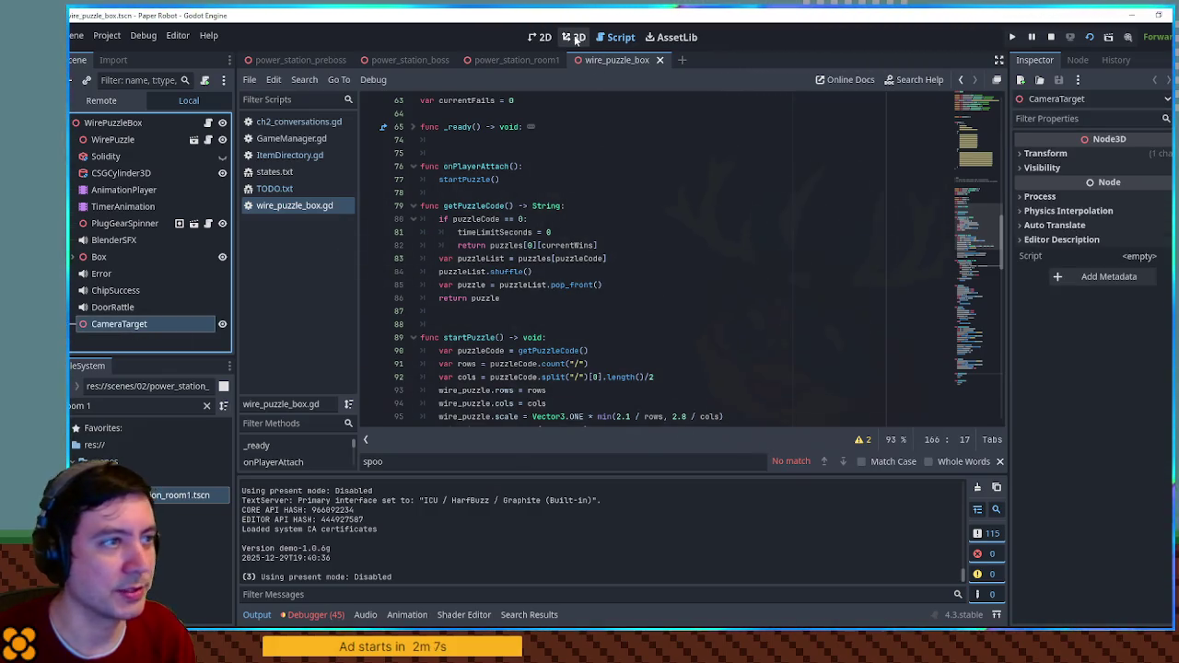
left_click(575, 39)
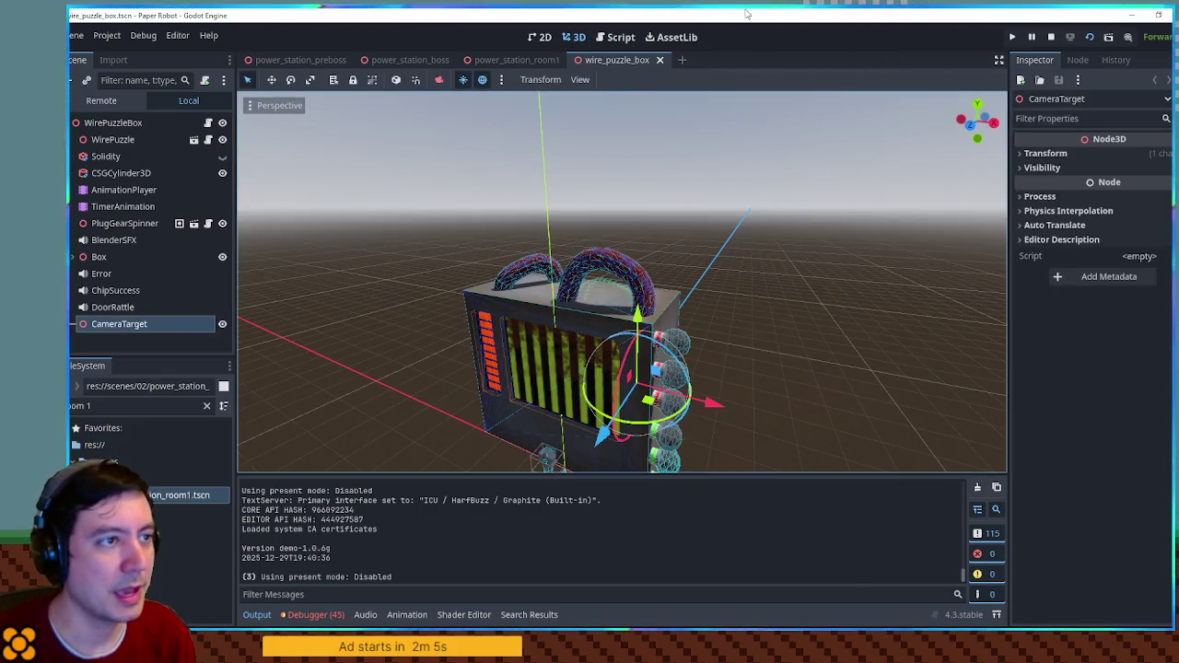
- Launch the game with F5 and rotate the pipe tiles until the circuit is complete
key("F5")
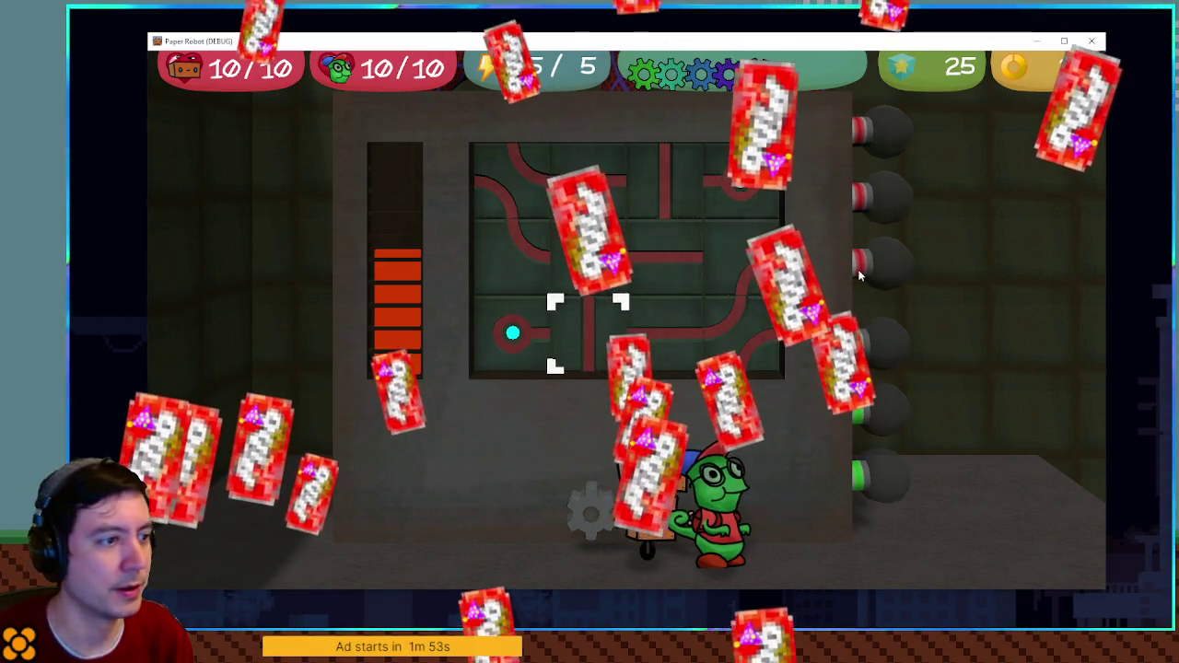
key("Left")
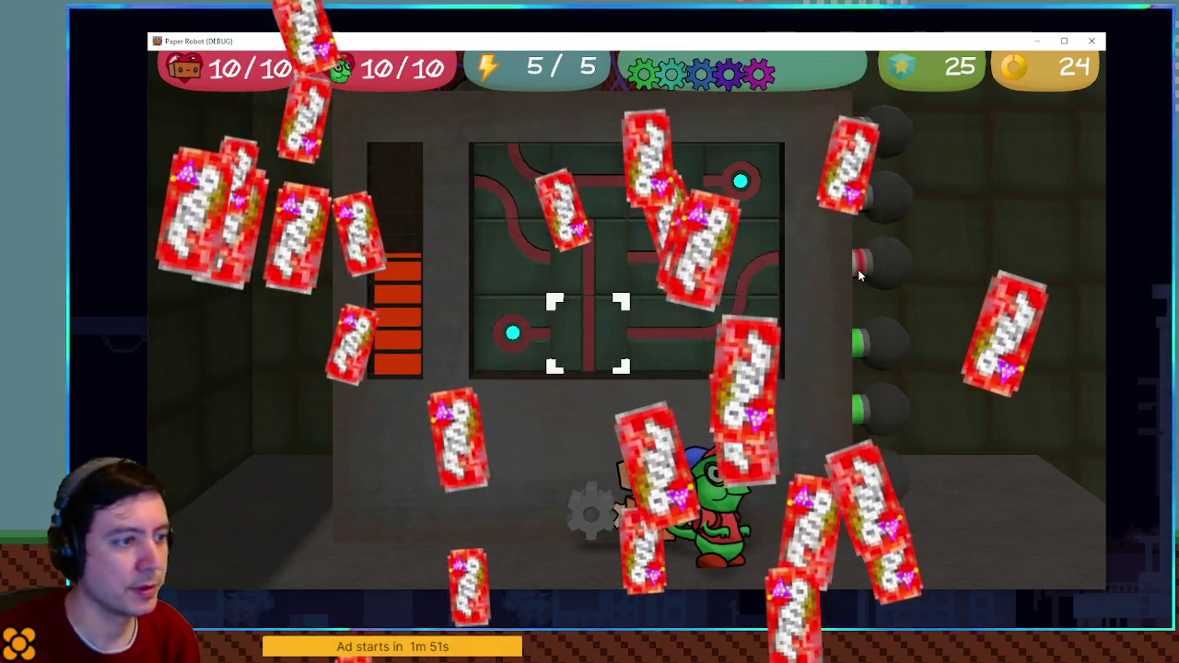
key("space")
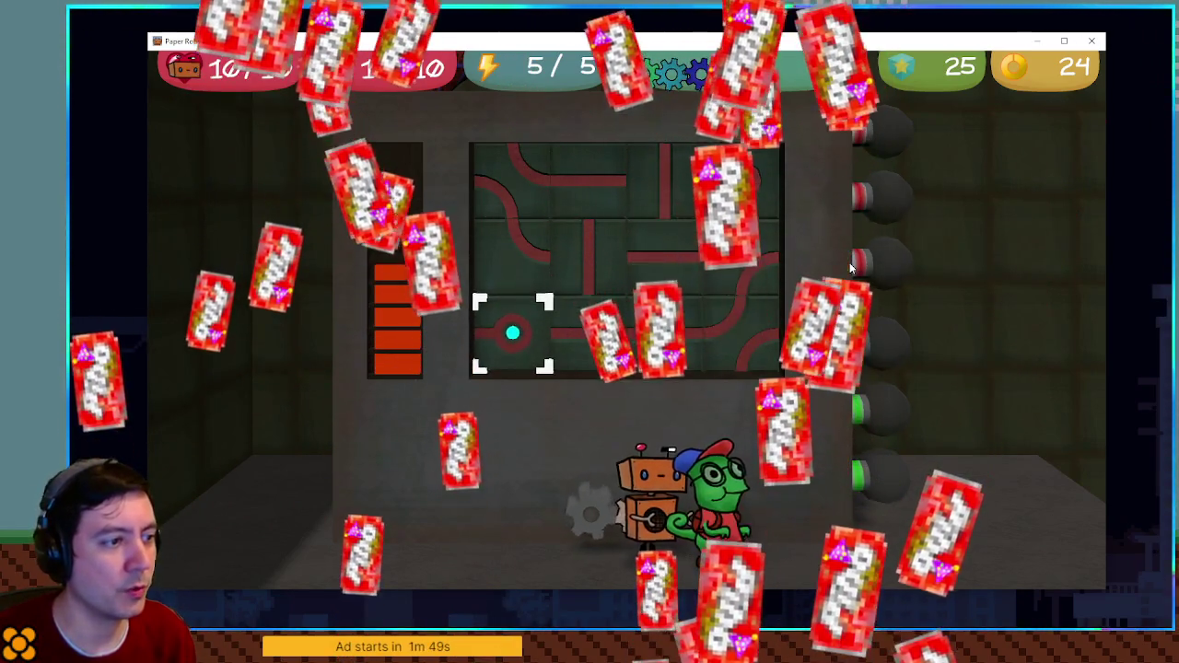
key("Up")
key("space")
key("Right")
key("space")
key("Right")
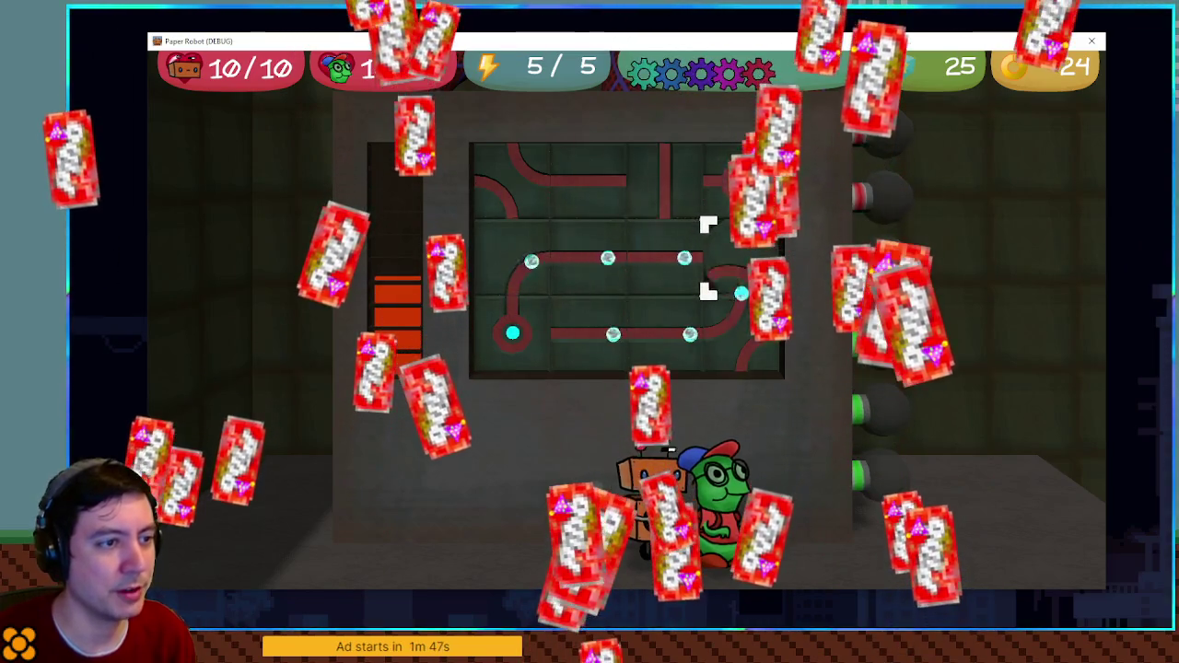
key("Up")
key("Right")
key("space")
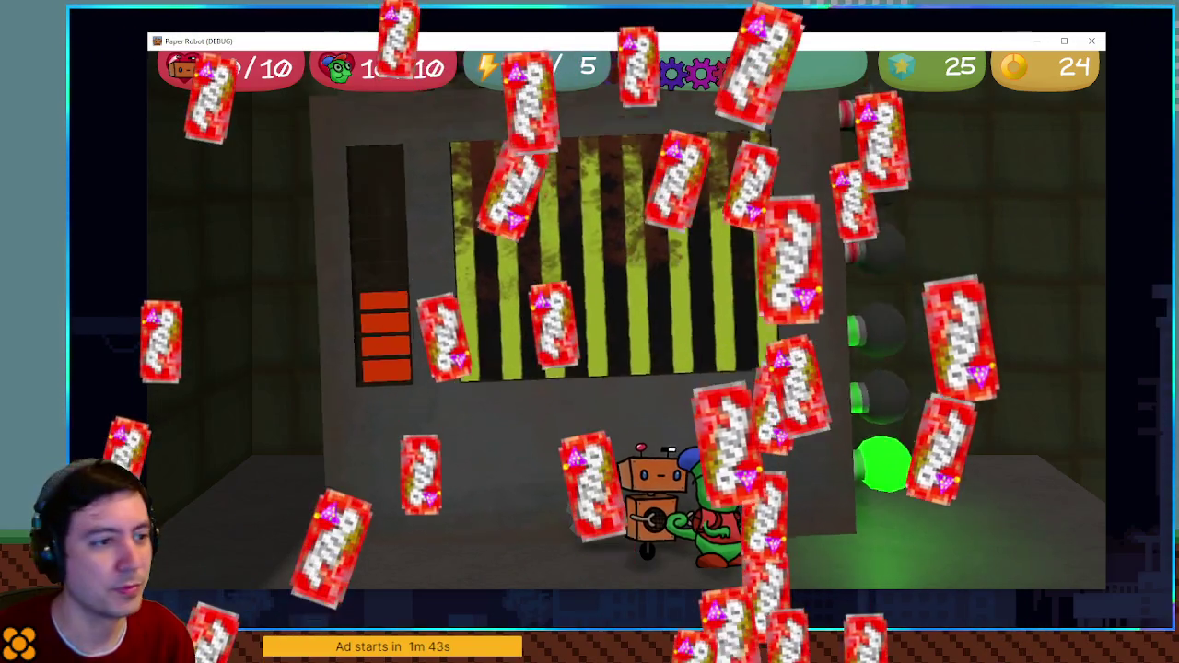
- Restart with F6 and solve the wire puzzle again, lighting the circuit
key("F6")
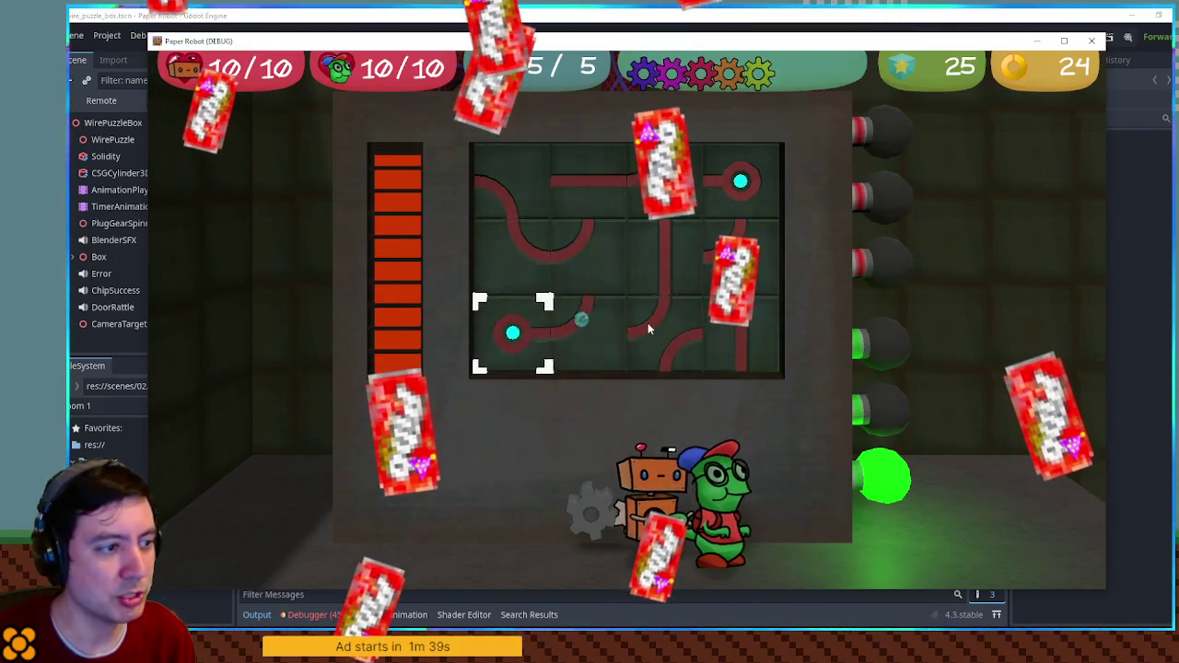
key("Up")
key("Right")
key("space")
key("space")
key("Right")
key("space")
key("Up")
key("Right")
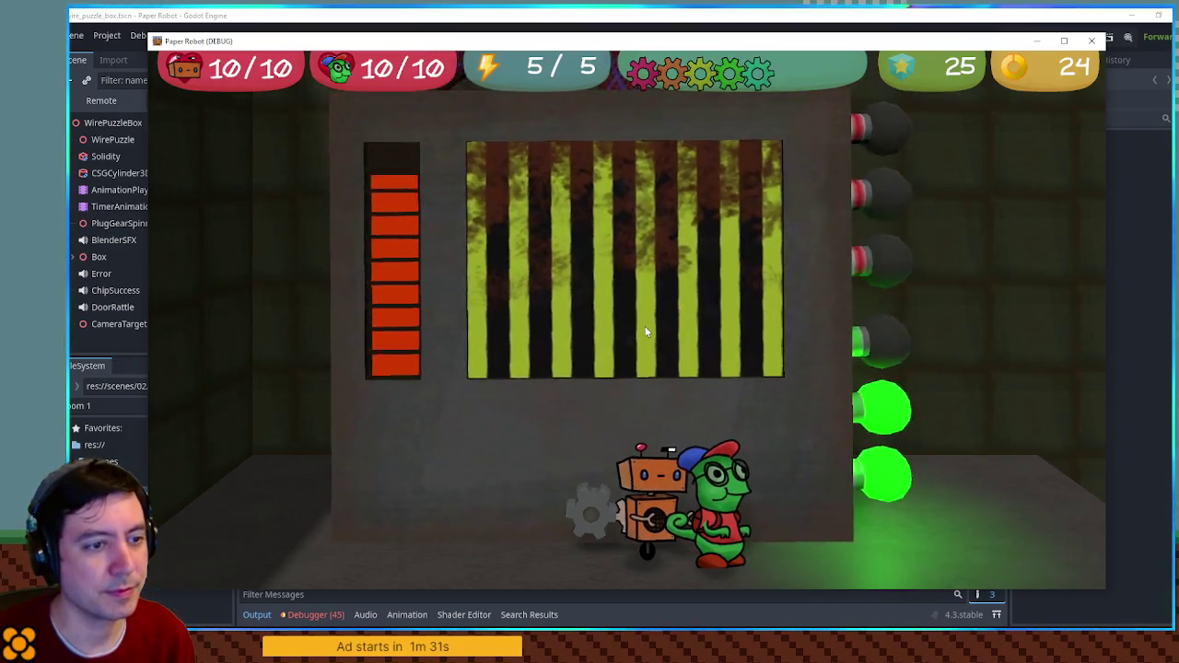
key("Right")
key("Right")
key("space")
key("space")
key("space")
key("Up")
key("space")
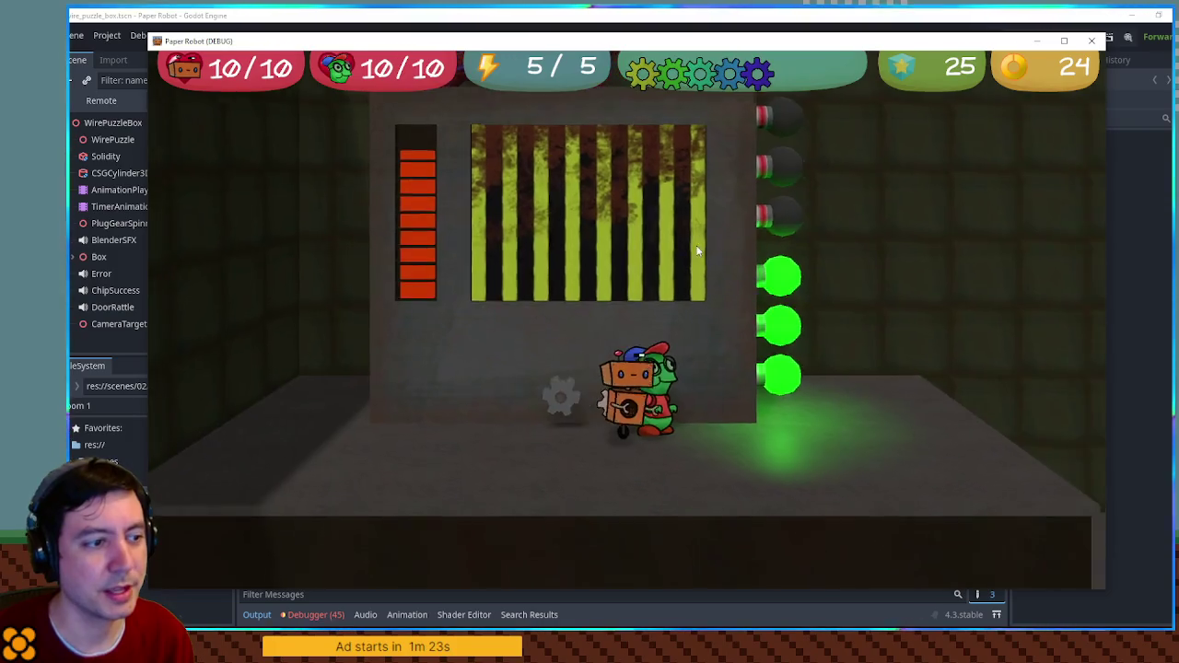
- Walk past the opened grate, shoot the tongue at the red plug, then close the game
key("Right")
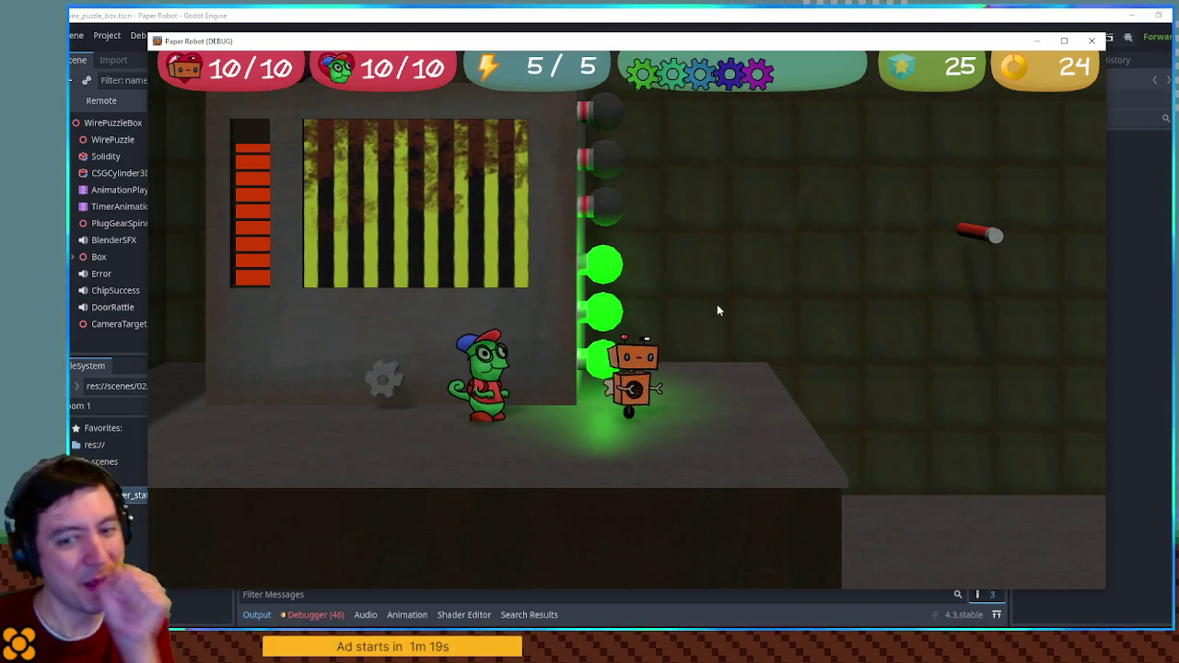
key("Right")
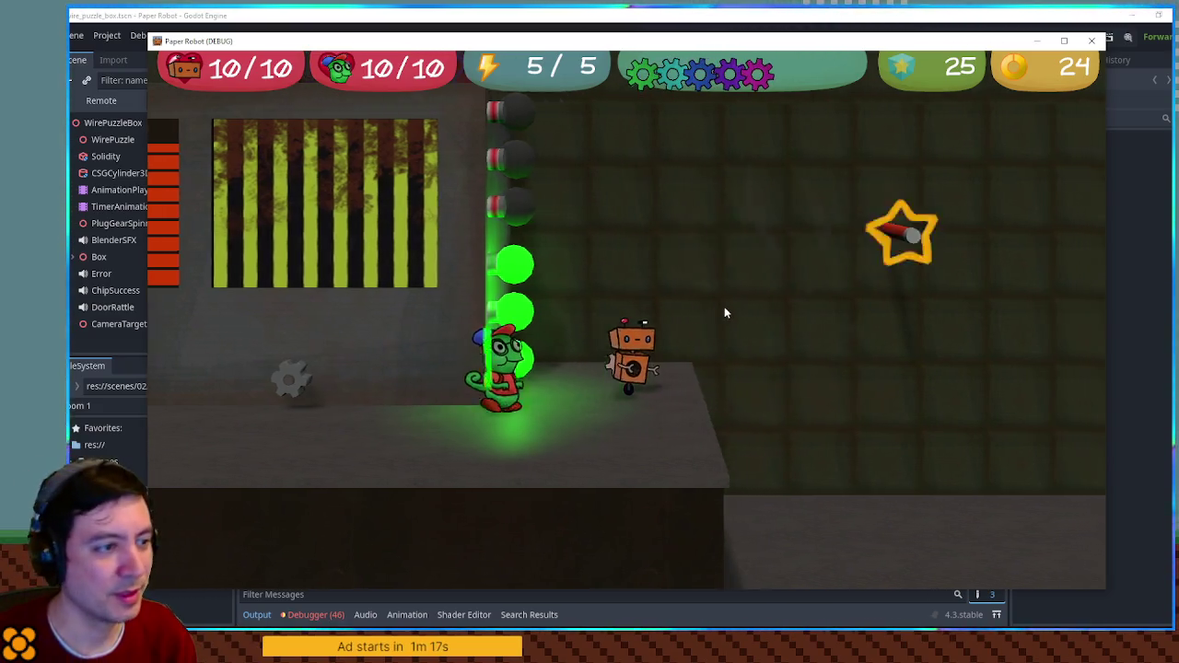
left_click(719, 313)
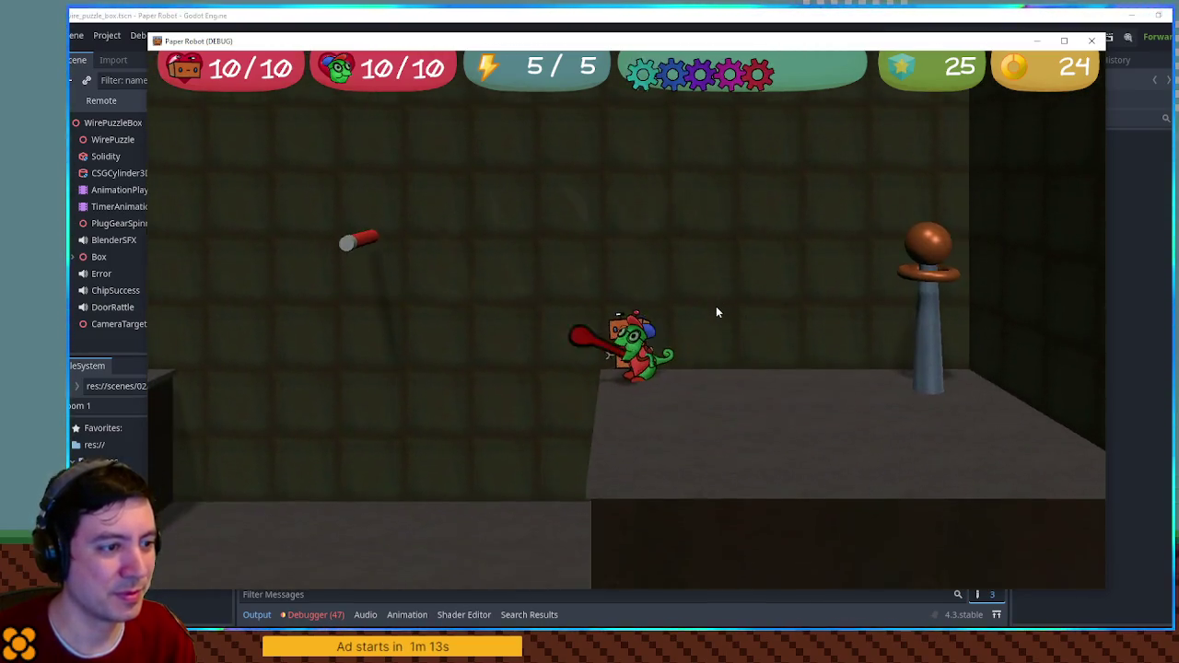
key("Left")
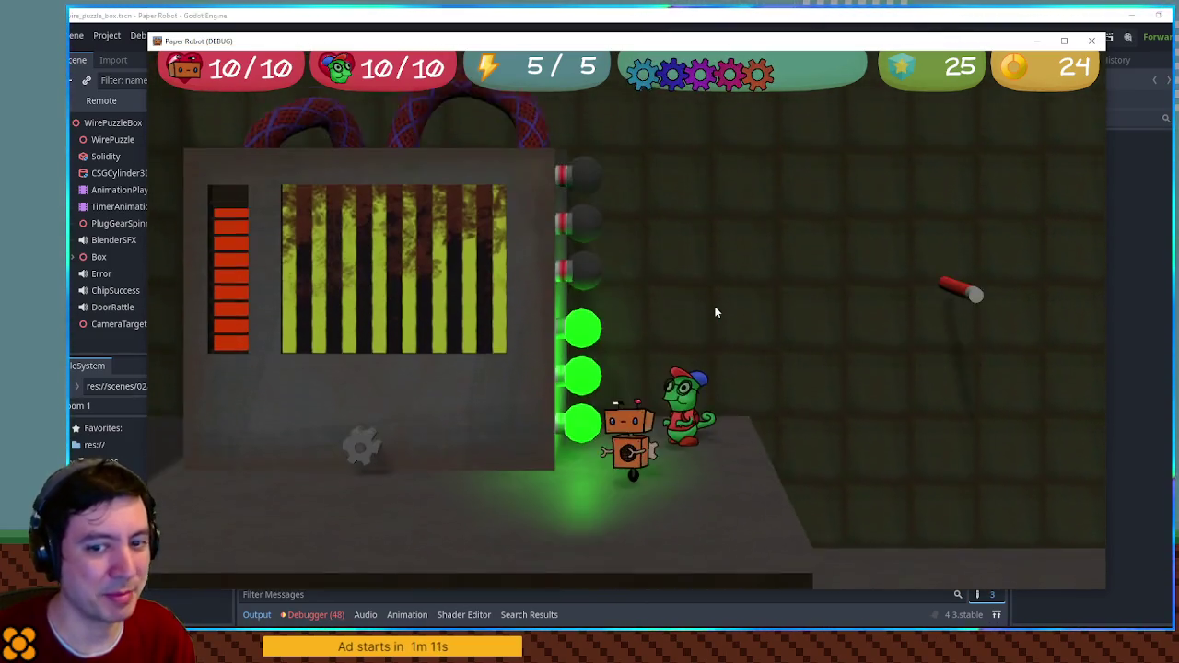
key("Left")
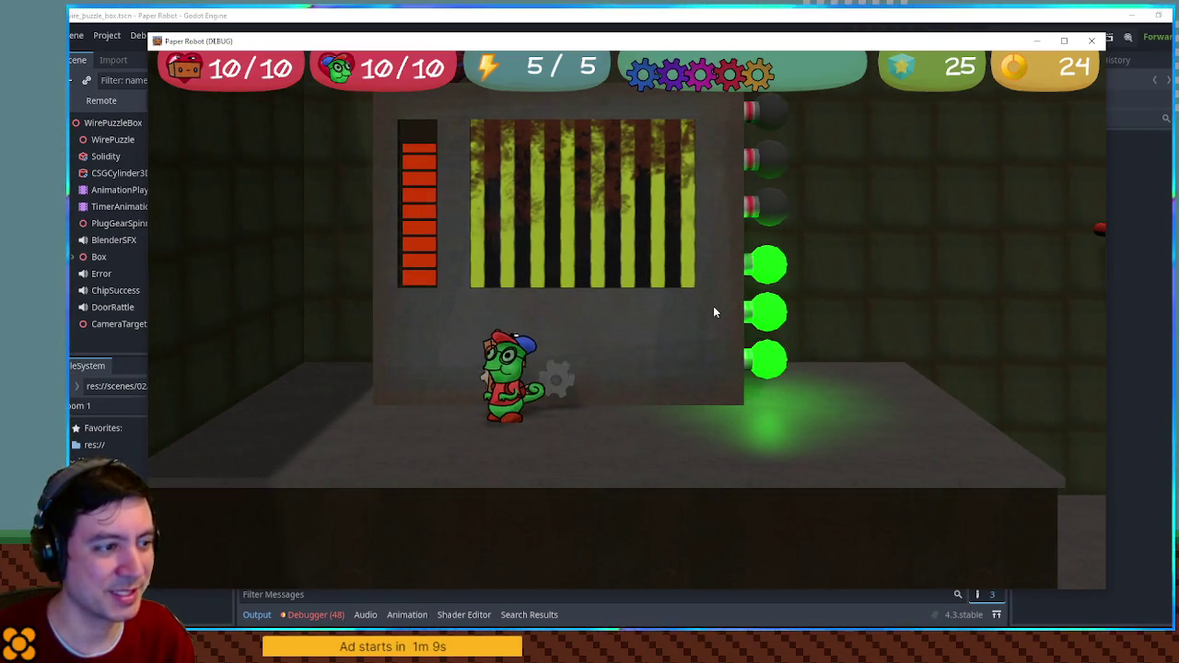
key("Right")
key("Left")
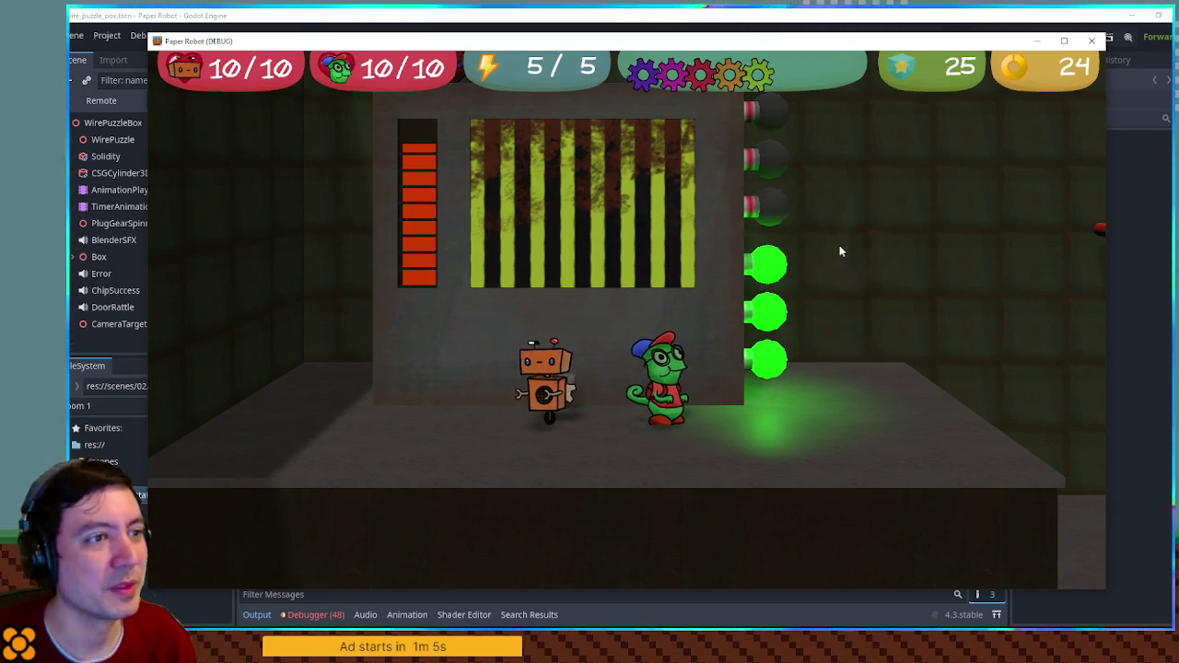
mouse_move(745, 48)
left_mouse_down()
mouse_move(764, 54)
mouse_move(811, 33)
mouse_move(738, 55)
left_mouse_up()
key("Right")
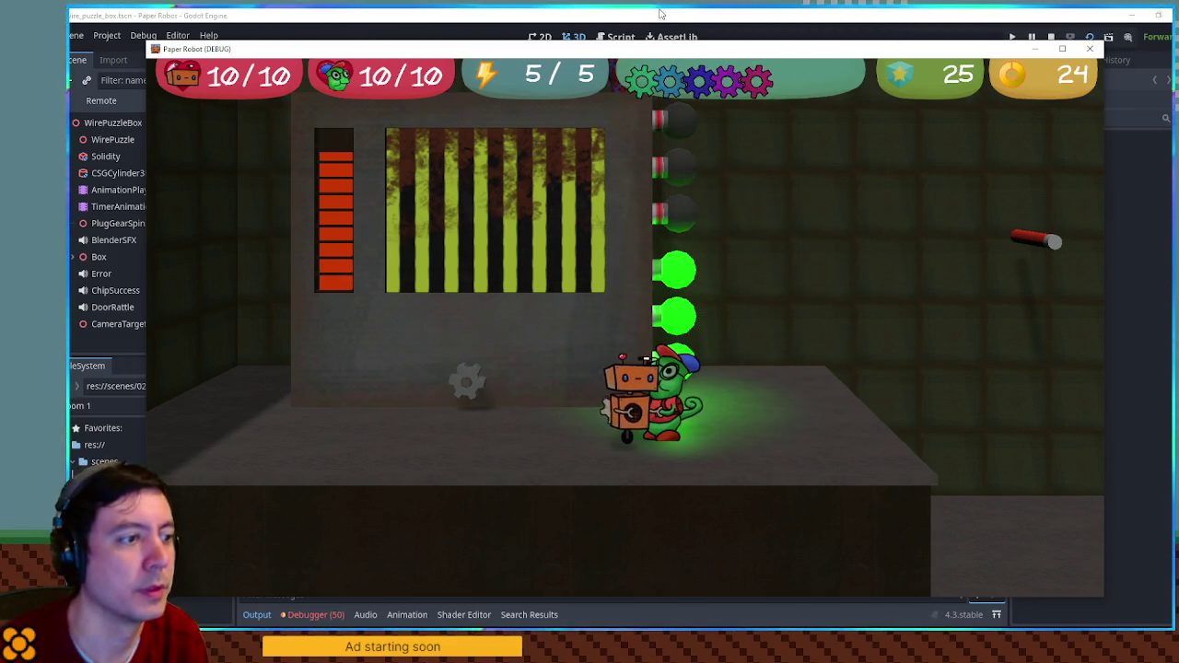
left_click(1088, 51)
- View the puzzle box from front, top, low and side angles, then select PlugGearSpinner
mouse_move(537, 360)
left_mouse_down()
mouse_move(722, 342)
mouse_move(729, 365)
mouse_move(729, 297)
mouse_move(654, 298)
left_mouse_up()
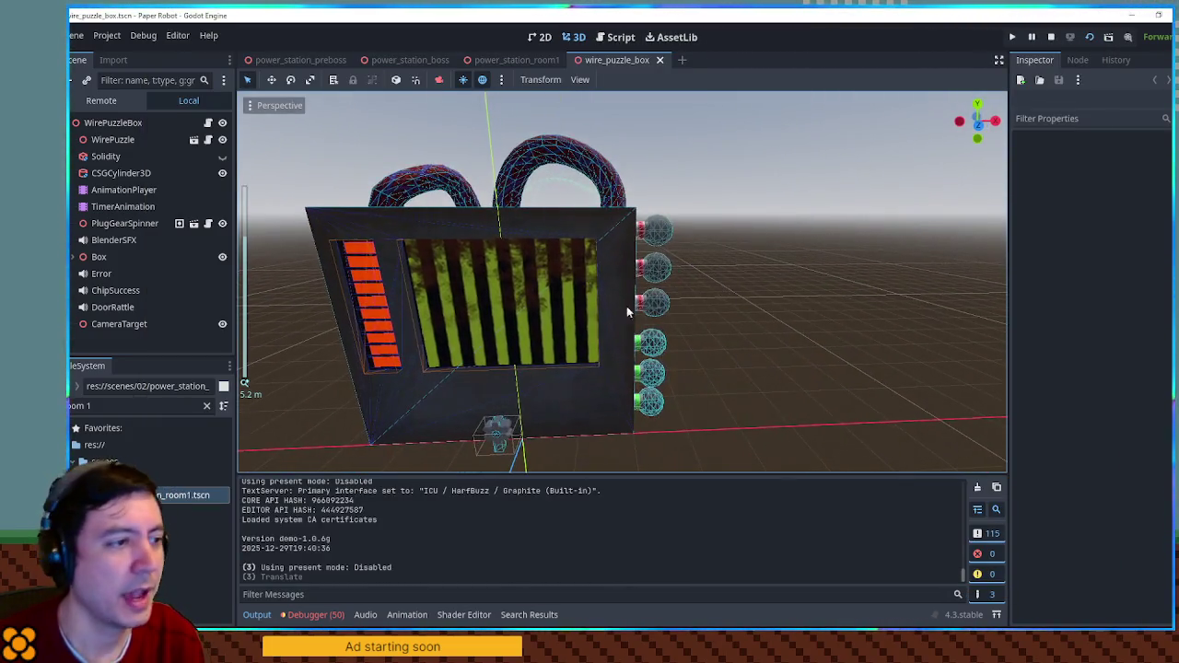
left_click_drag(554, 291, 565, 315)
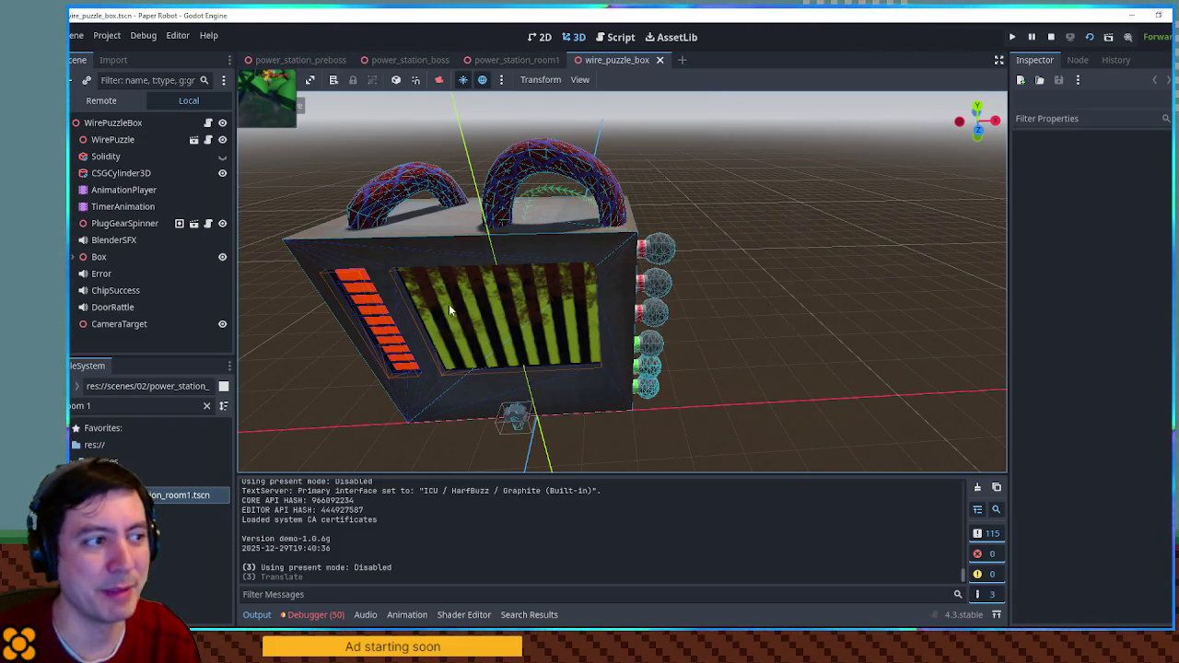
mouse_move(756, 283)
left_mouse_down()
mouse_move(824, 303)
mouse_move(788, 273)
left_mouse_up()
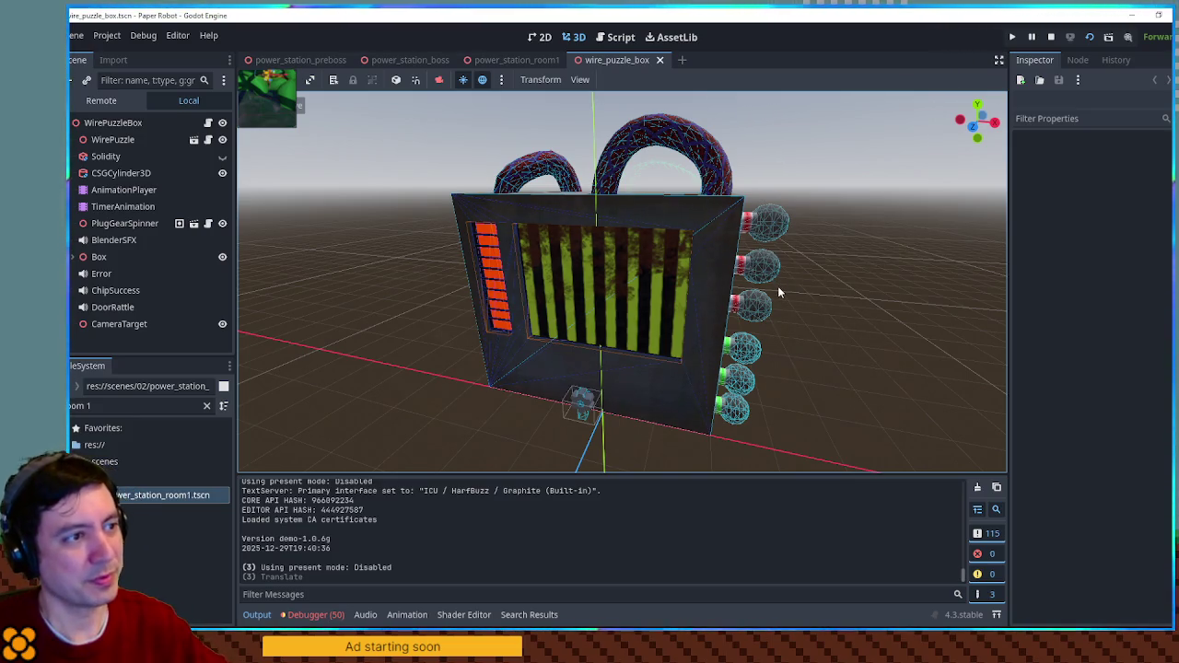
scroll(831, 328, "down", 4)
mouse_move(823, 371)
left_mouse_down()
mouse_move(770, 429)
mouse_move(769, 410)
mouse_move(592, 311)
mouse_move(756, 334)
left_mouse_up()
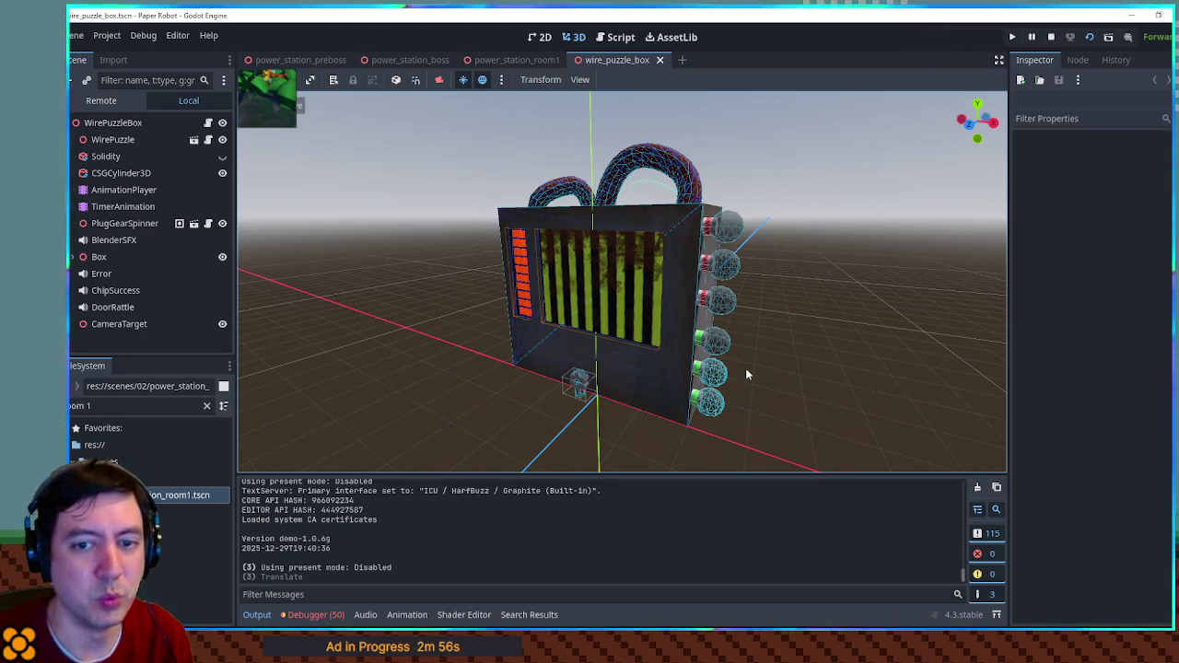
left_click(578, 383)
- Frame the gear spinner, review WirePuzzleBox and PlugGearSpinner properties, then deselect all nodes
key("f")
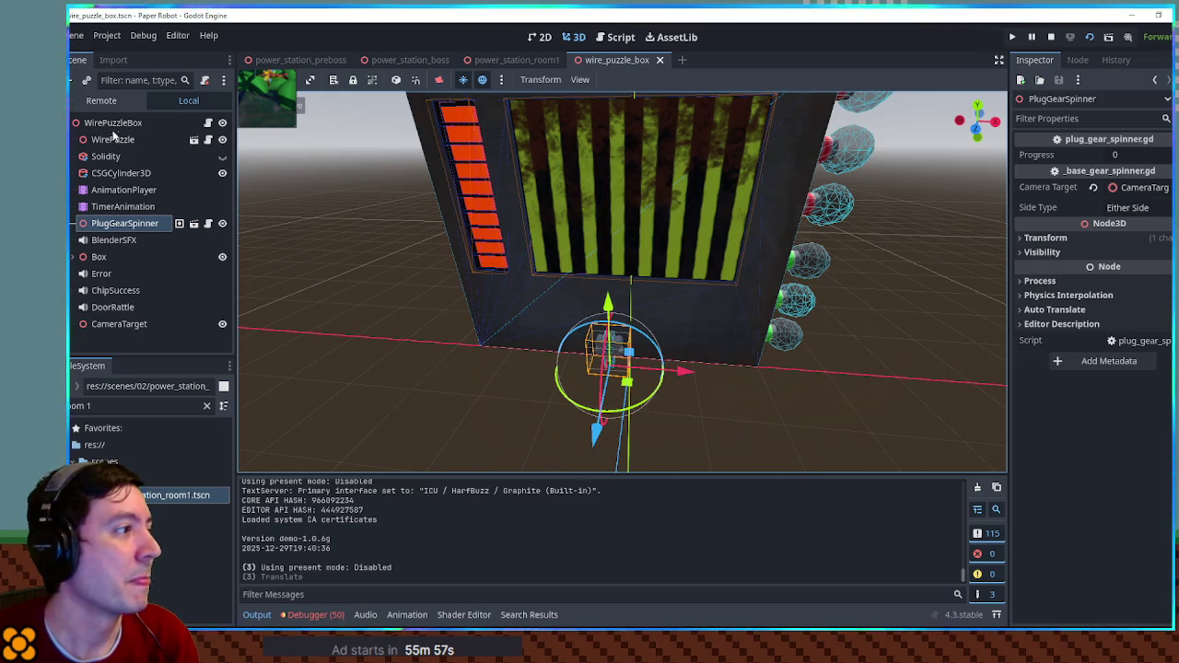
left_click(113, 123)
left_click(92, 224)
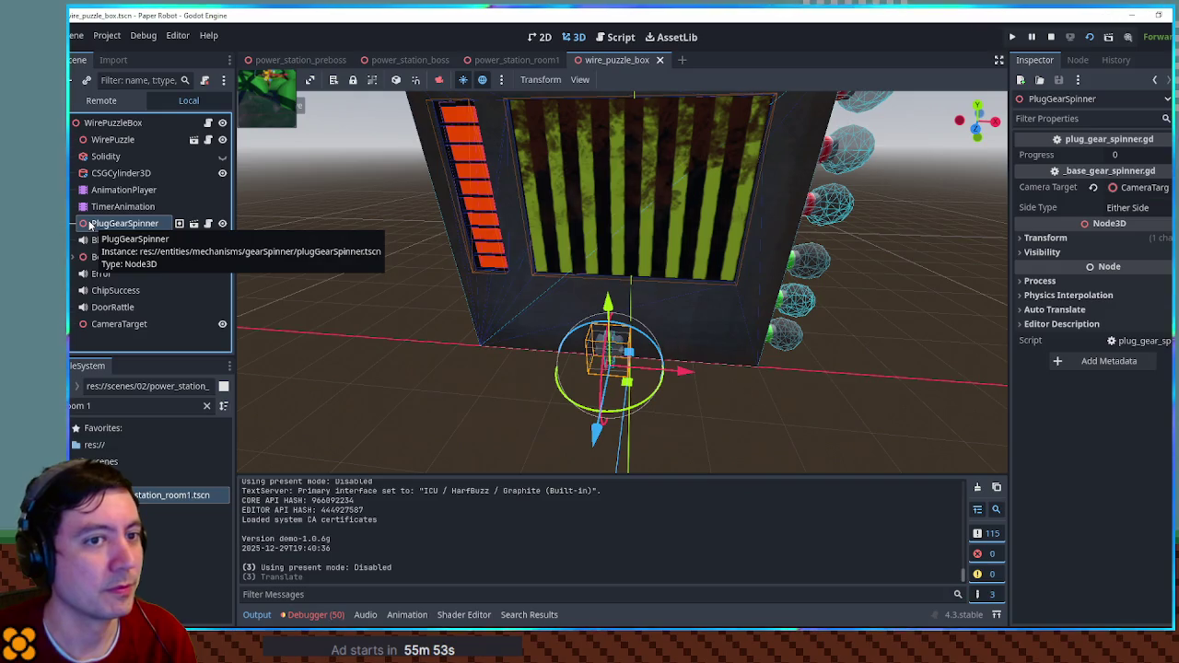
left_click(125, 124)
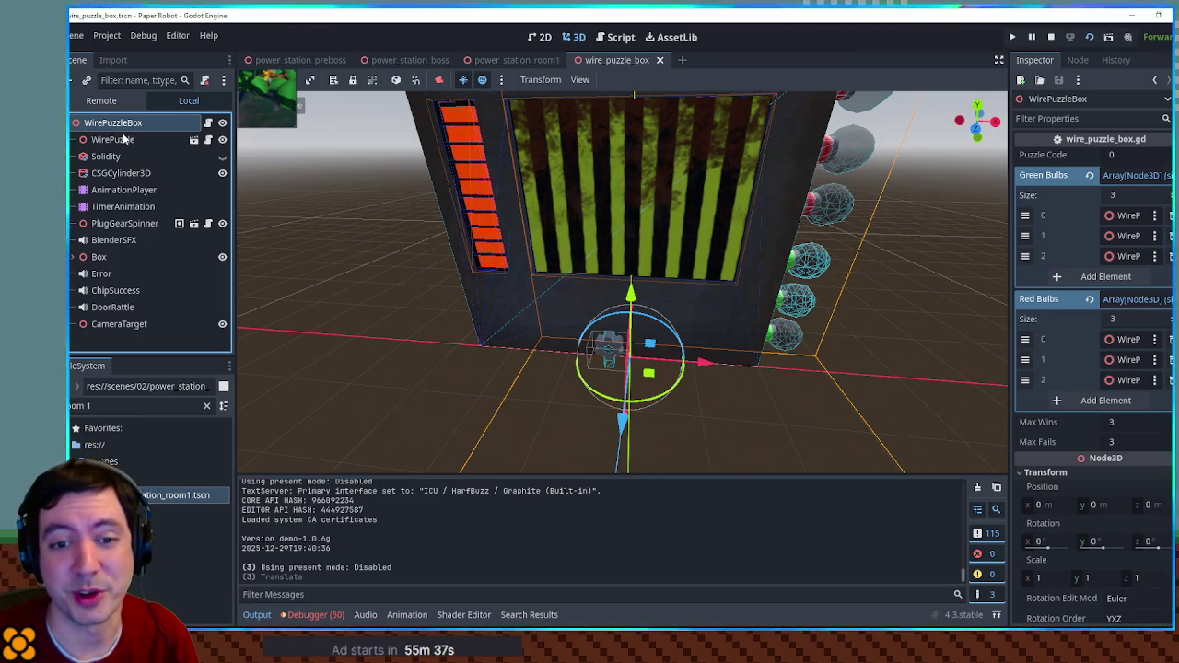
left_click(348, 164)
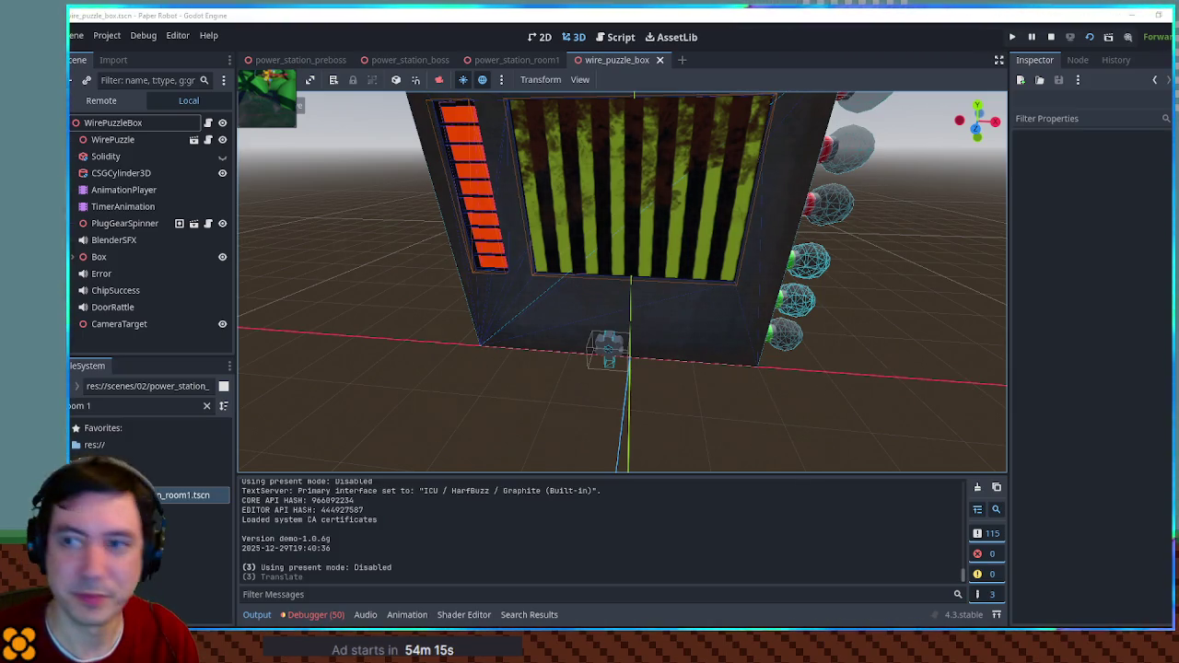
key("alt+Tab")
- Watch the dungeon intros full screen, seeking ahead to about 8:05, then exit full screen
key("f")
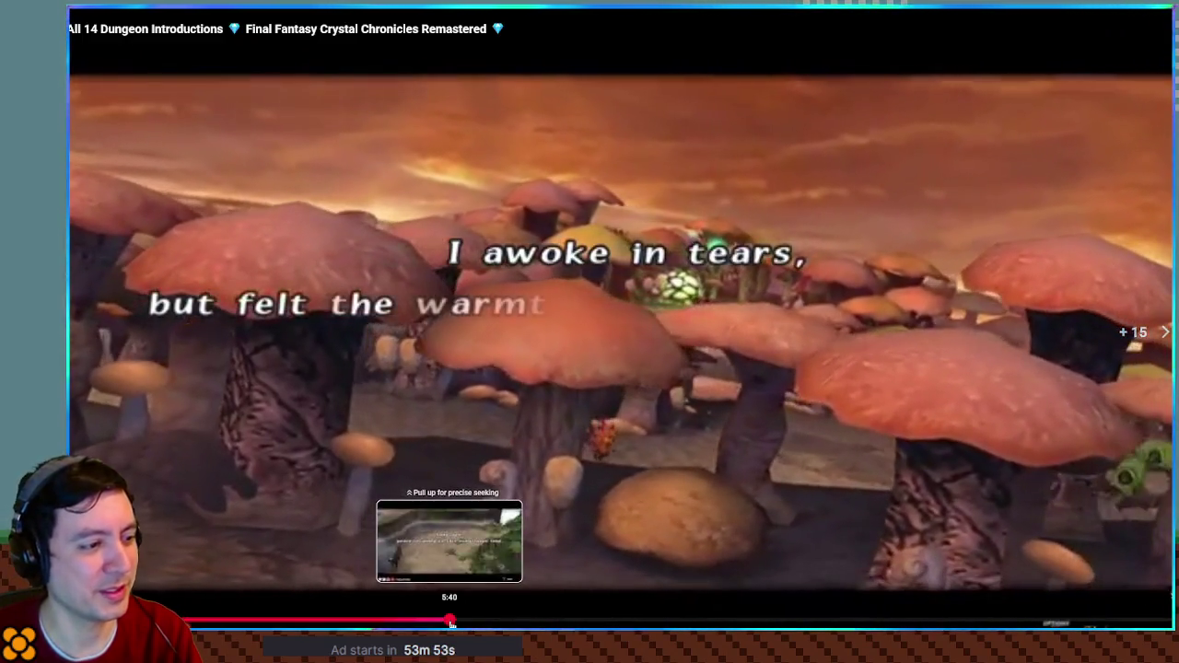
left_click(449, 621)
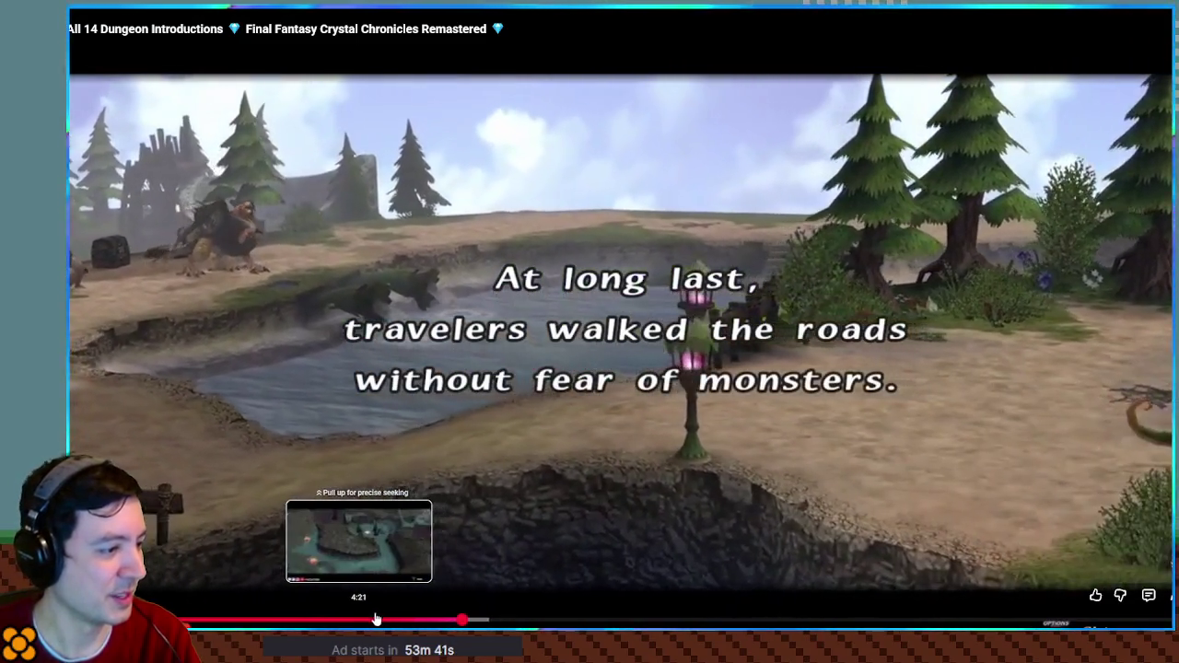
left_click_drag(376, 619, 394, 620)
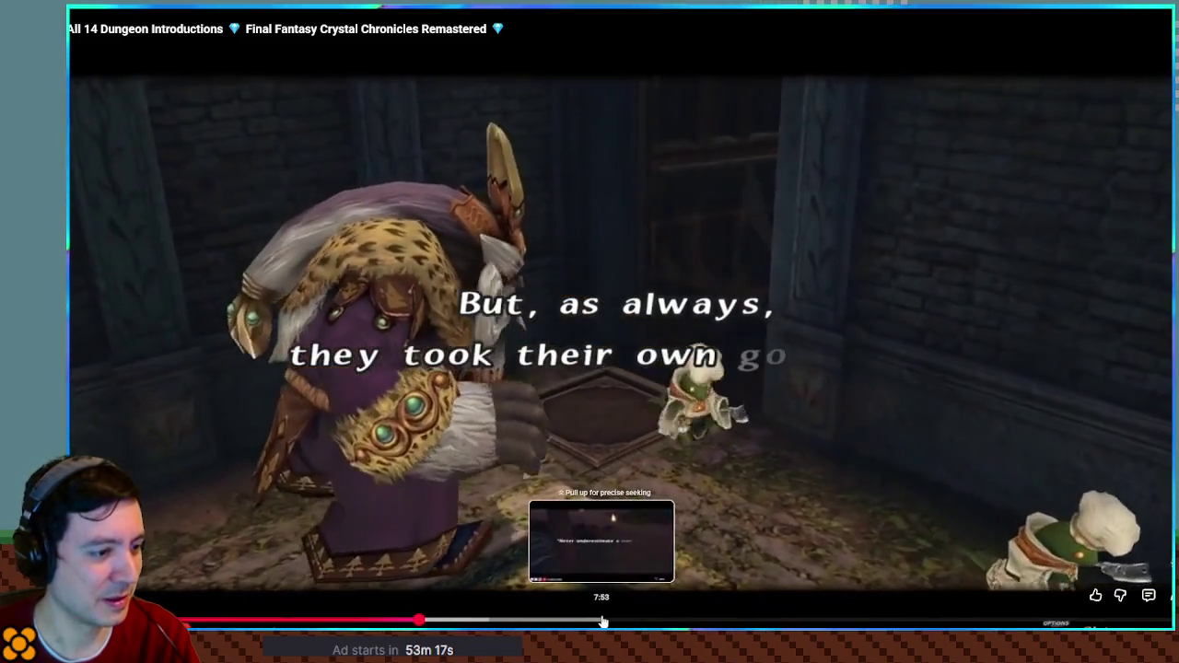
left_click(599, 622)
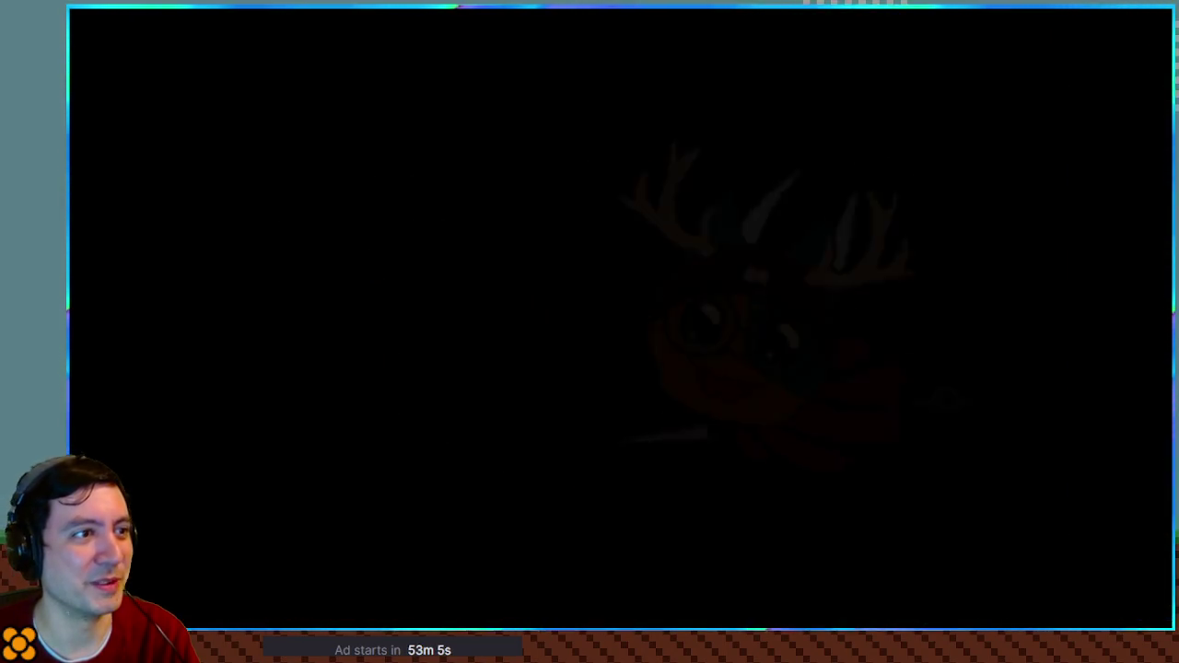
key("Escape")
- Switch from the browser back to the Godot editor showing the wire_puzzle_box scene
key("alt+Tab")
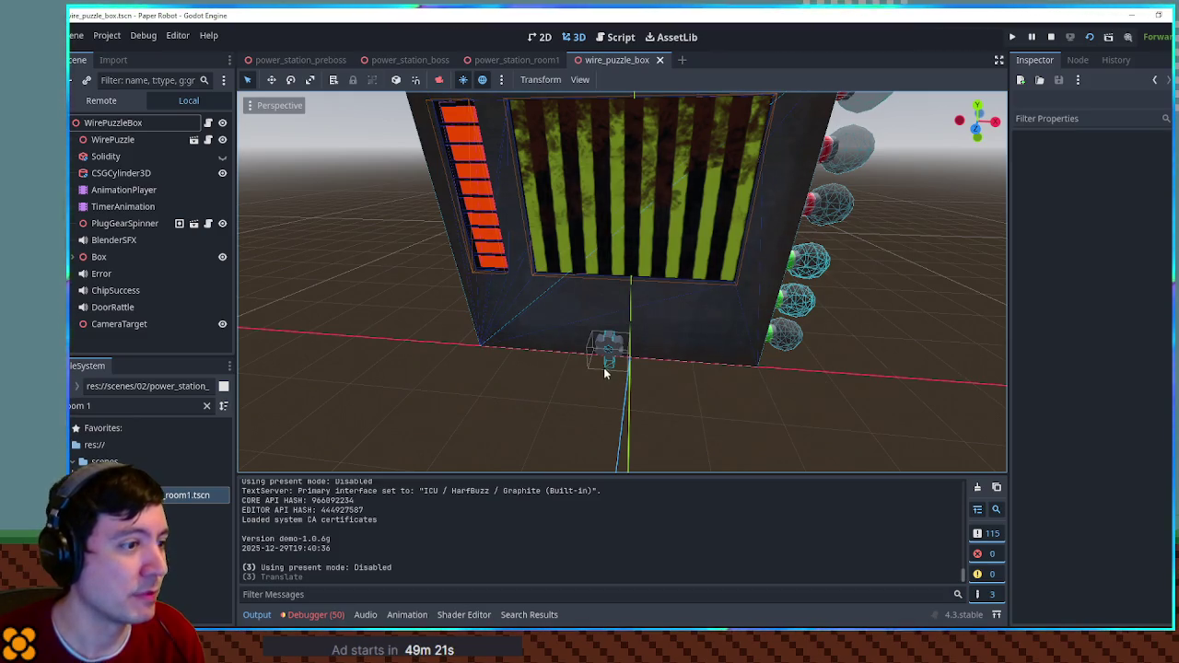
- Select the WirePuzzleBox root node and open its attached wire_puzzle_box.gd script
scroll(622, 373, "up", 4)
mouse_move(731, 299)
left_mouse_down()
mouse_move(729, 274)
mouse_move(672, 332)
mouse_move(669, 372)
left_mouse_up()
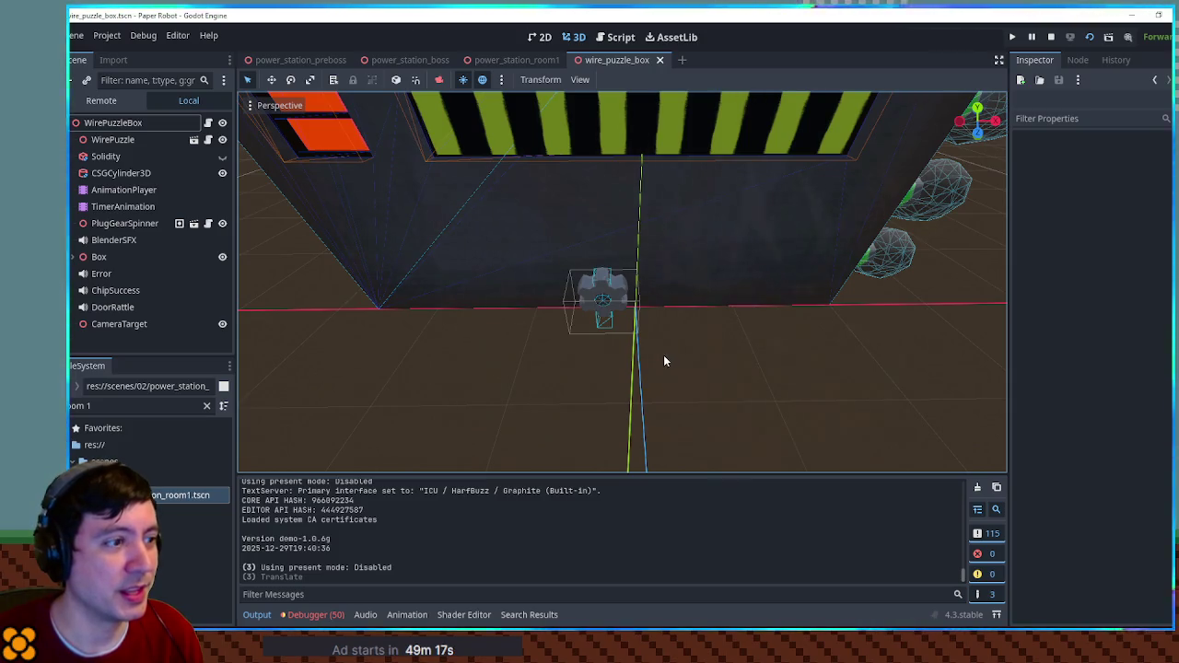
left_click(624, 312)
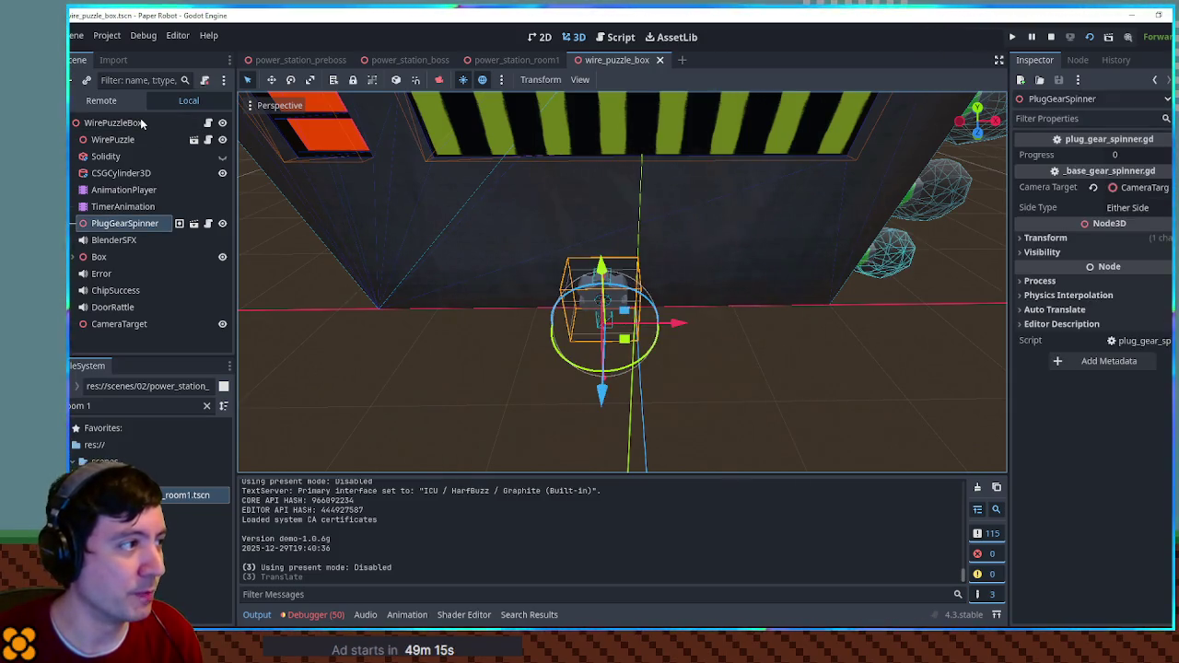
left_click(141, 122)
left_click(209, 124)
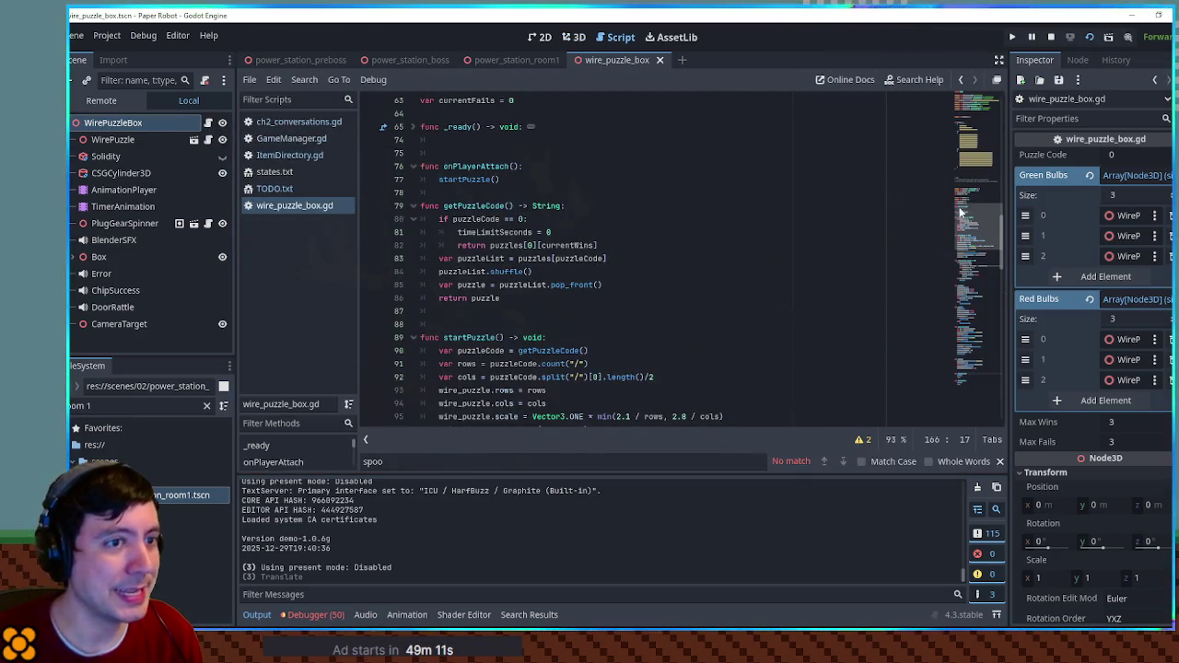
- Fold the puzzles array and declare var stateFlag = "" below currentFails
scroll(970, 163, "up", 15)
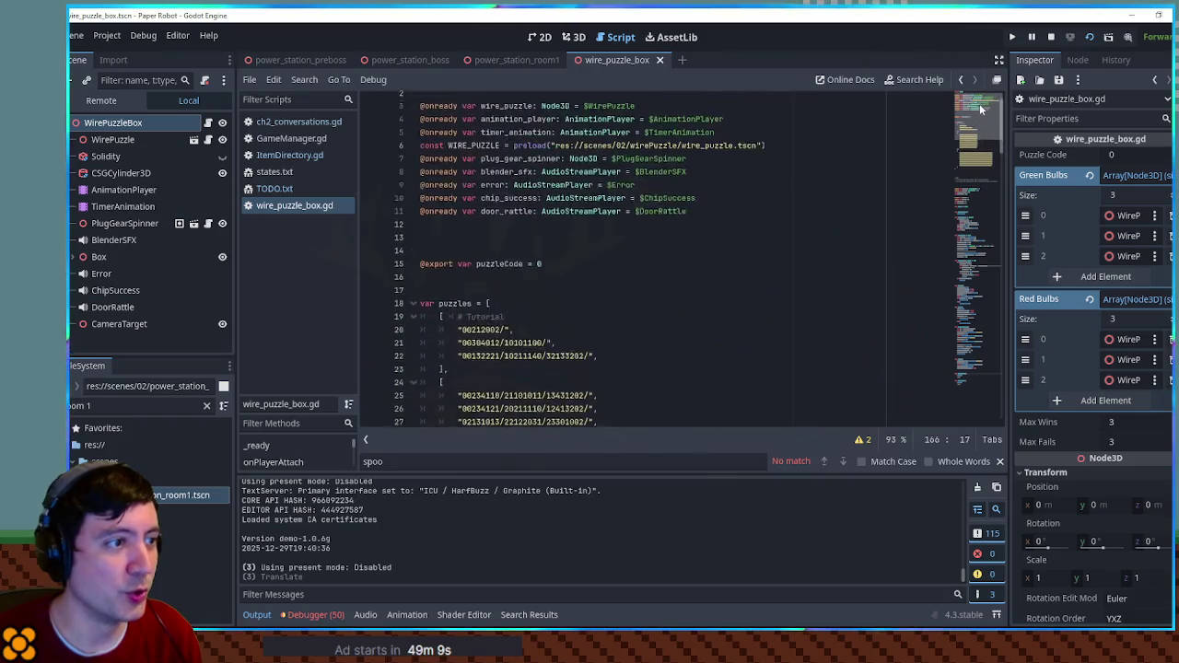
left_click(412, 326)
scroll(472, 329, "down", 5)
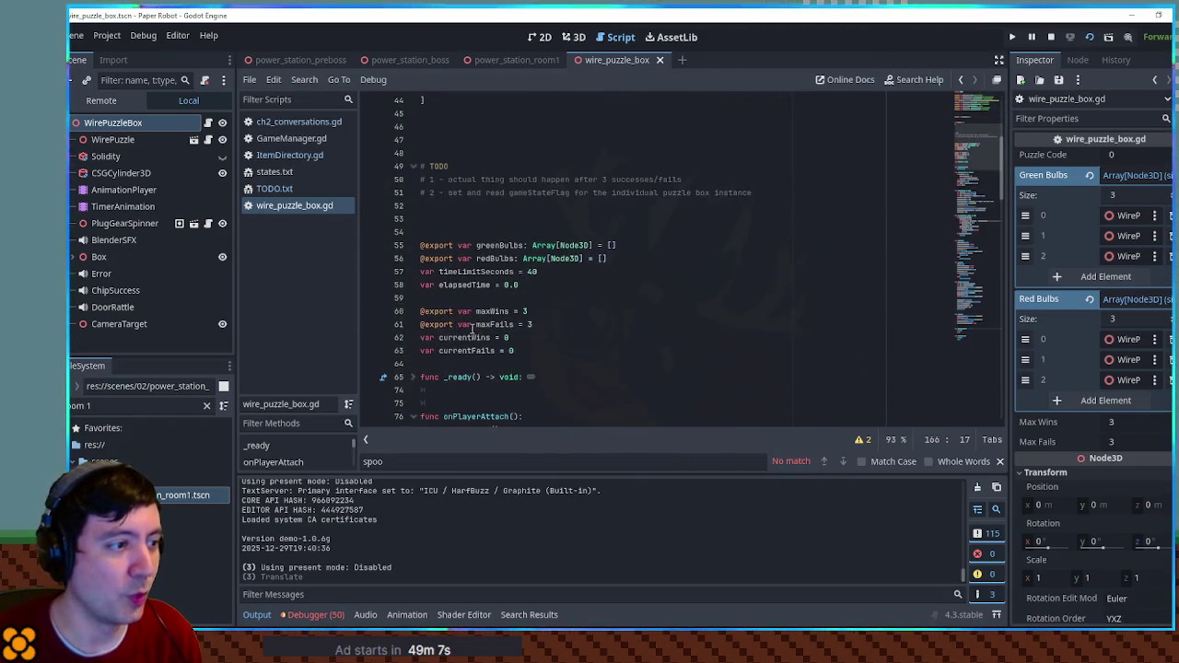
double_click(518, 194)
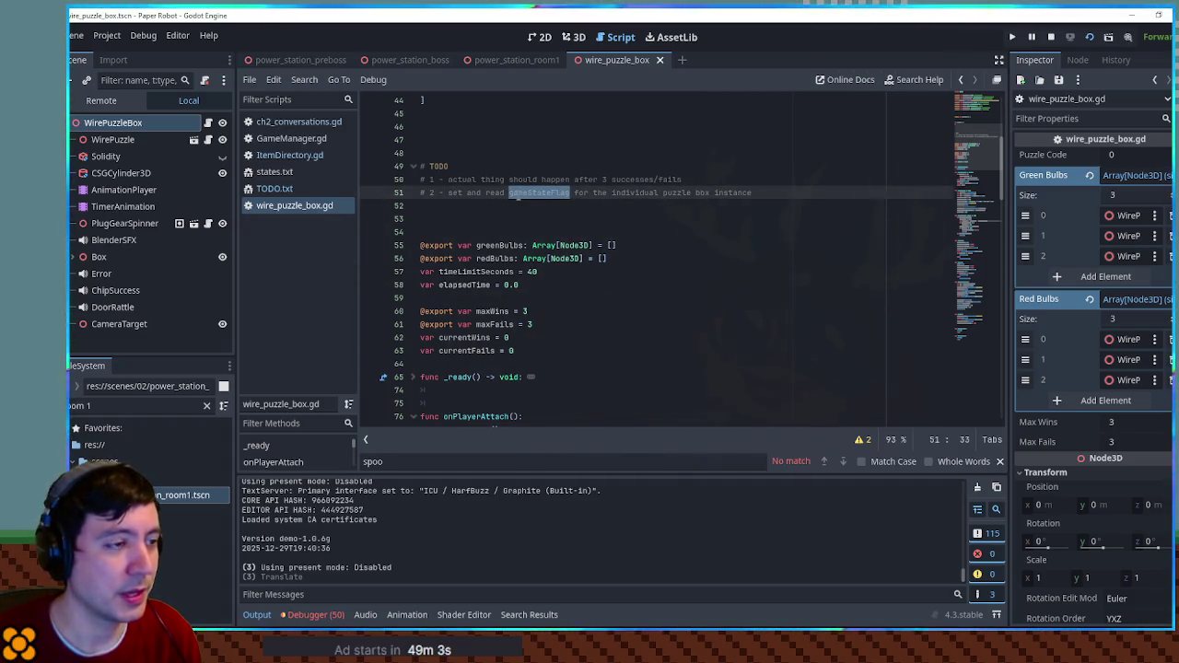
scroll(610, 261, "down", 4)
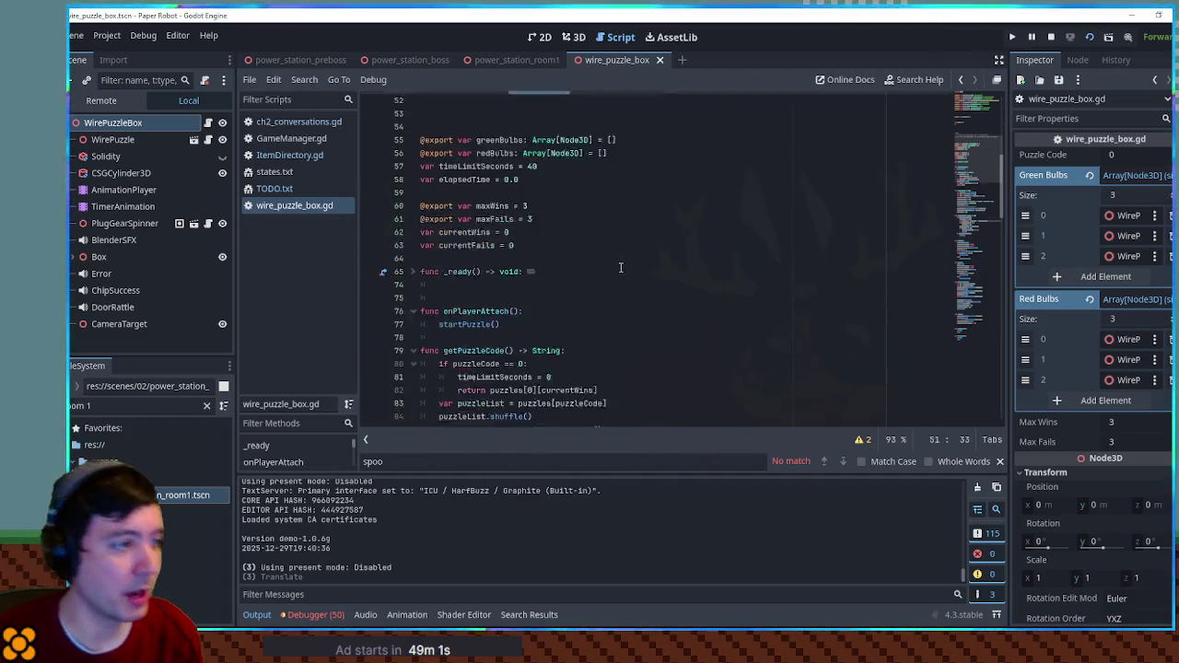
left_click(413, 219)
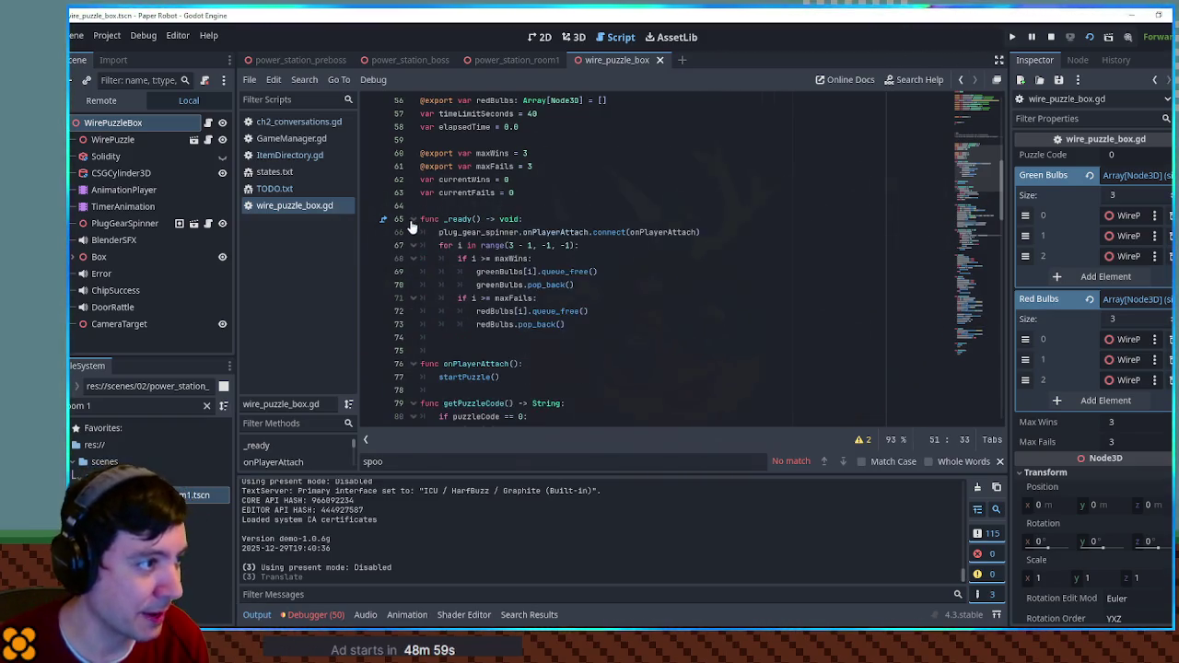
left_click(556, 195)
key("Return")
key("Return")
type("var stateFlag = \"")
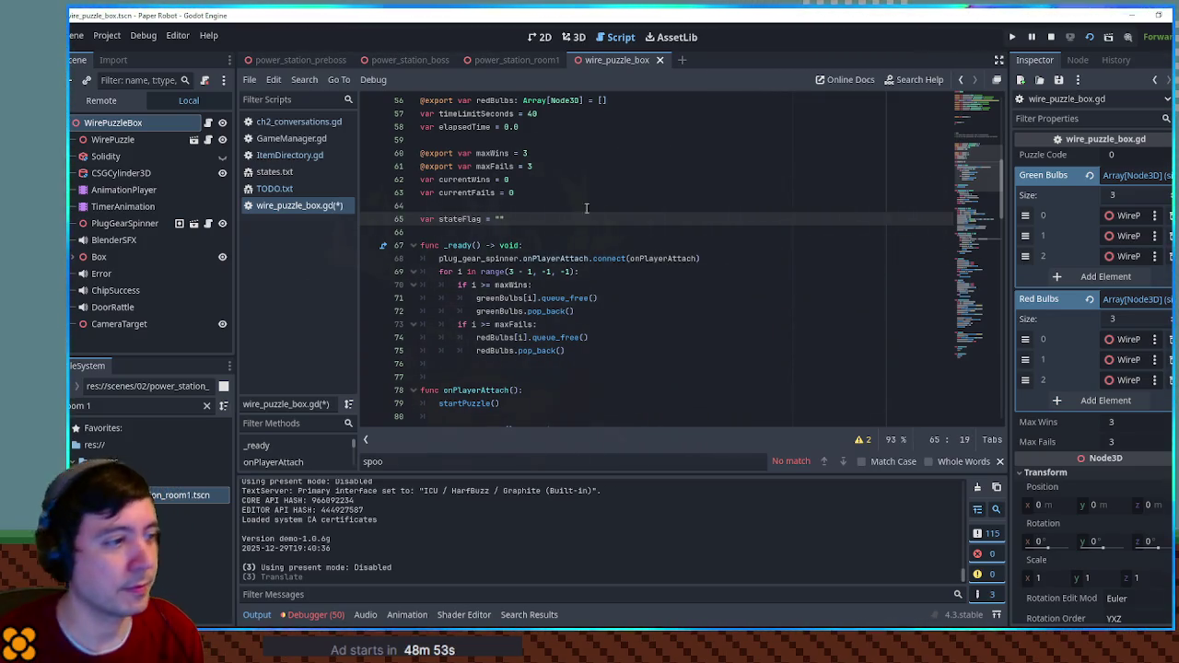
double_click(461, 218)
- At the top of _ready(), add stateFlag = SceneManager.currentRoomKey + "_wirePuzzle"
left_click(549, 258)
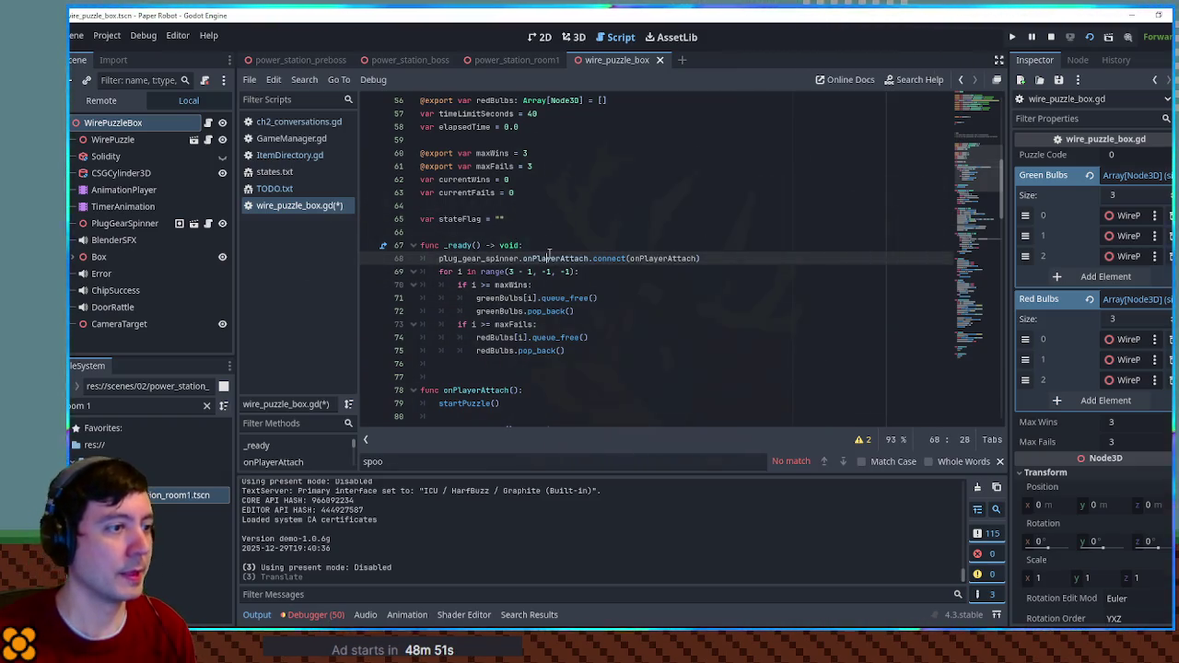
key("ctrl+shift+Return")
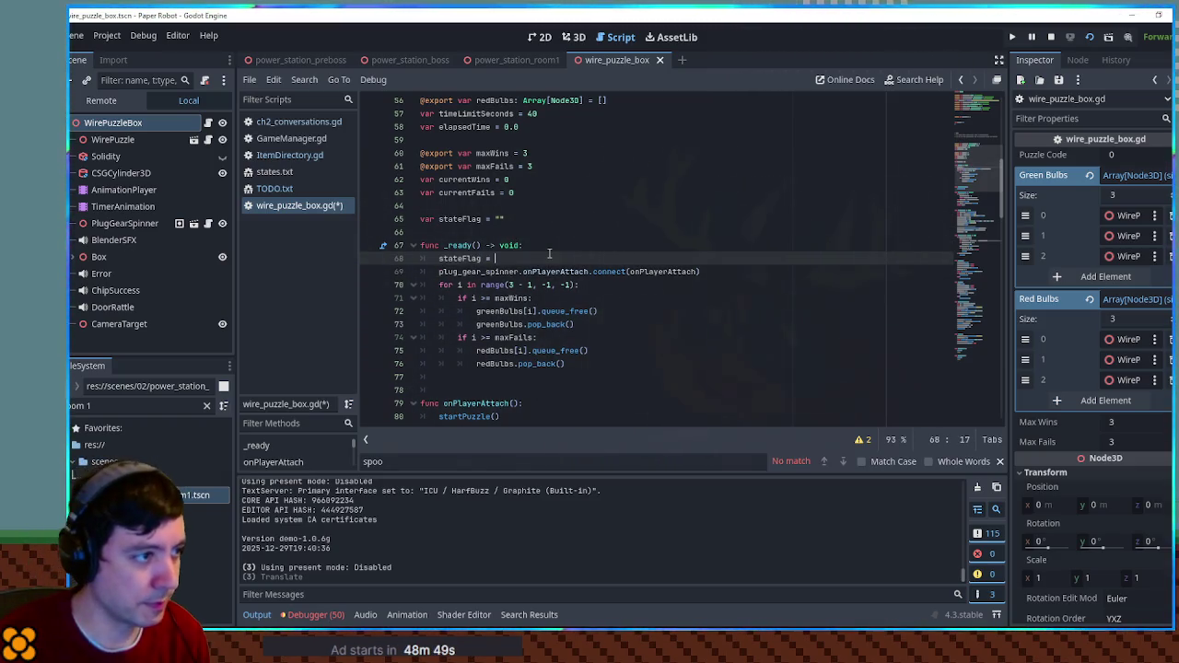
type("SceneMa")
key("Return")
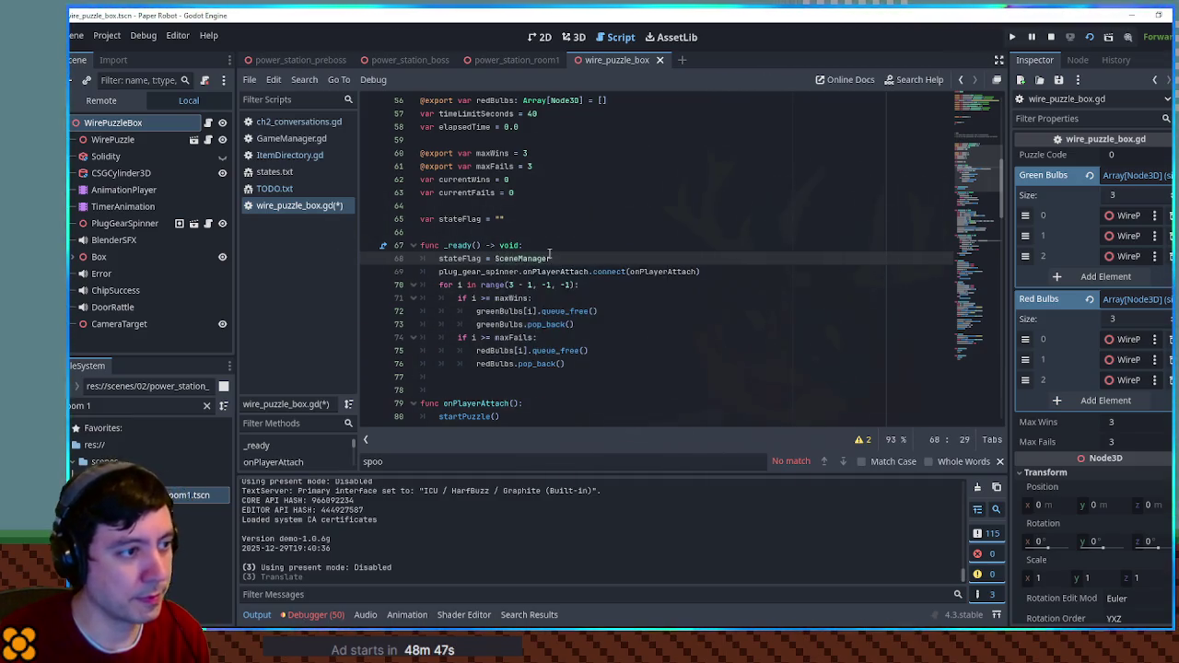
type(".cur")
key("Return")
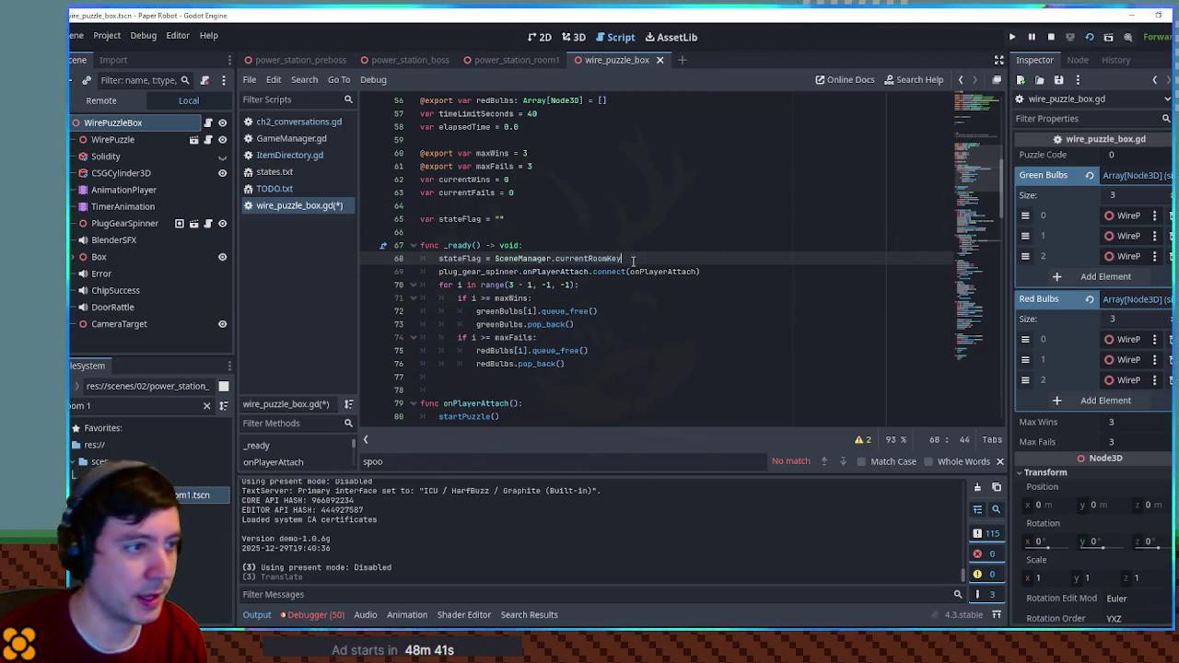
type("\"wirePuzzle")
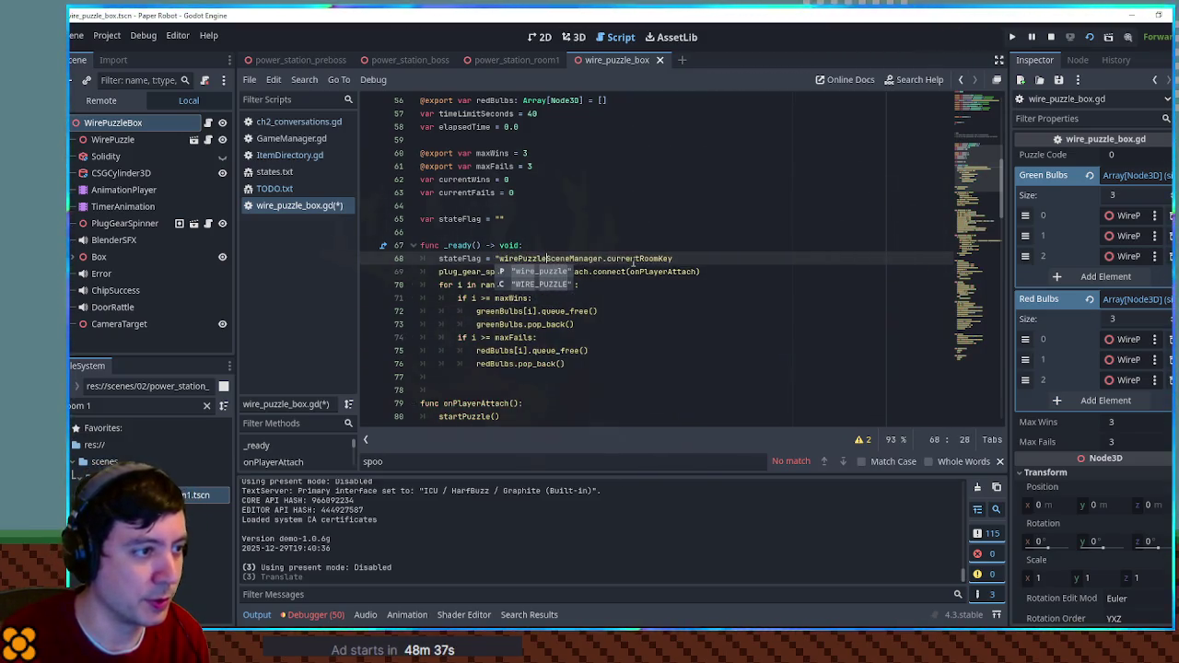
type("_\" +")
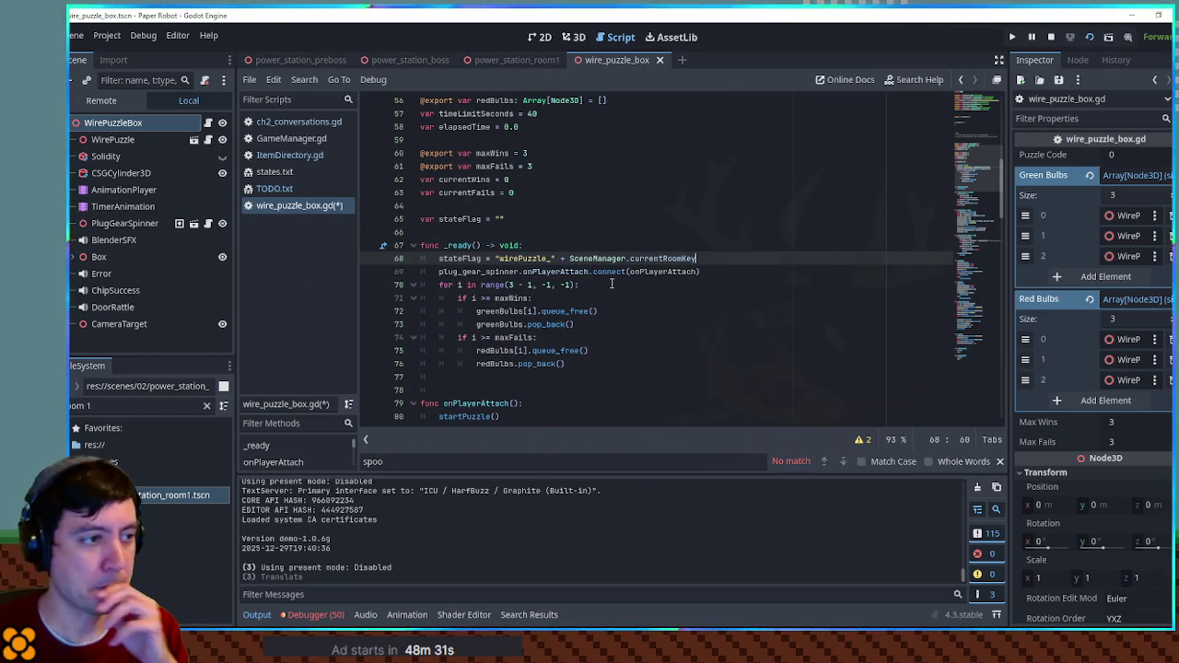
key("ctrl+z")
key("ctrl+z")
key("ctrl+z")
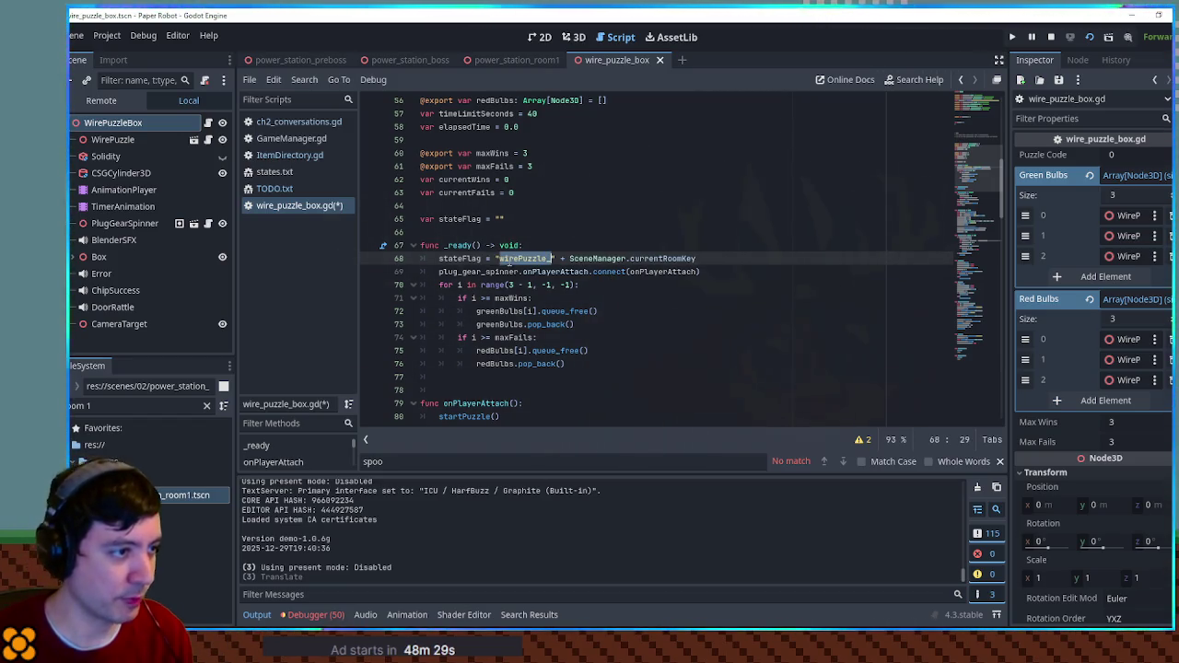
key("ctrl+z")
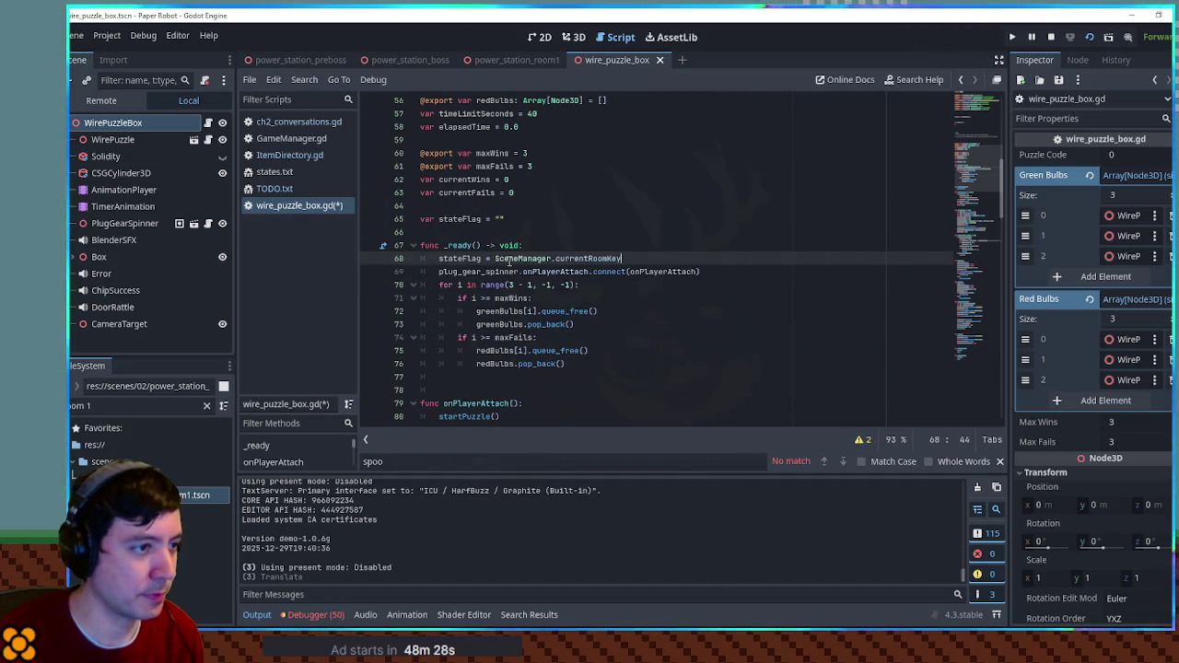
type("+ \"_wirePuzz")
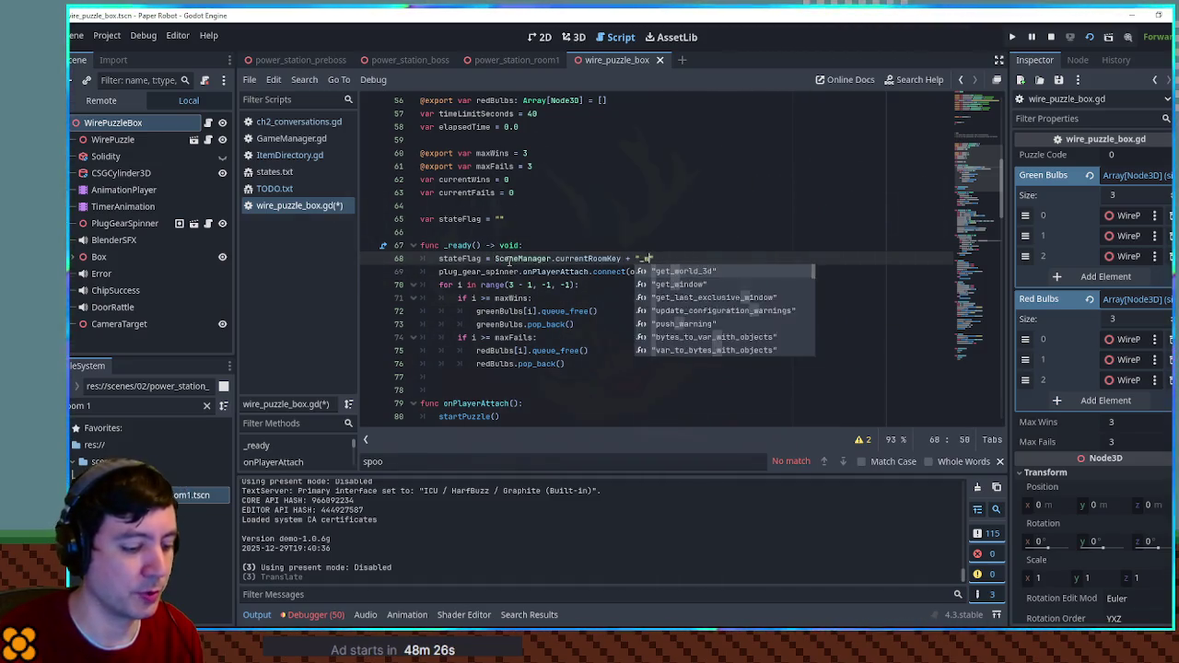
type("le")
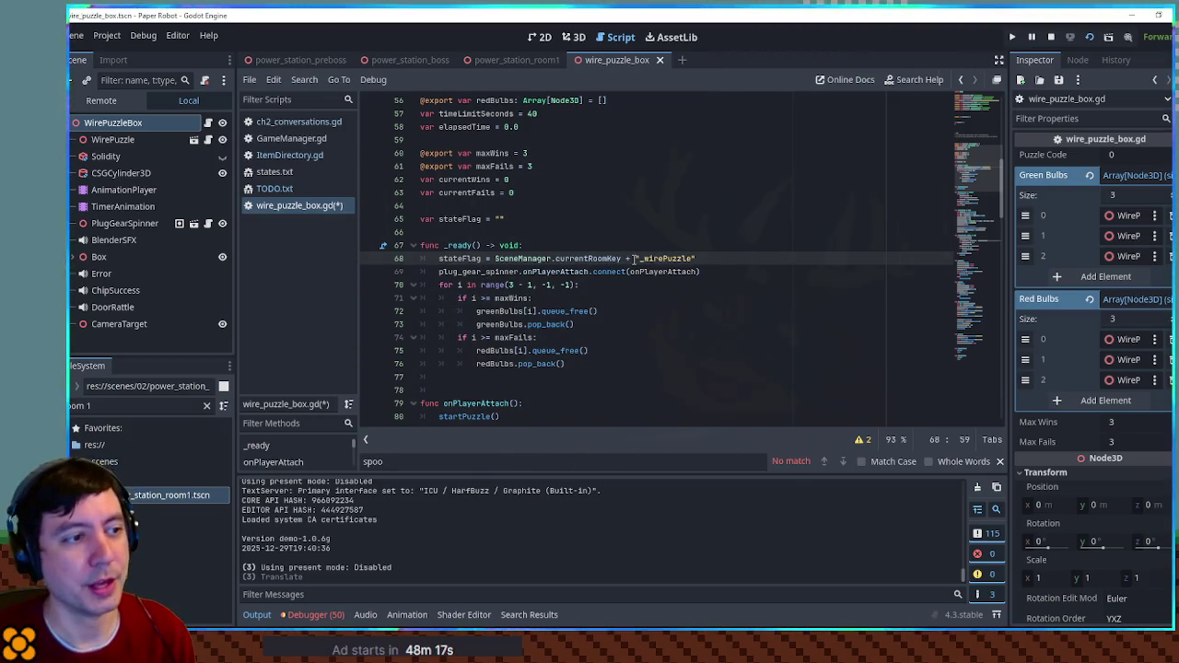
- Review the new stateFlag assignment line, then select the PlugGearSpinner node
left_click(720, 255)
key("Home")
key("ctrl+shift+Left")
key("Down")
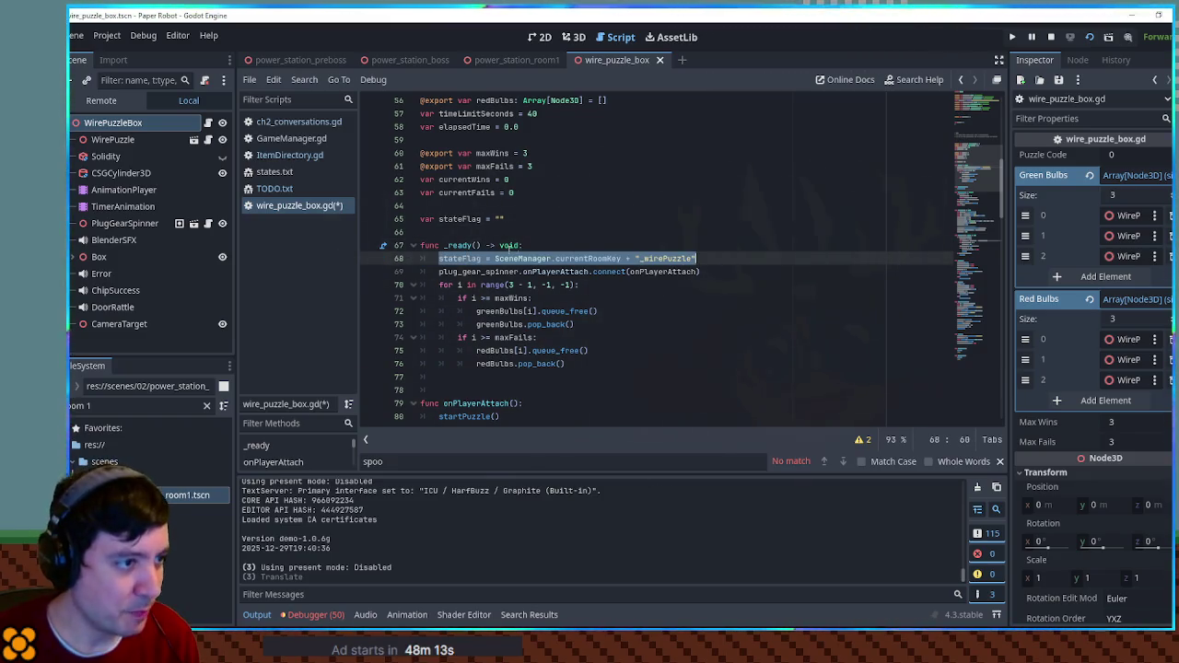
key("Home")
key("ctrl+shift+Right")
key("End")
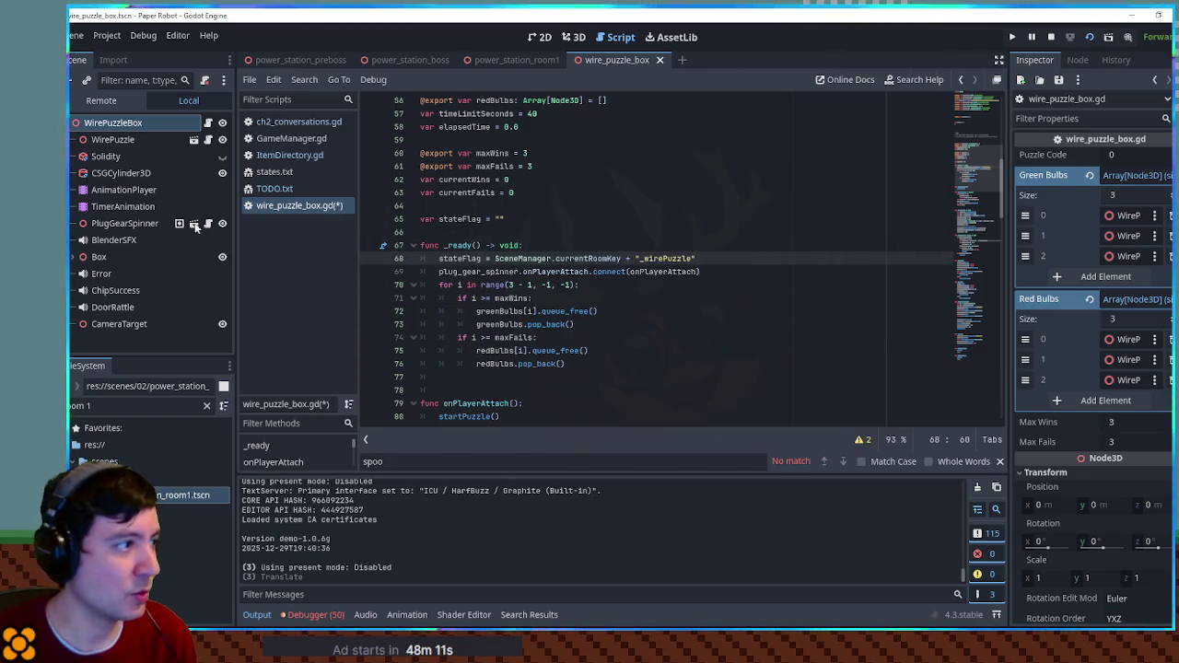
left_click(123, 224)
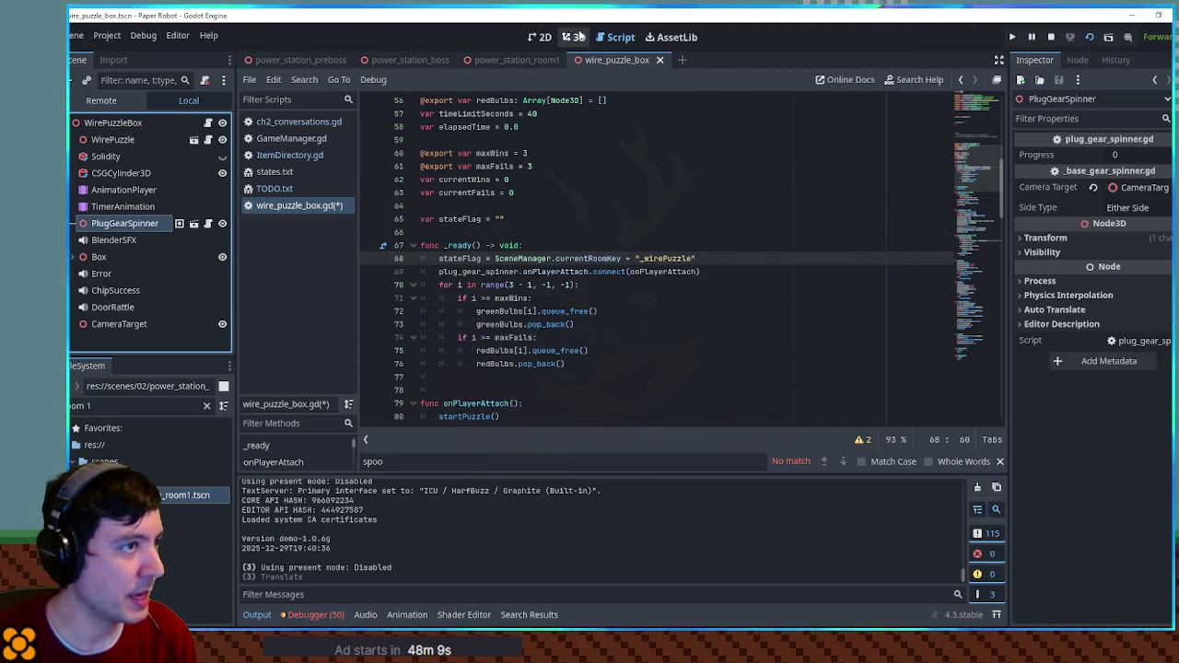
- Filter FileSystem for 'charged' and instance ChargedGearSpinner.tscn into the scene near the plug spinner
left_click(574, 37)
left_click(138, 406)
key("ctrl+a")
type("charged")
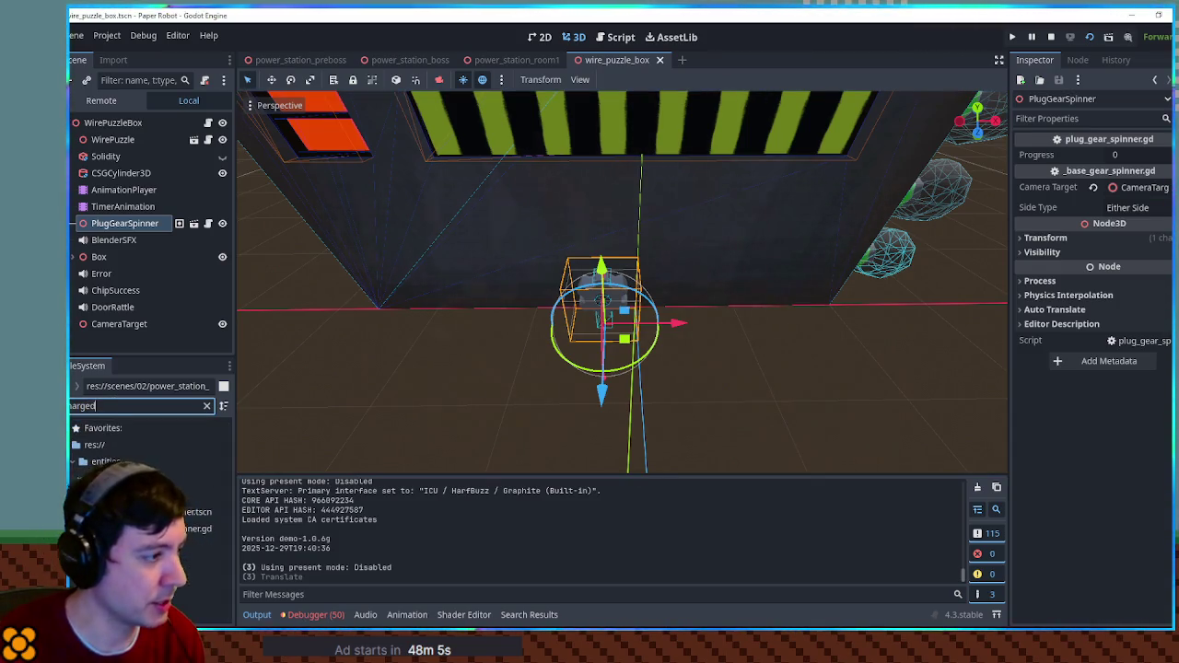
mouse_move(184, 511)
left_mouse_down()
mouse_move(106, 155)
mouse_move(108, 238)
left_mouse_up()
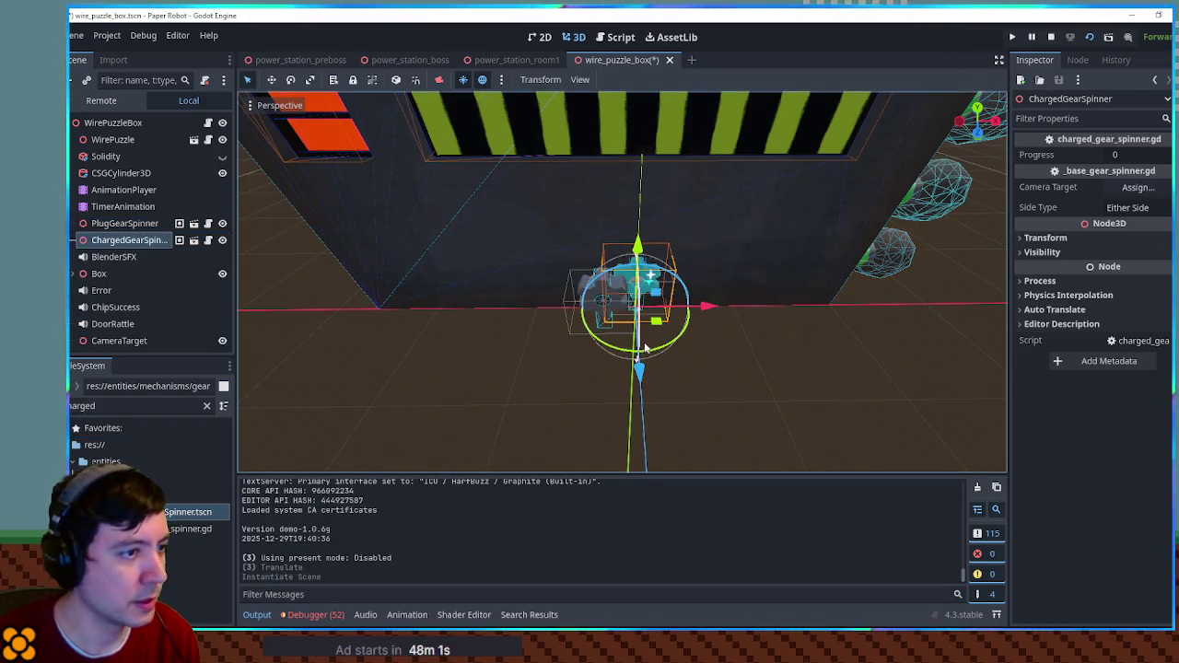
left_click_drag(656, 326, 630, 343)
- Copy PlugGearSpinner's Position onto ChargedGearSpinner (x -0.3, z 0.224) and save the scene
left_click(119, 223)
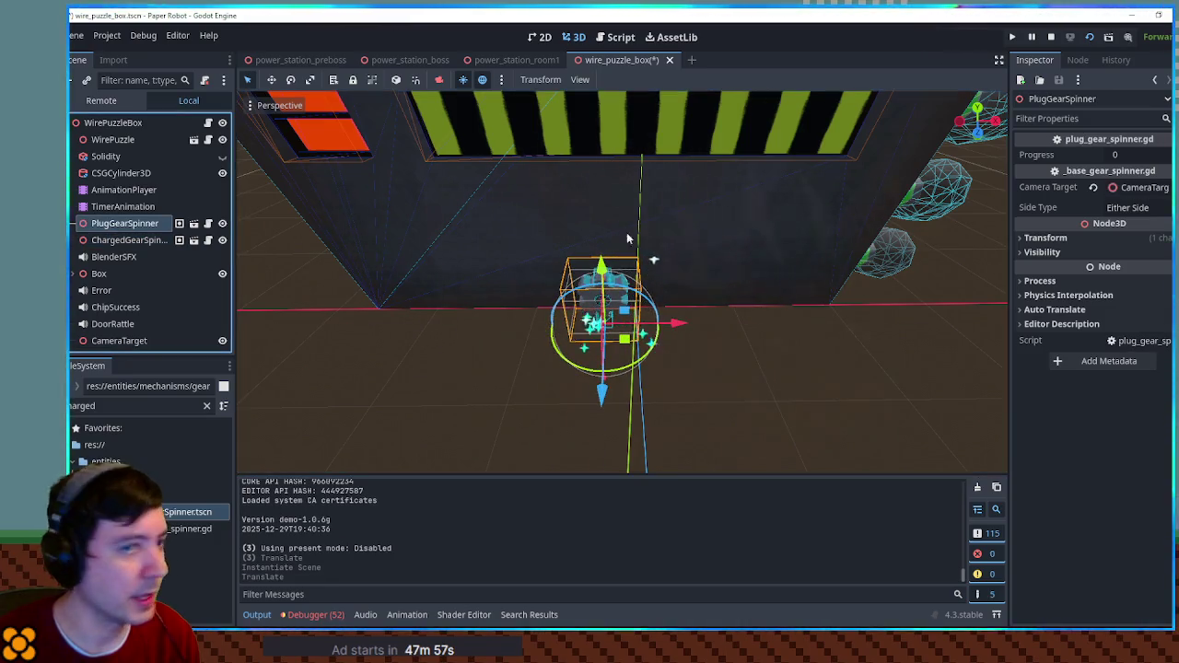
left_click(1089, 240)
right_click(1056, 250)
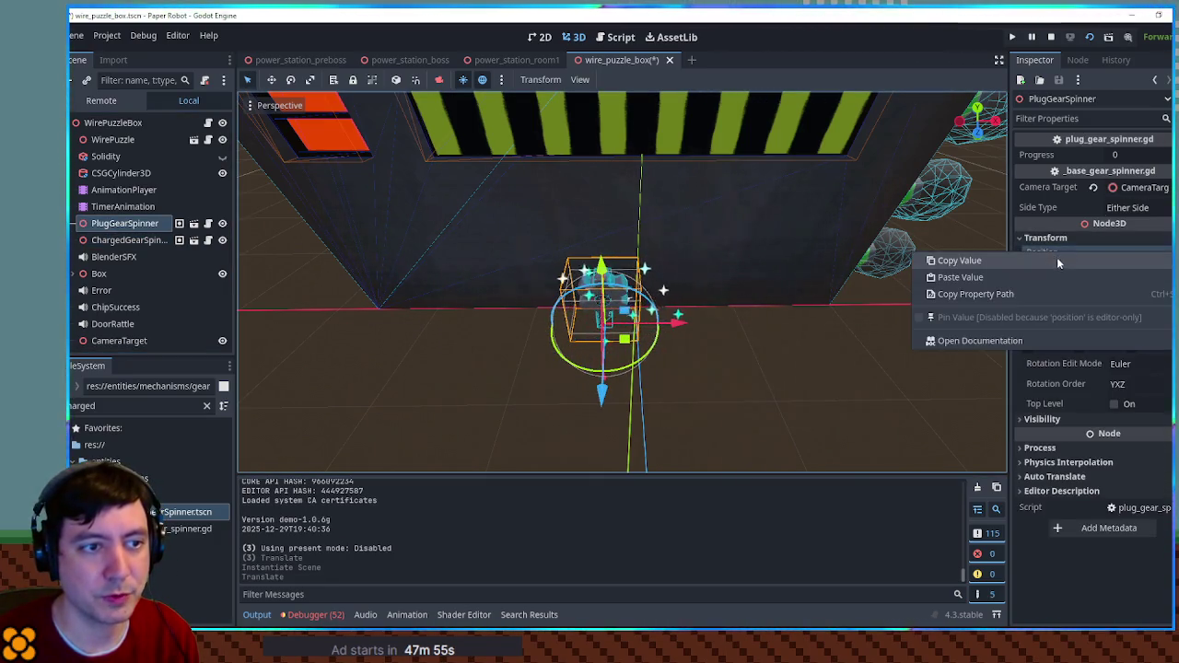
left_click(1057, 257)
left_click(123, 243)
left_click(1062, 241)
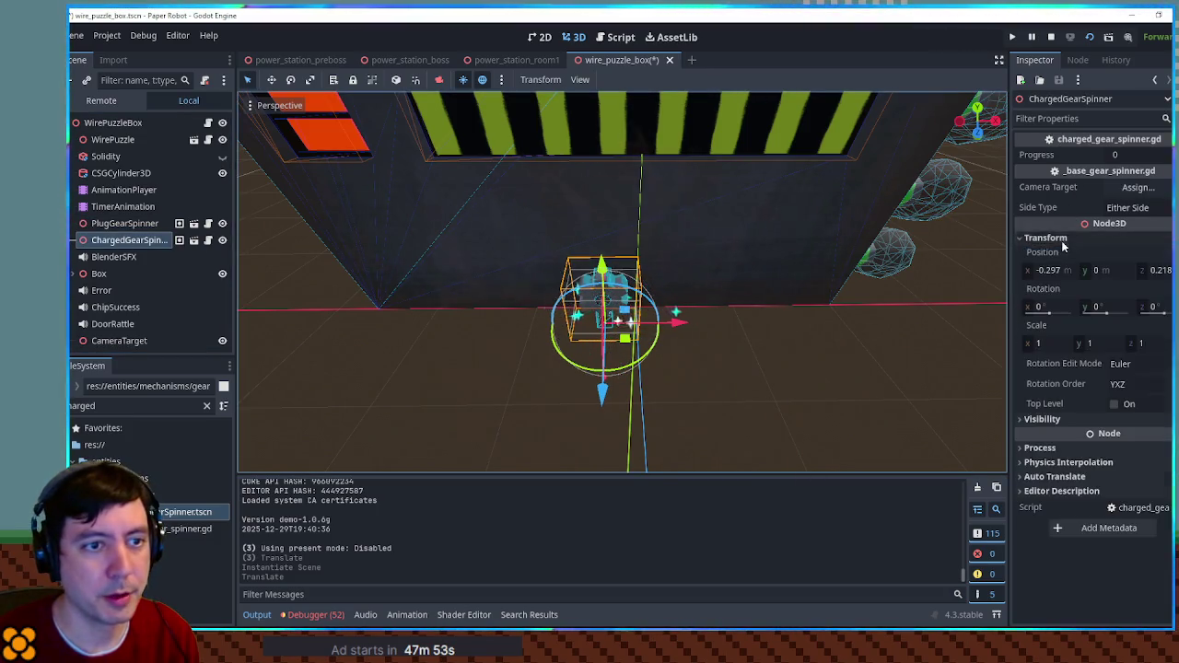
right_click(1052, 252)
left_click(1050, 275)
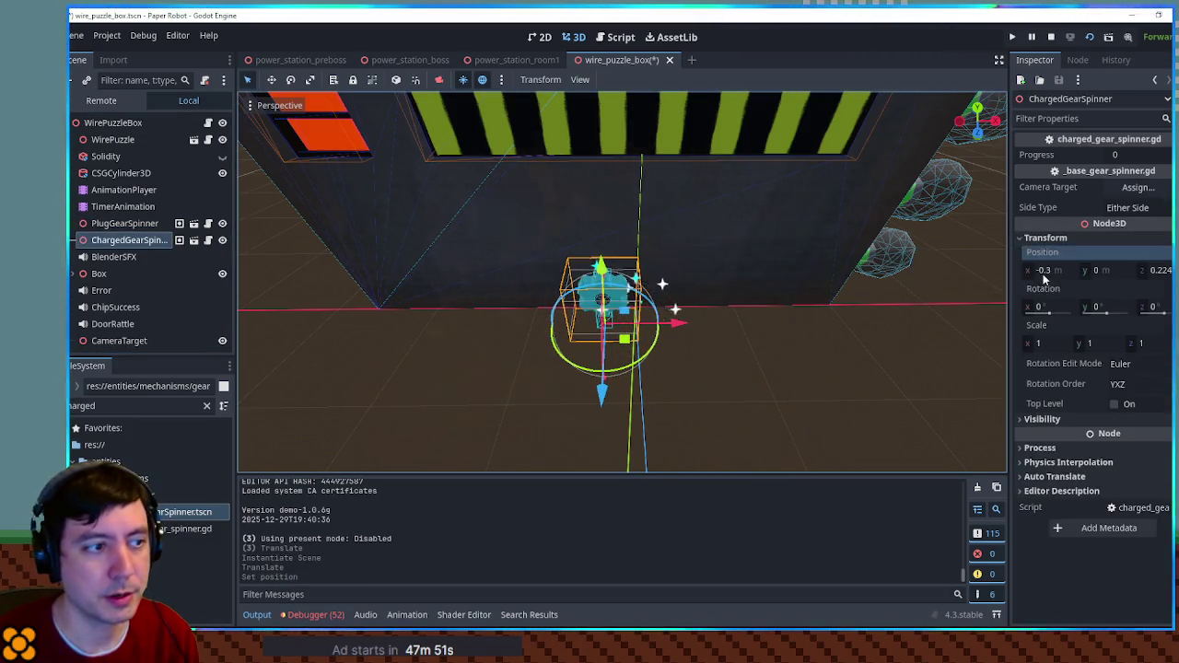
key("ctrl+s")
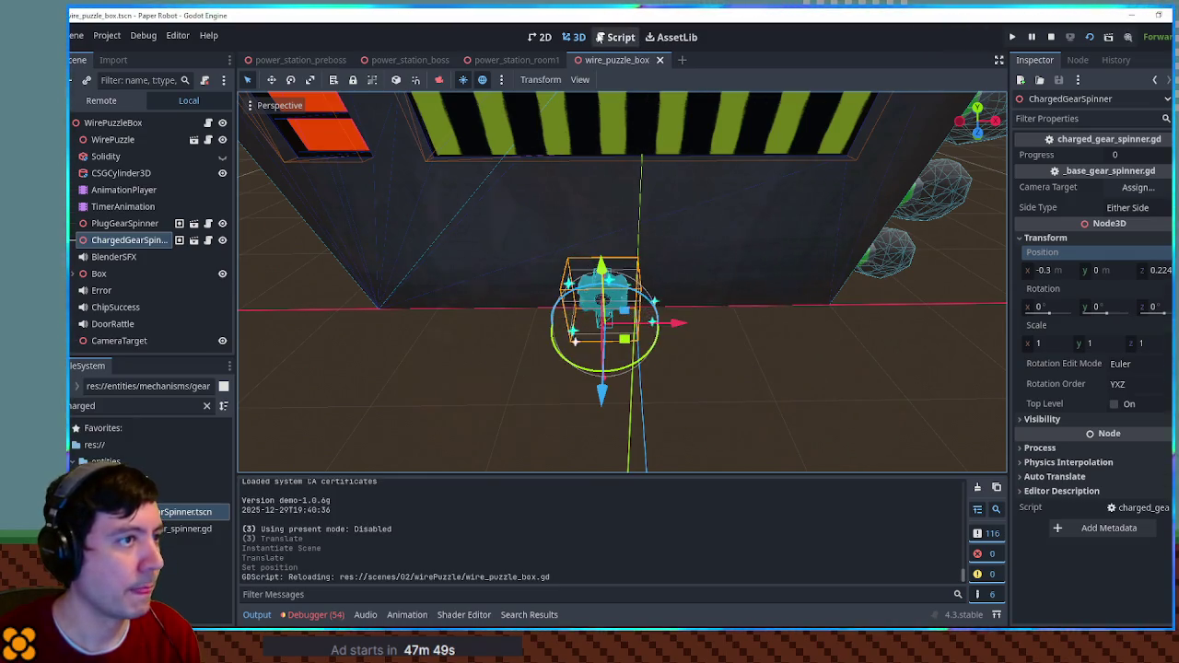
key("ctrl+F3")
scroll(527, 233, "up", 15)
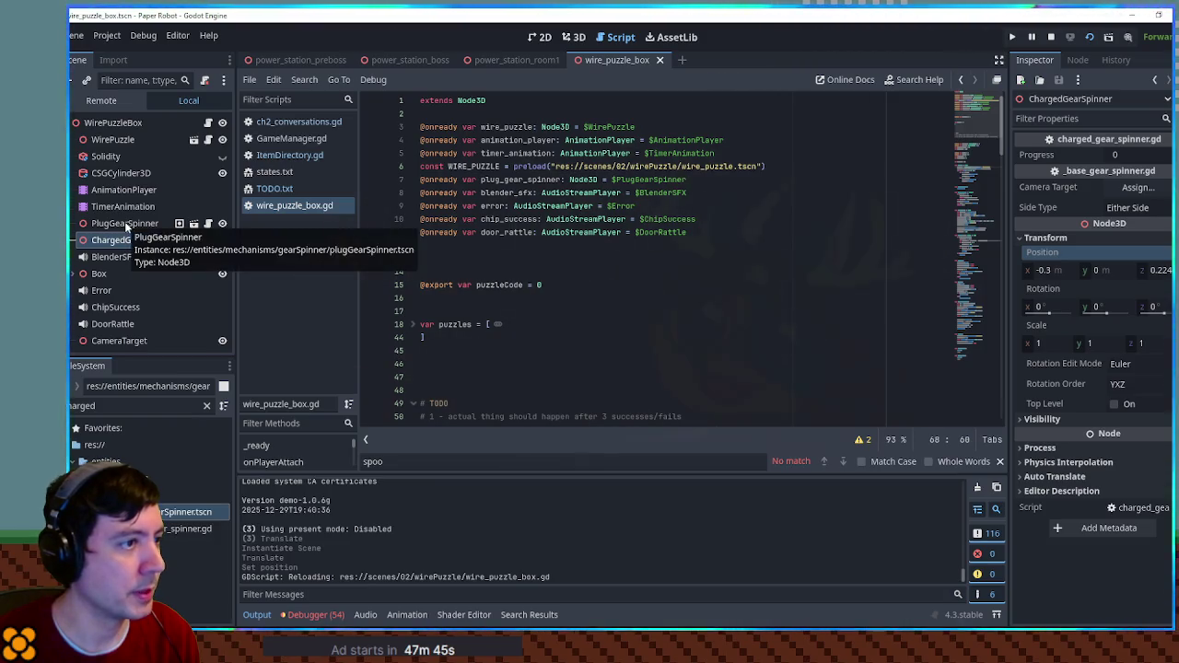
left_click_drag(126, 241, 487, 244)
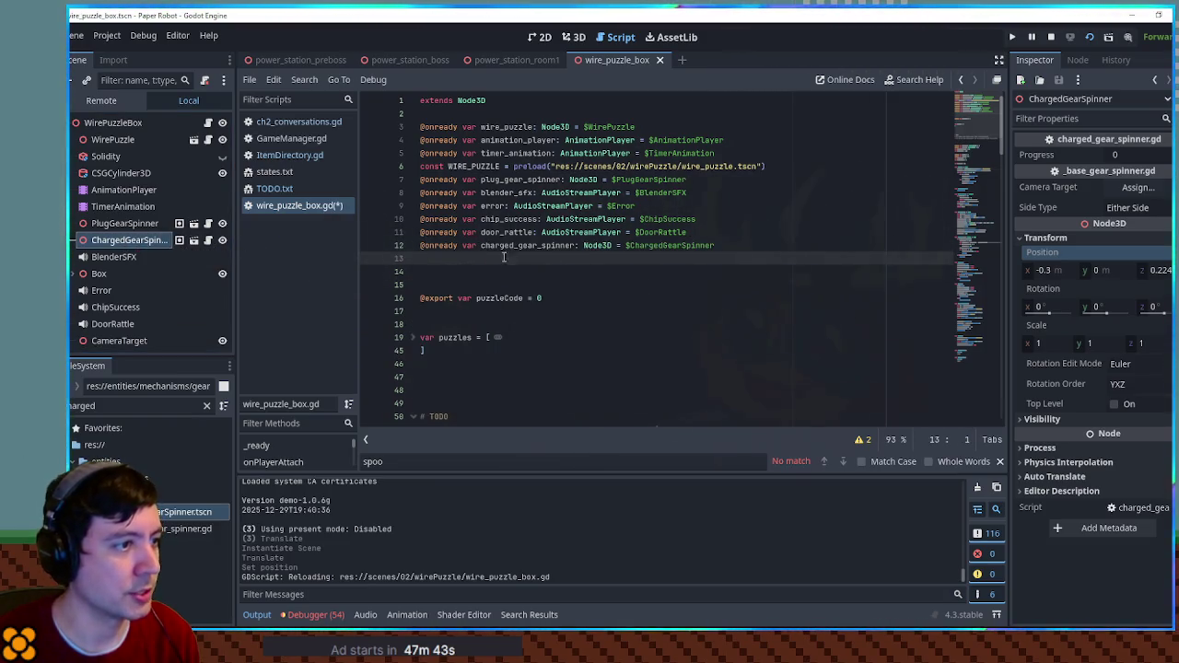
double_click(520, 179)
scroll(635, 262, "down", 7)
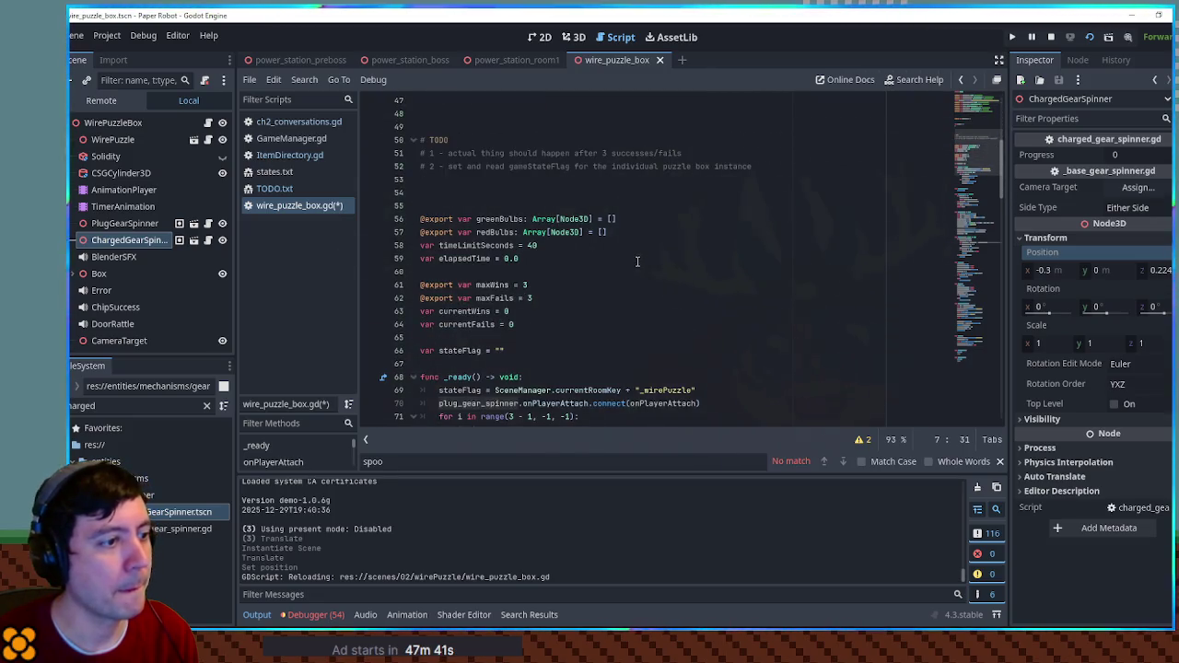
scroll(628, 262, "down", 5)
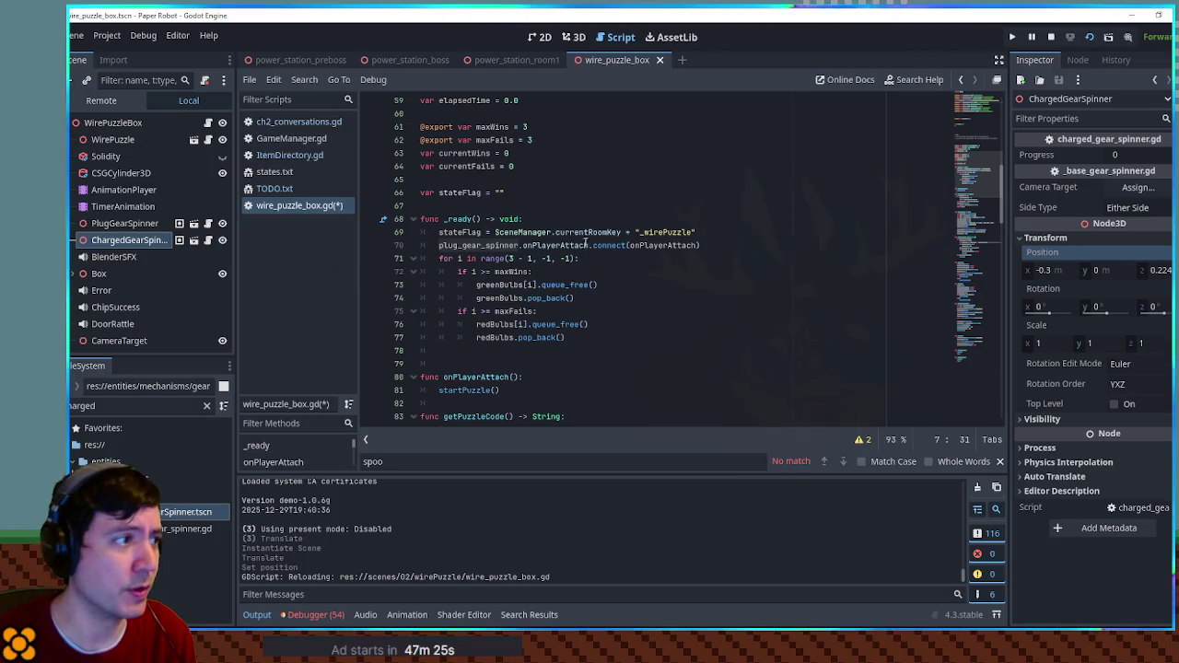
left_click(138, 405)
key("ctrl+a")
- Open wait_for_state.gd to review disableElement's remove_child call, then return to wire_puzzle_box.gd
type("wait for")
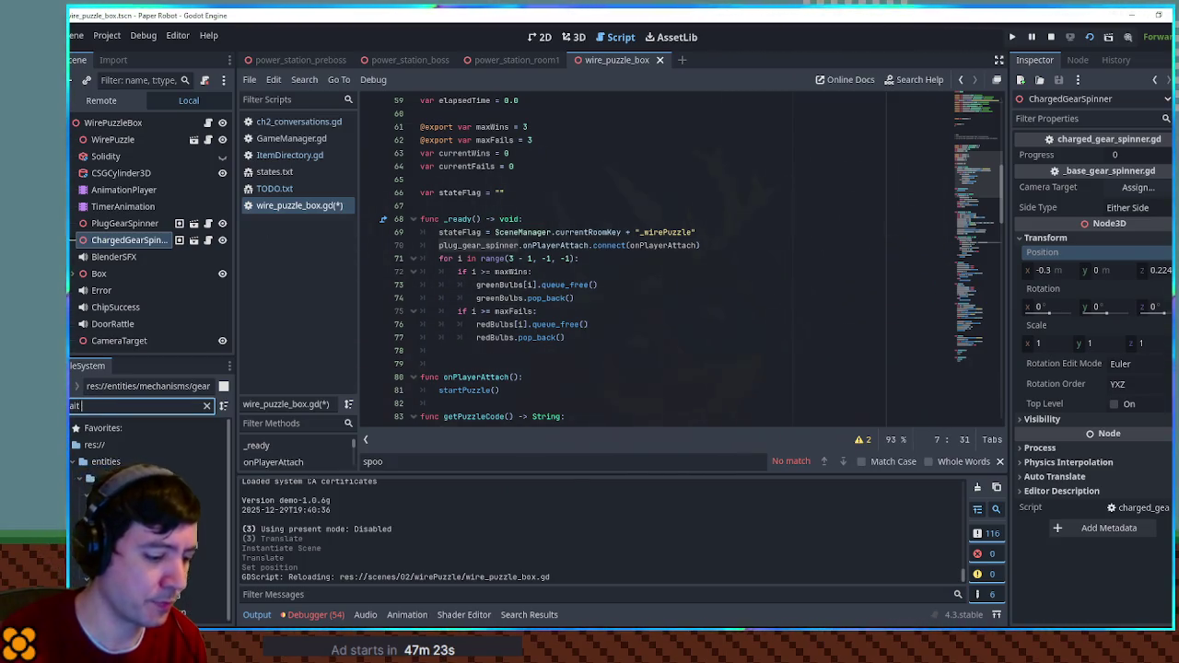
double_click(171, 511)
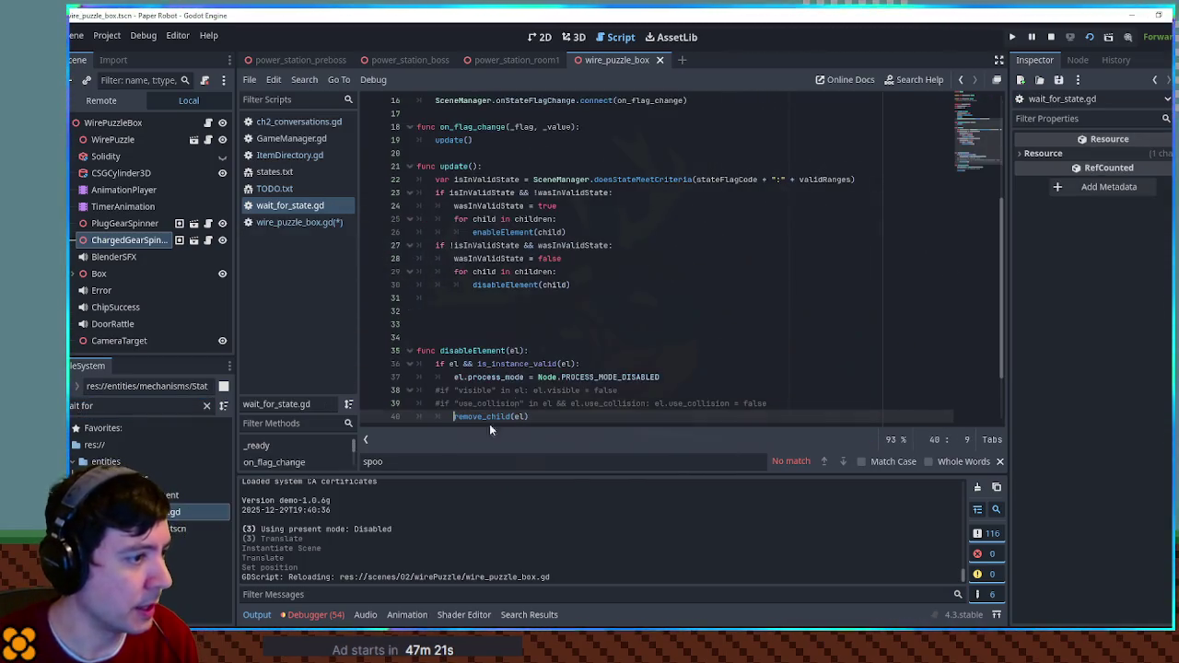
scroll(568, 288, "down", 3)
left_click(569, 293)
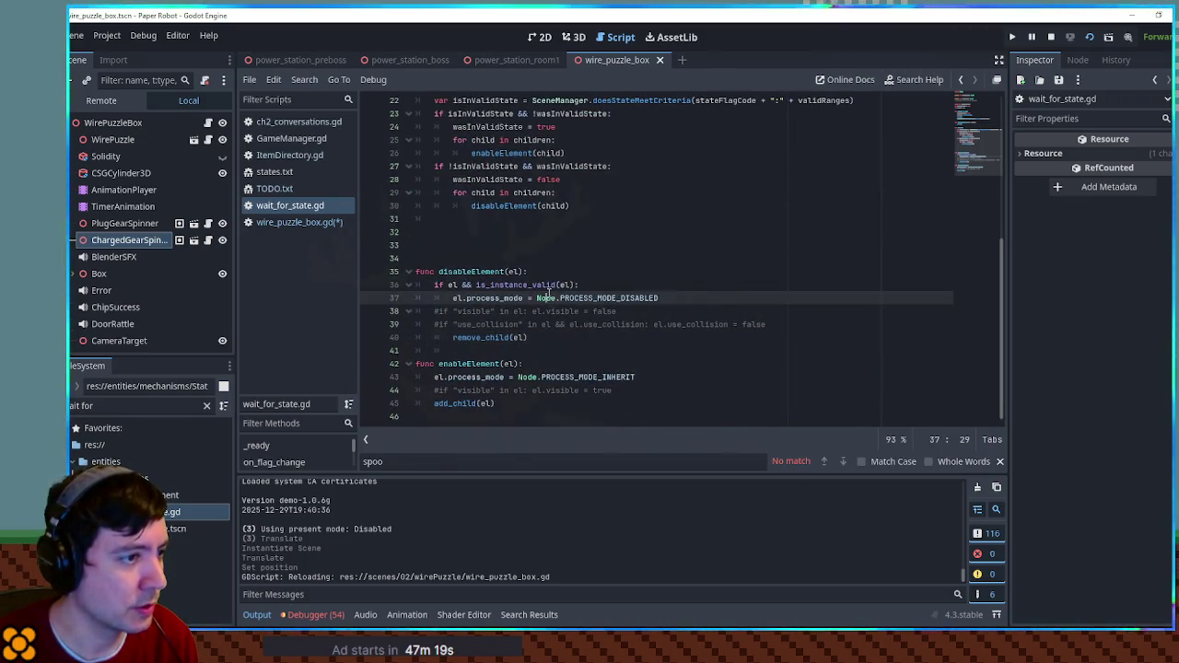
double_click(502, 340)
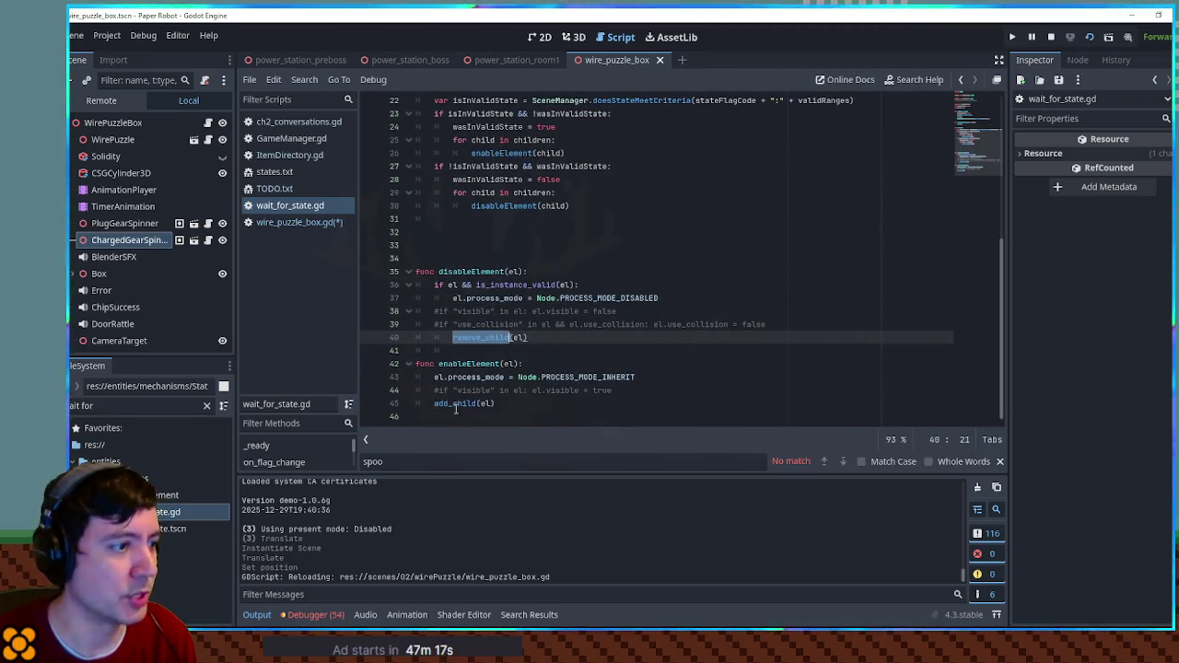
left_click(300, 221)
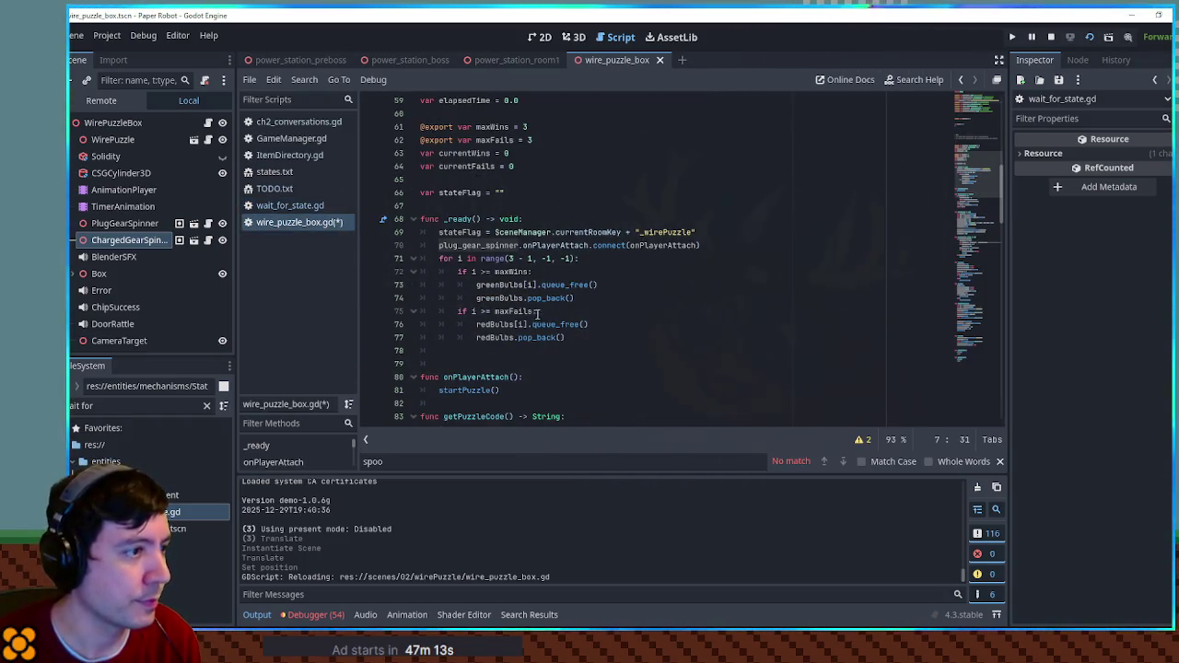
left_click(702, 232)
- Add var currentStateValue = SceneManager.getStateFlag(stateFlag) after the stateFlag line in _ready()
key("Return")
key("Return")
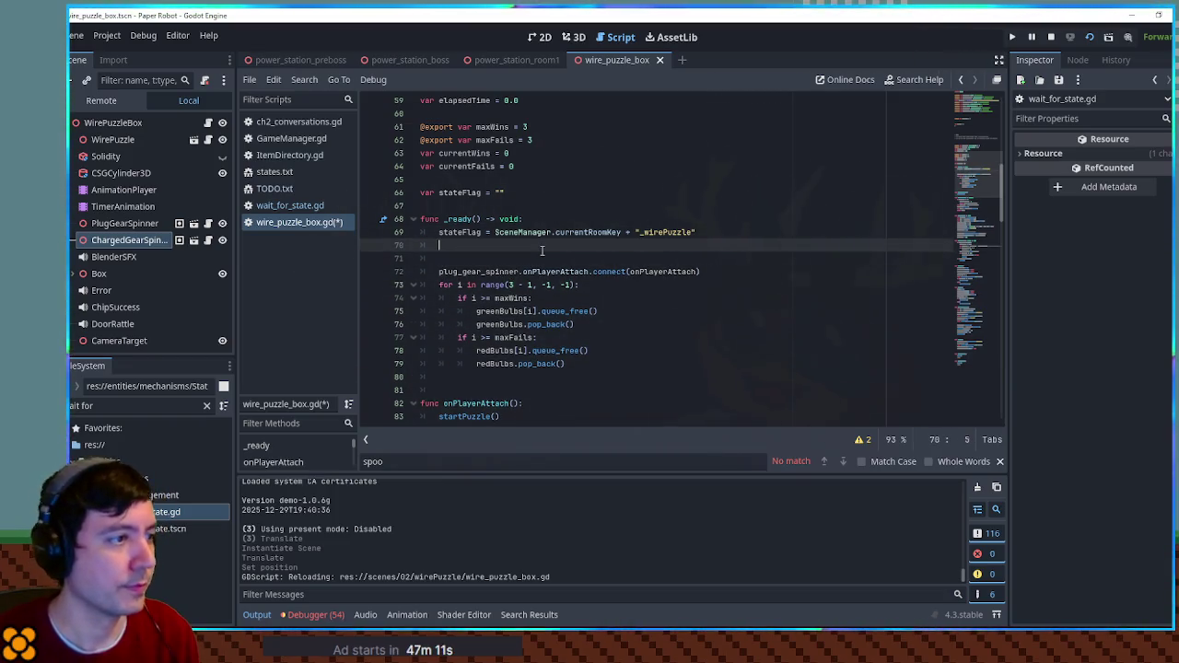
left_click(543, 251)
type("var currentStateValue = ")
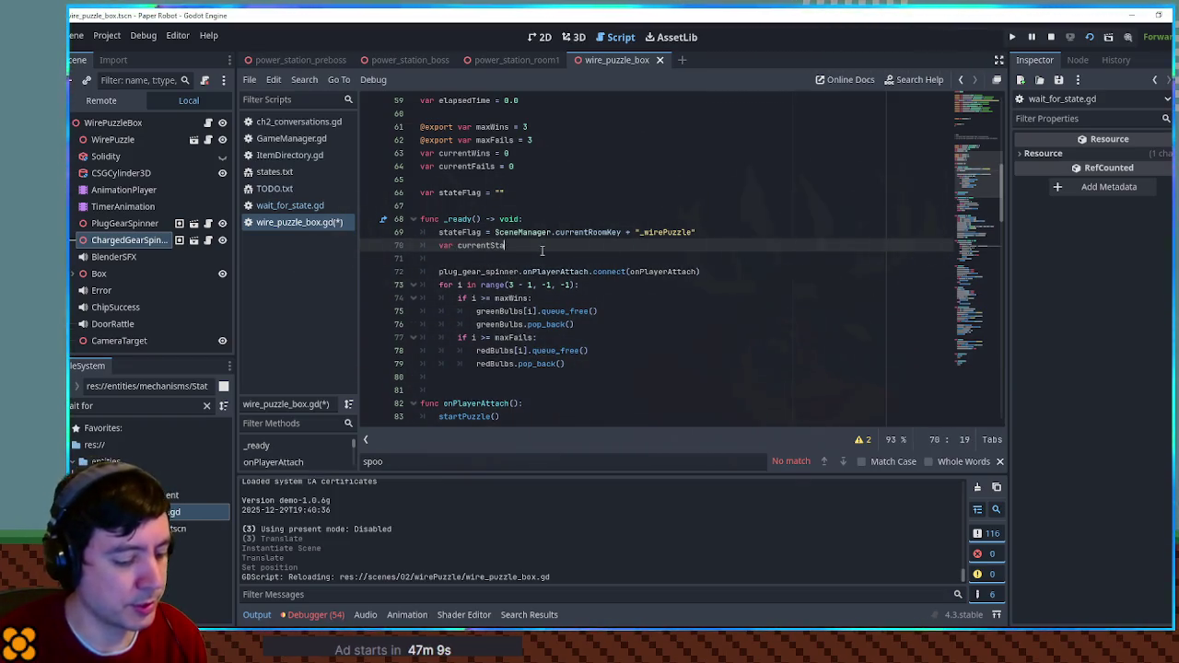
type("Scene")
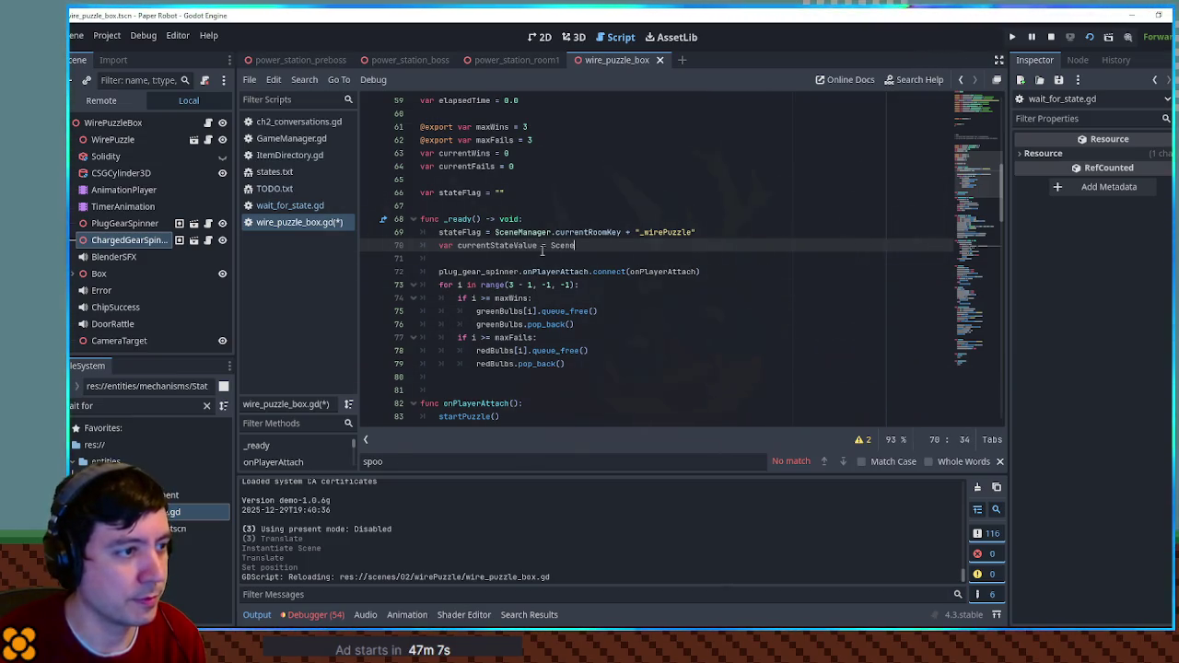
type("Manager.get")
key("Return")
type("state")
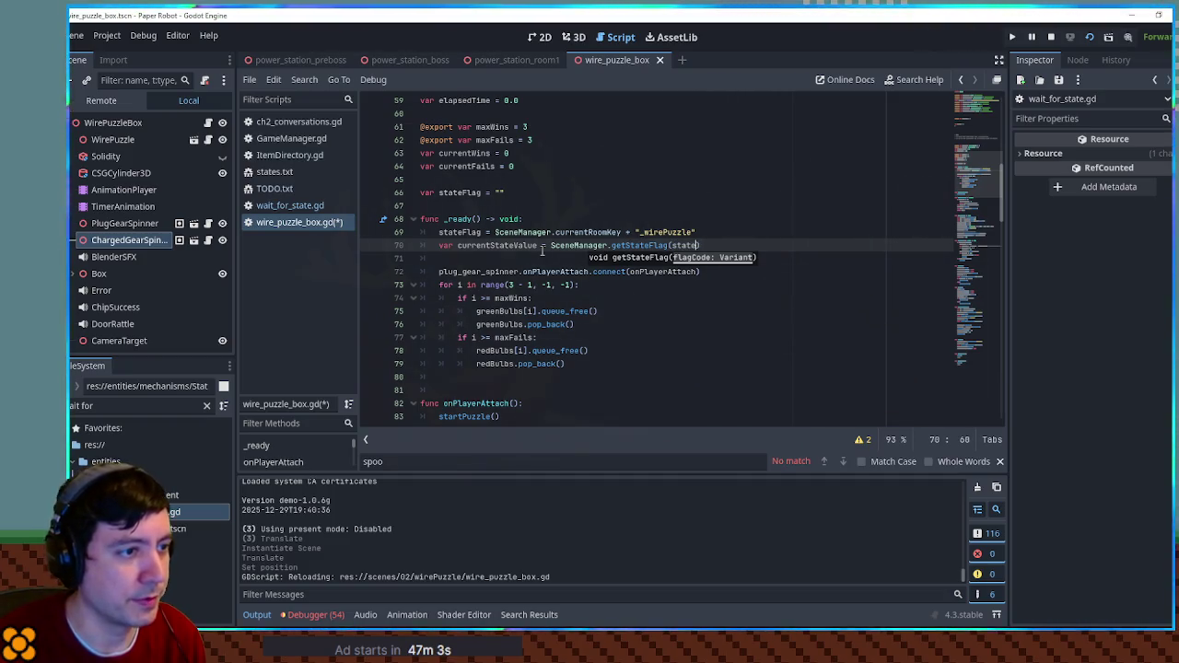
key("Return")
type(")")
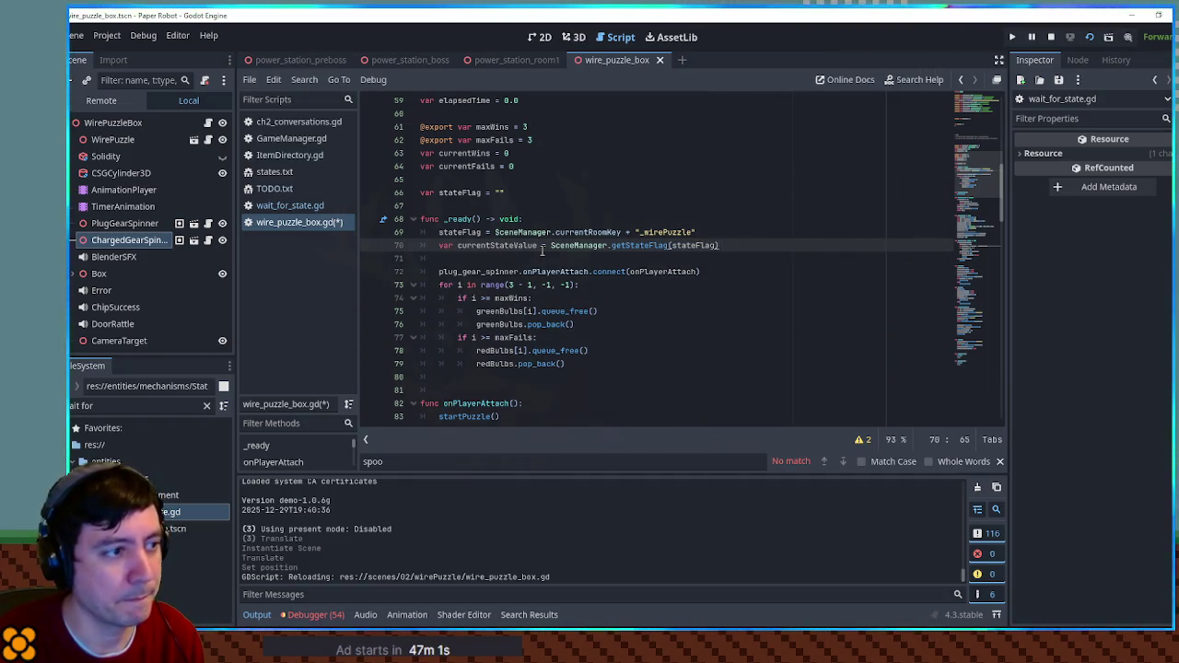
key("Return")
- Add if currentStateValue == 0: remove_child(charged_gear_spinner)
type("if curre")
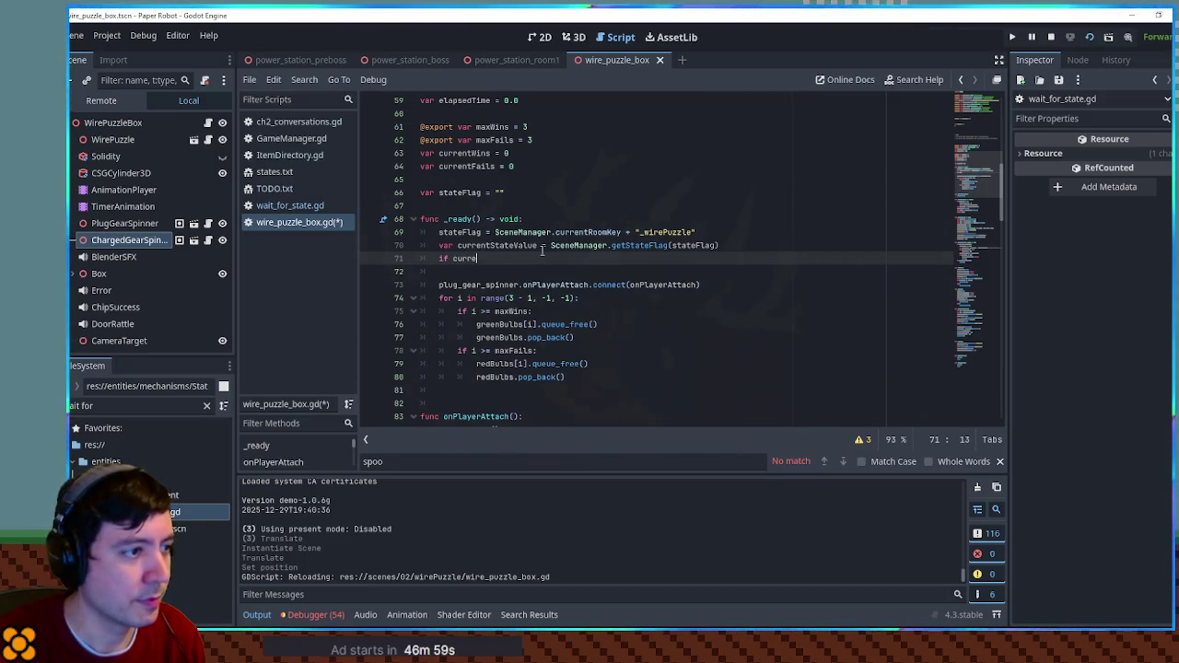
key("Return")
key("ctrl+z")
type("urrentS")
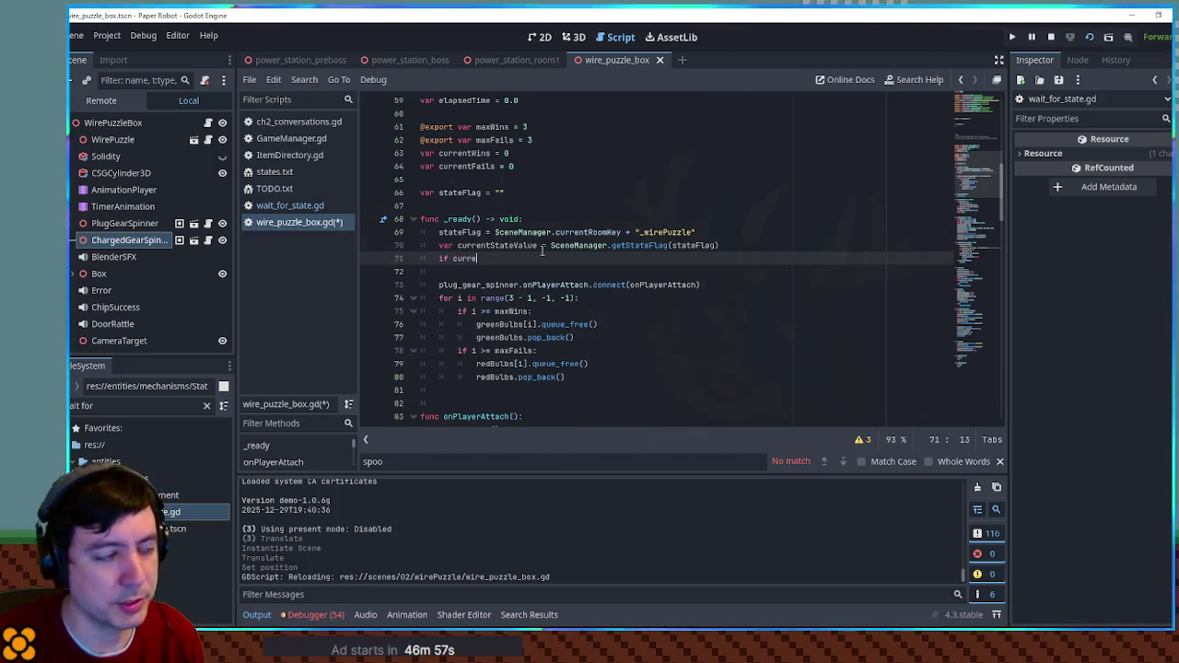
key("Return")
type("== 0:")
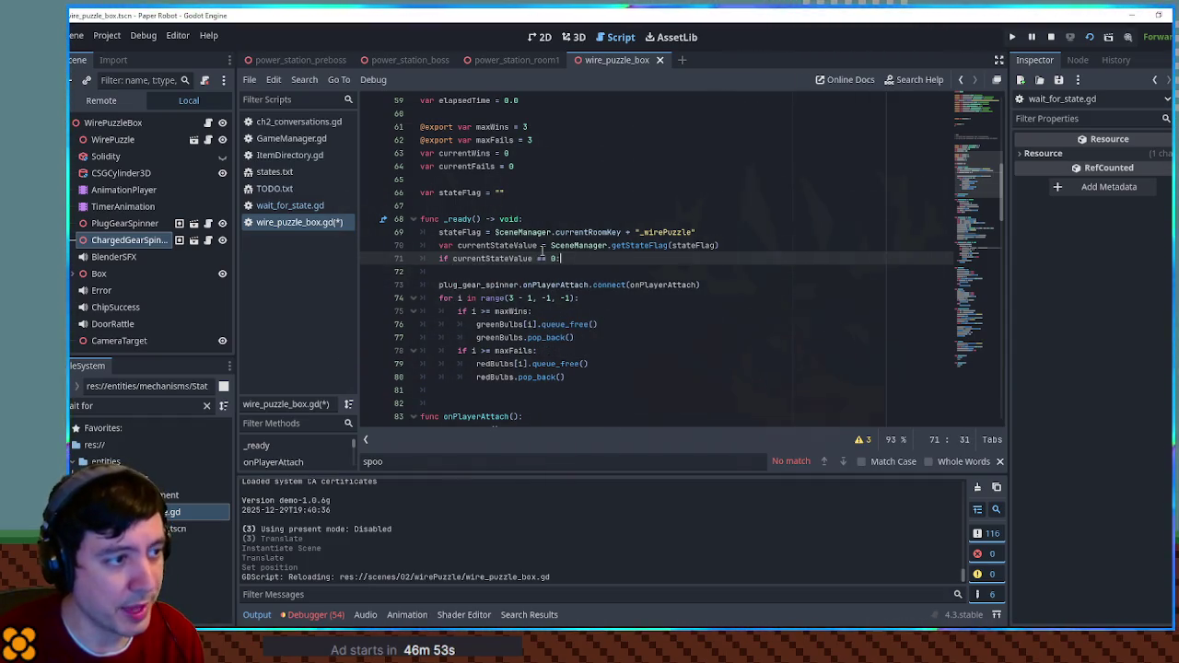
key("Return")
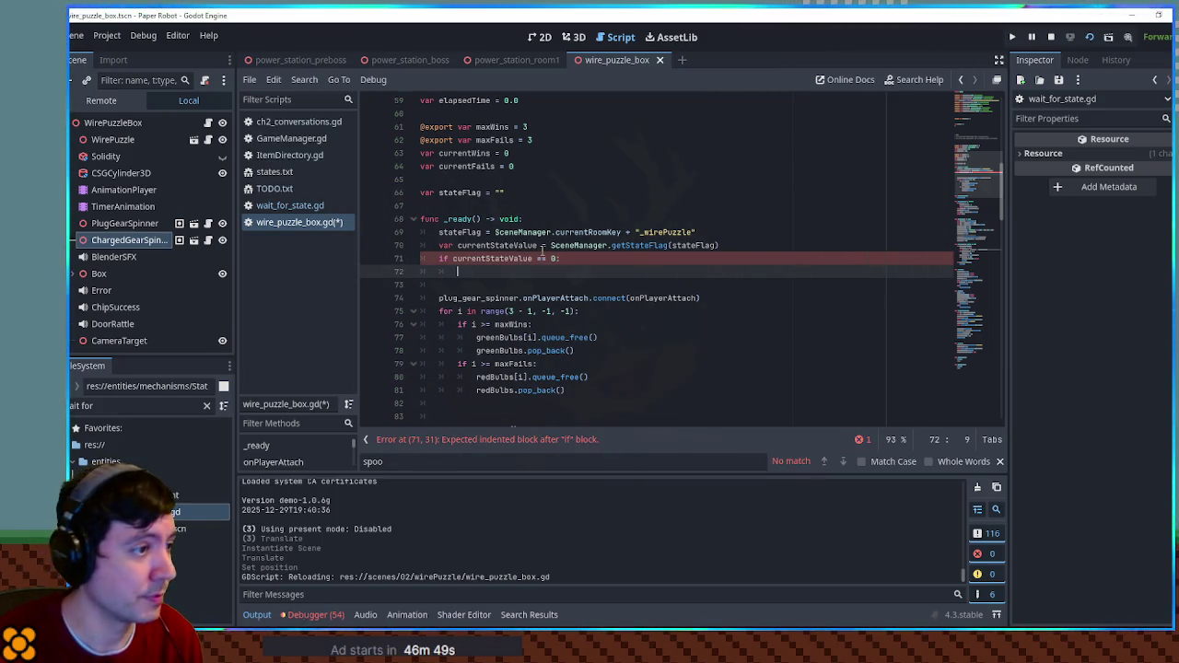
type("remove_child(")
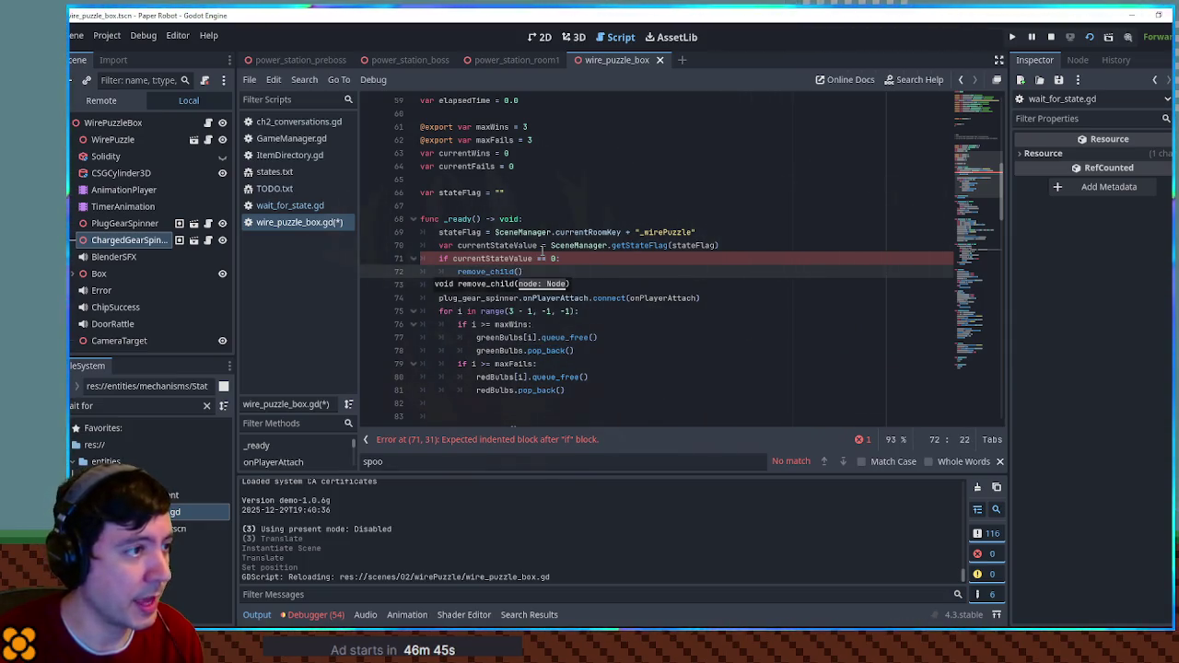
scroll(525, 241, "up", 10)
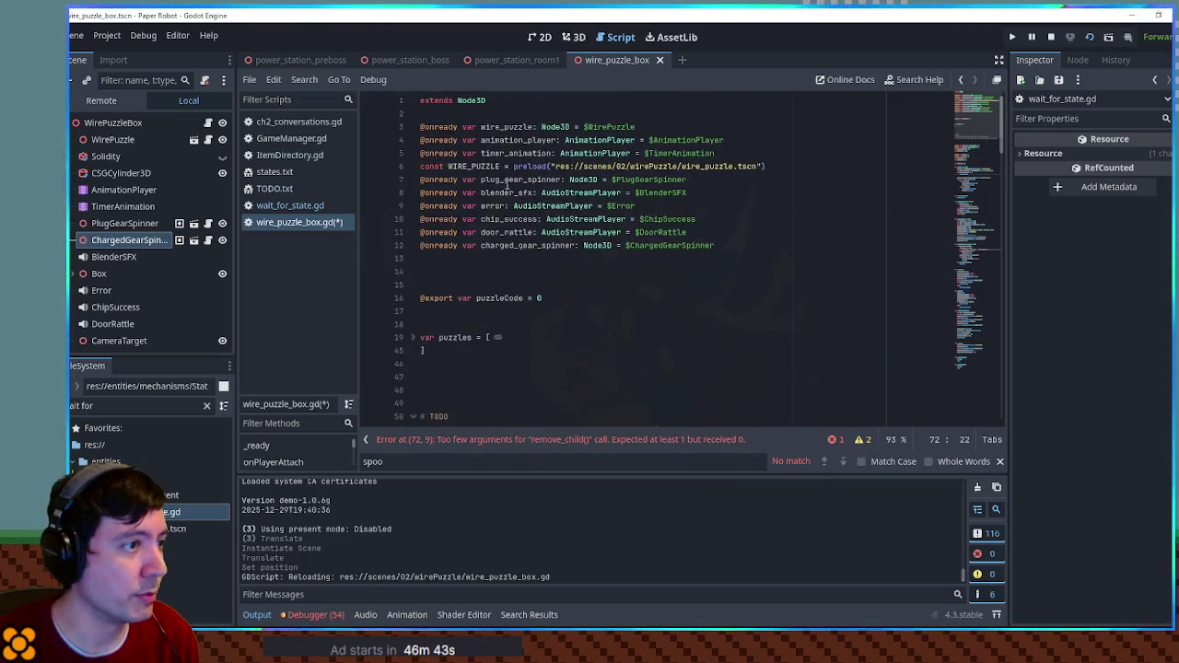
double_click(521, 245)
key("ctrl+c")
scroll(545, 281, "down", 10)
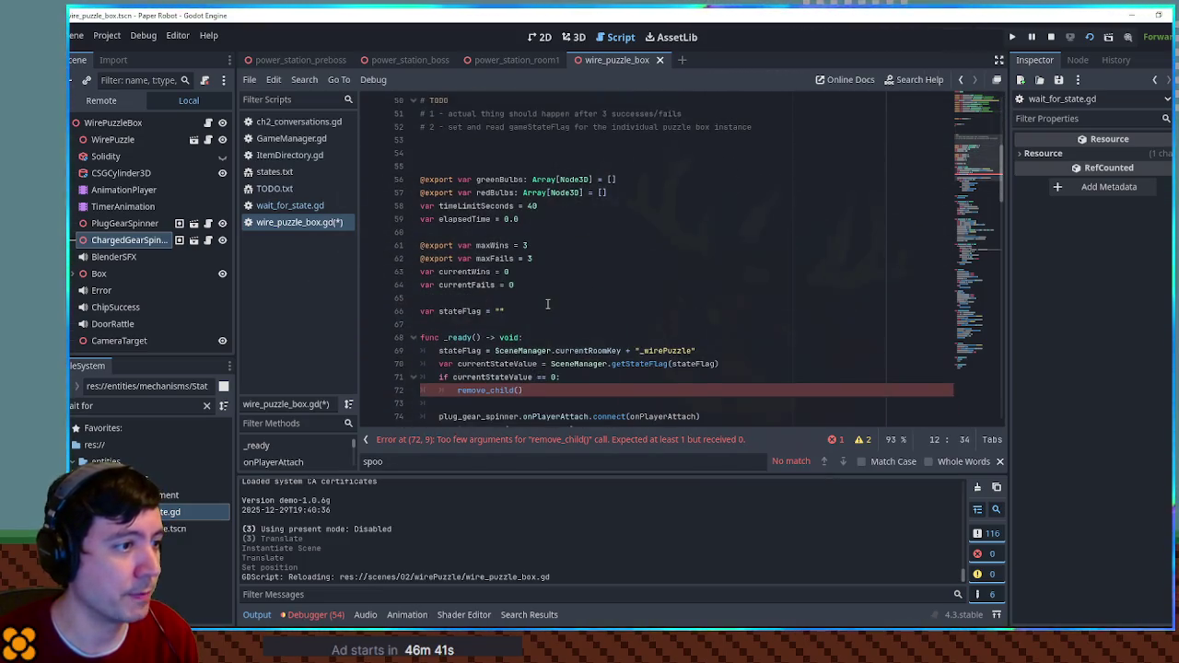
left_click(518, 390)
key("ctrl+v")
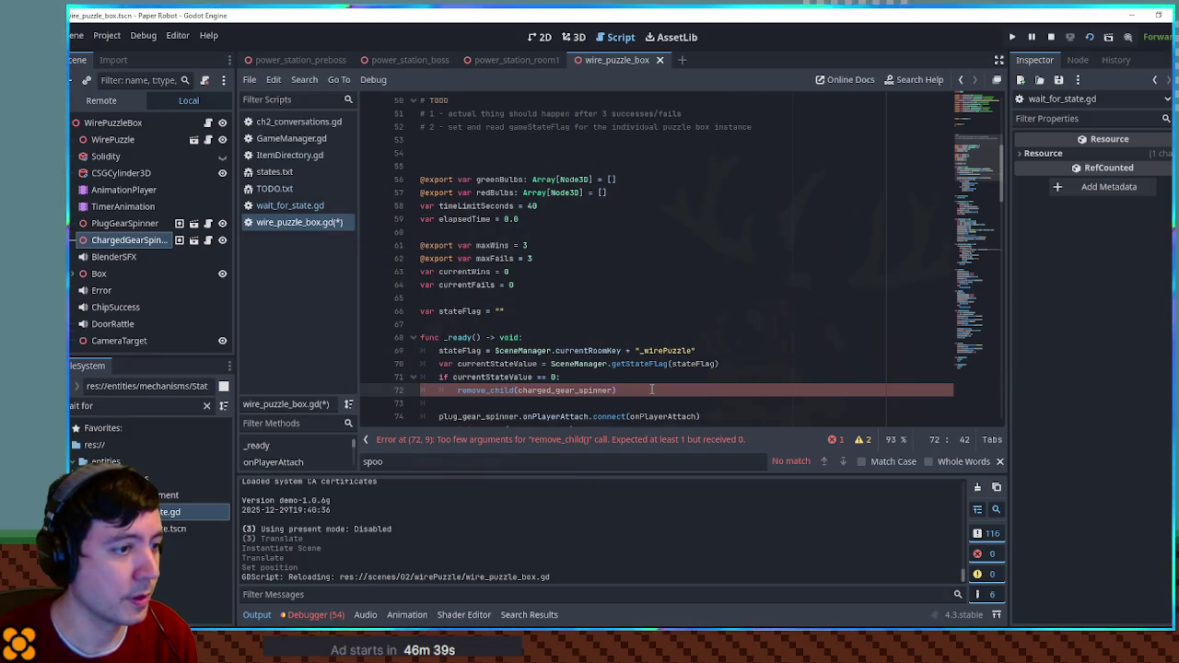
- Add an else: branch calling plug_gear_spinner.queue_free()
key("Return")
key("BackSpace")
type("else:")
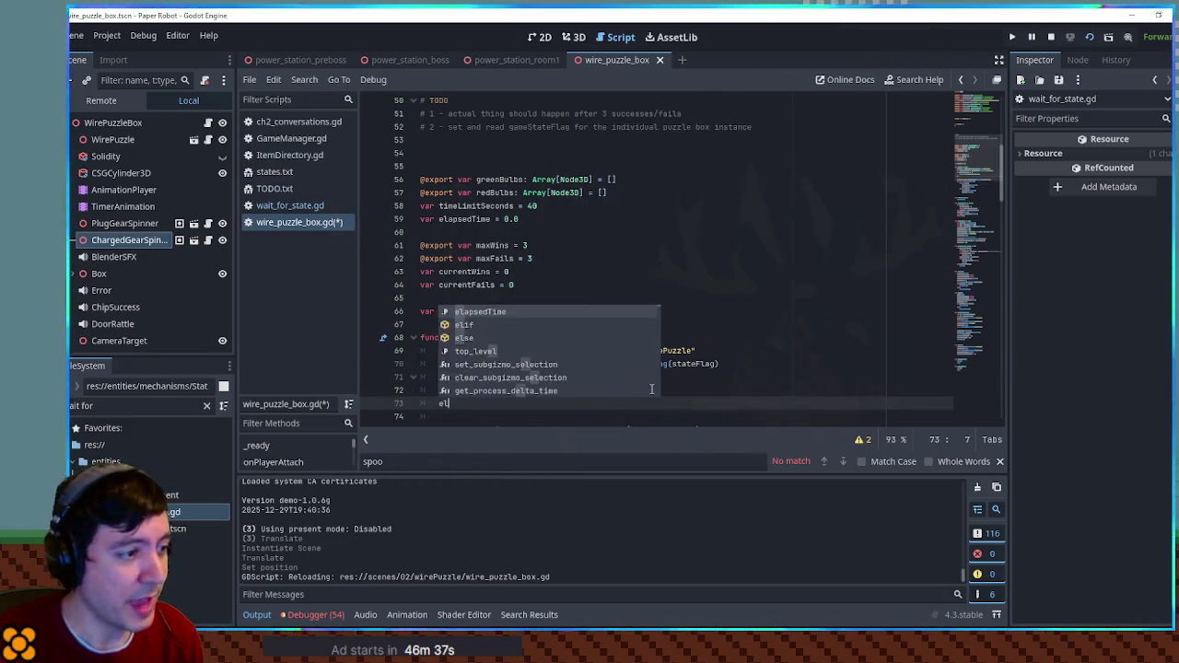
key("Return")
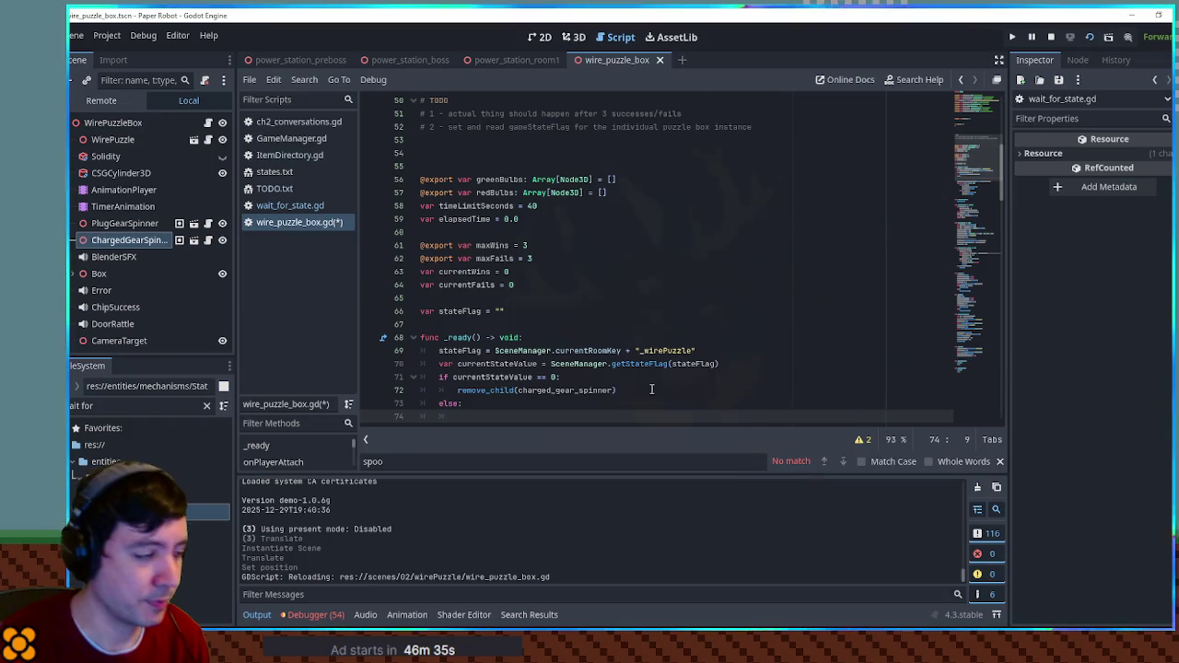
type("remove_child")
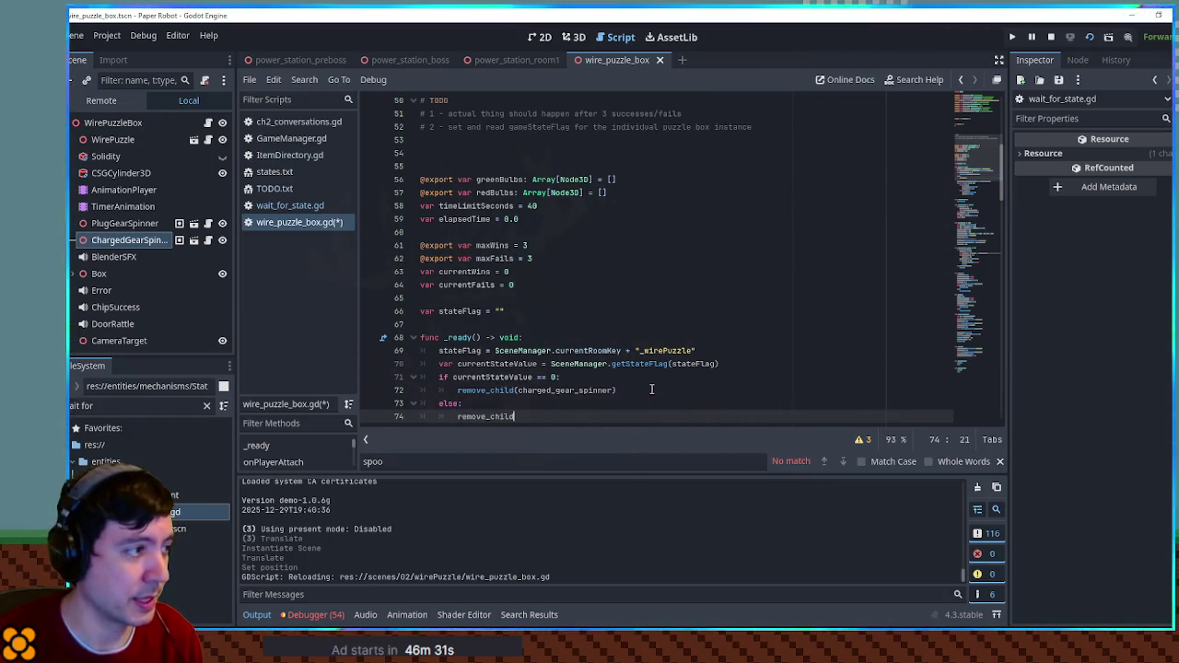
key("ctrl+BackSpace")
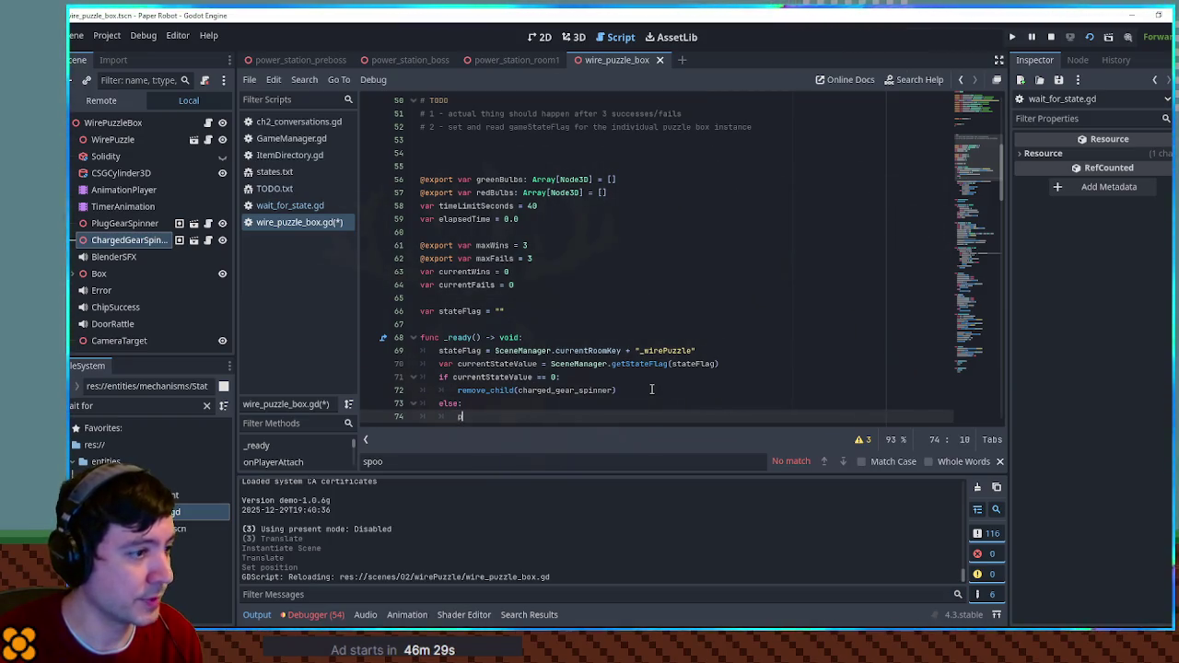
type("pl")
key("Return")
type(".queu")
key("Return")
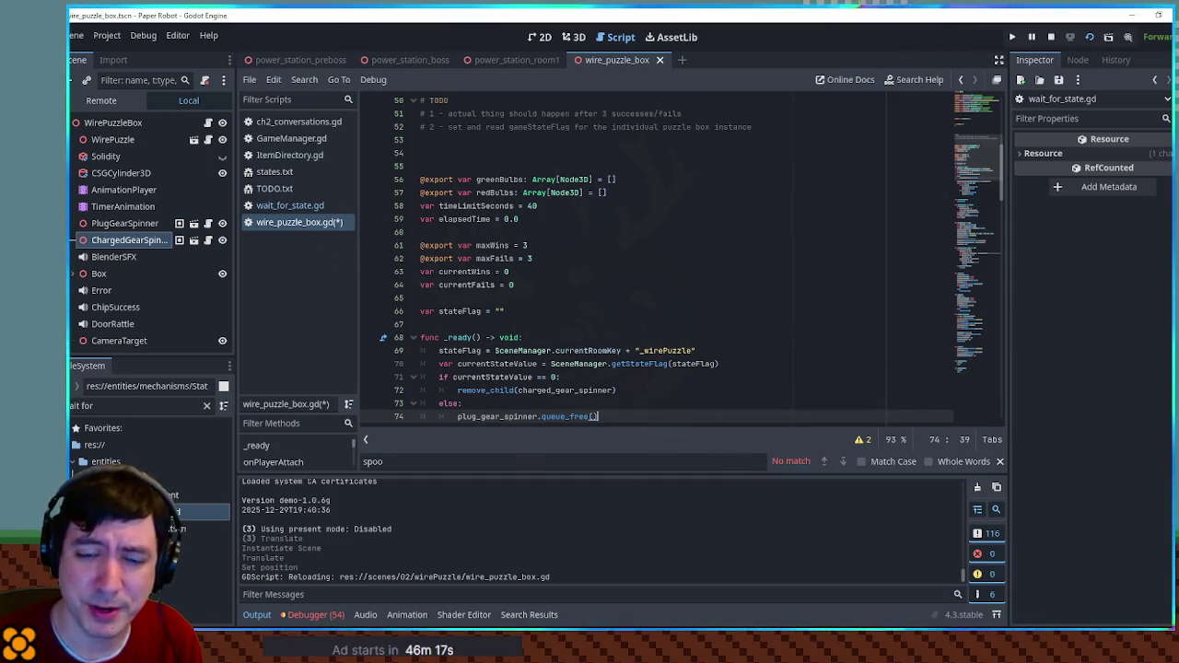
scroll(600, 351, "down", 4)
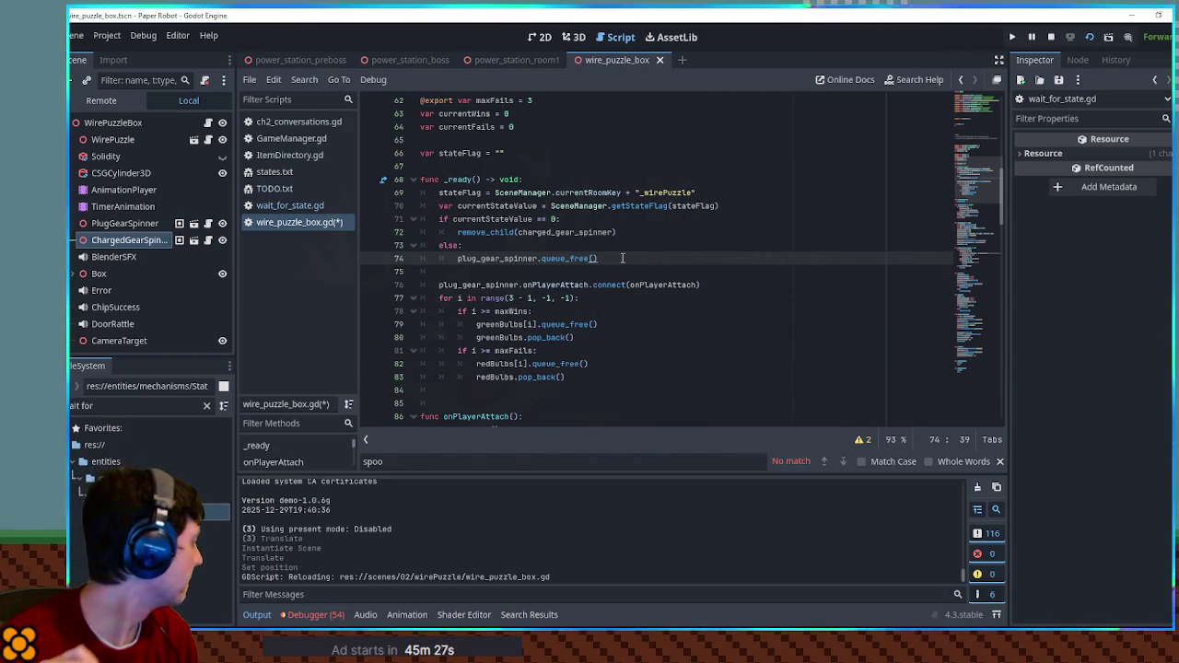
left_click(621, 245)
left_click(636, 232)
left_click(636, 206)
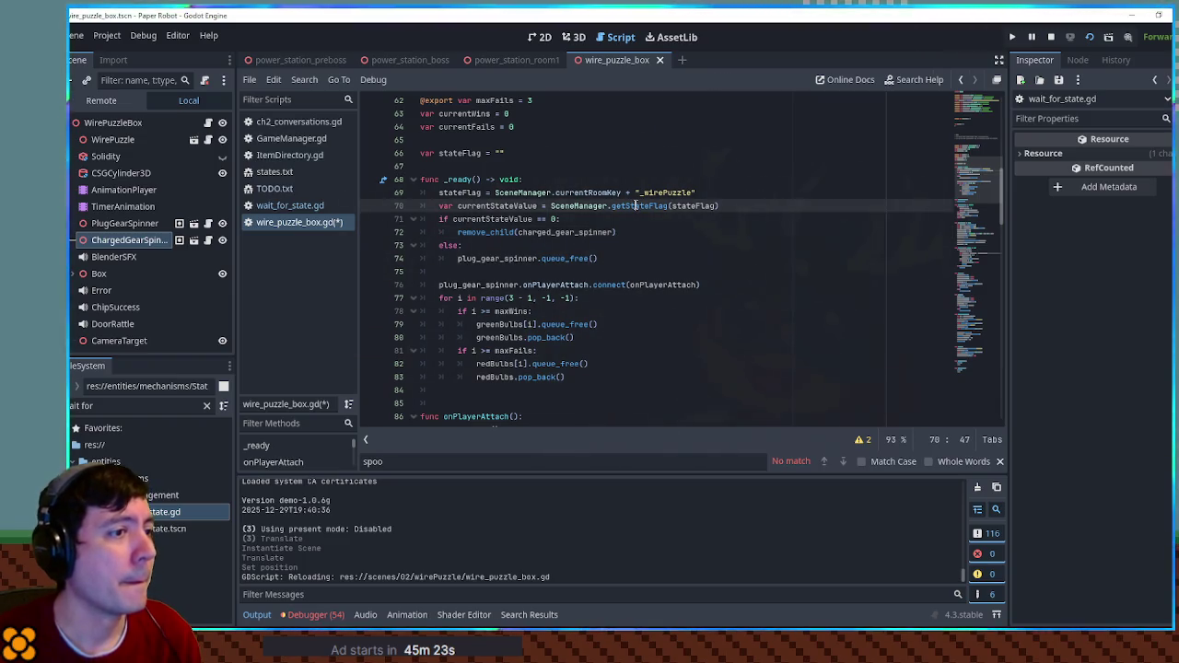
left_click_drag(460, 220, 563, 257)
left_click(608, 251)
left_click(635, 232)
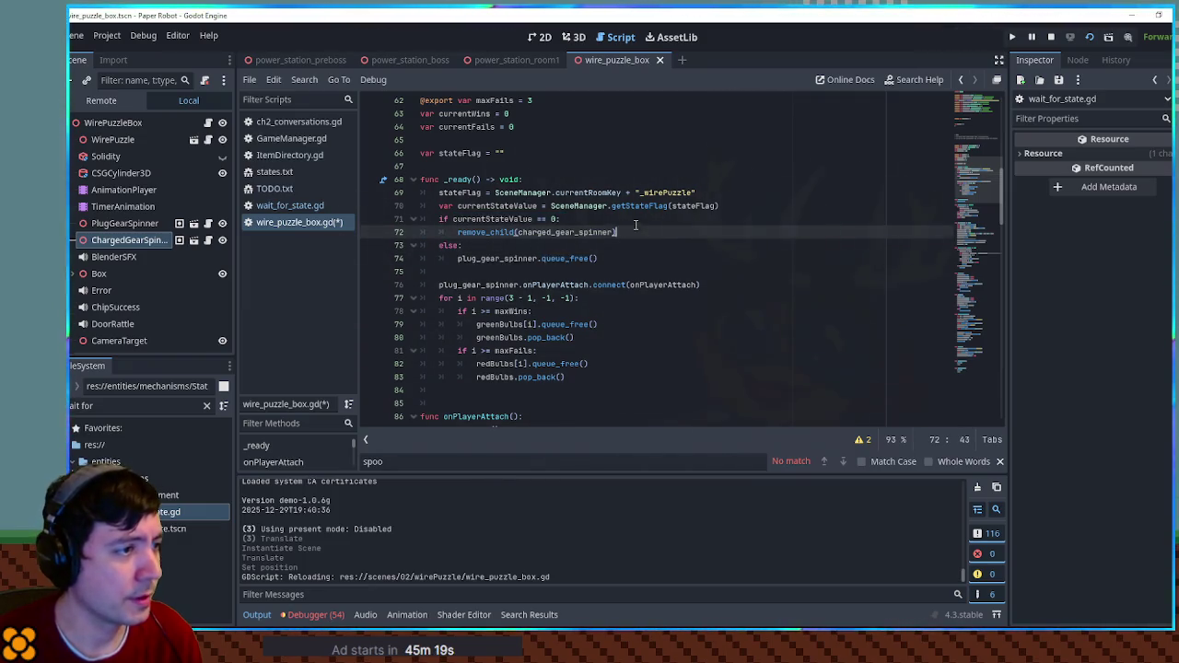
left_click_drag(635, 232, 635, 224)
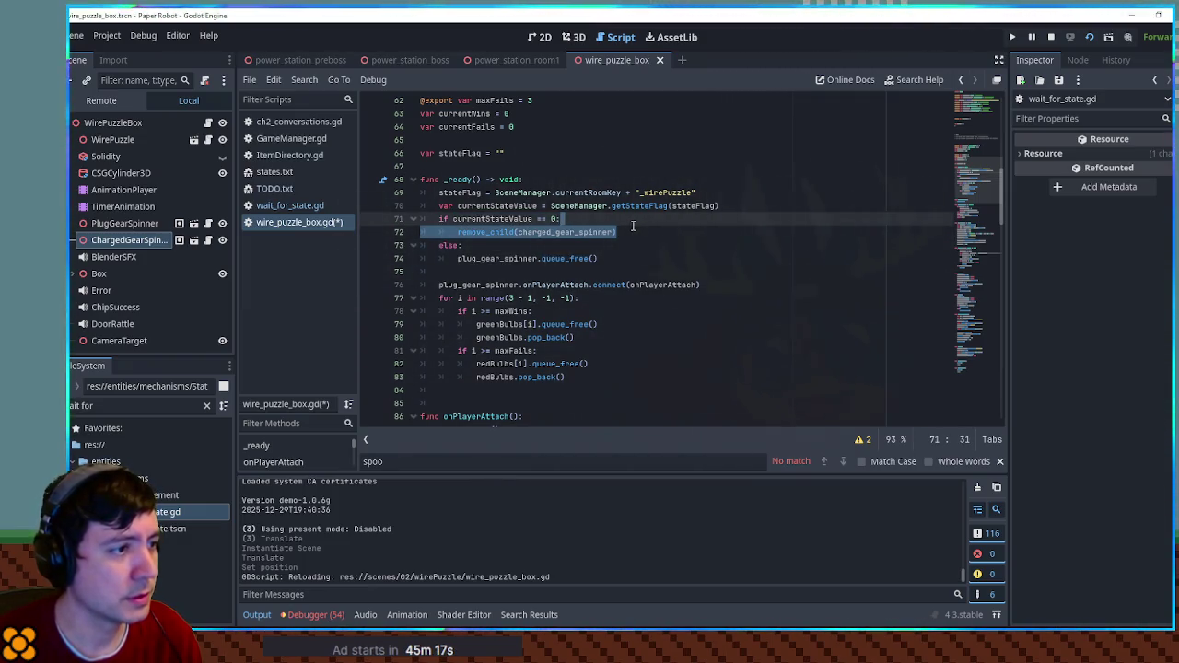
double_click(541, 233)
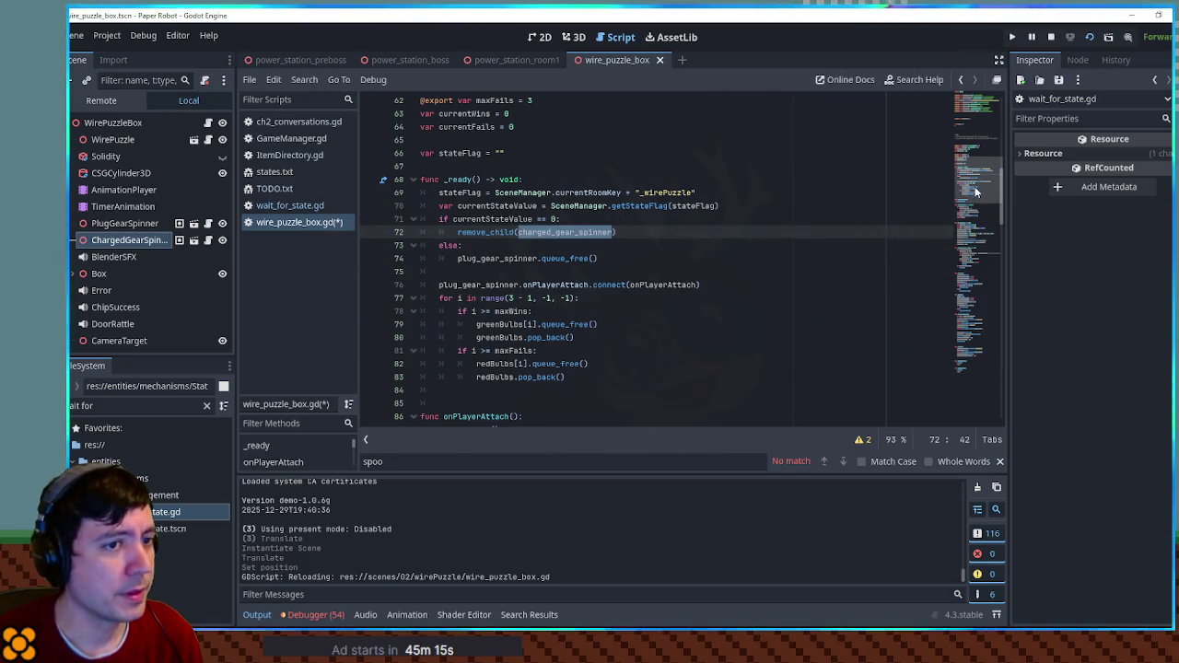
left_click_drag(551, 206, 756, 208)
key("ctrl+c")
left_click_drag(973, 177, 982, 359)
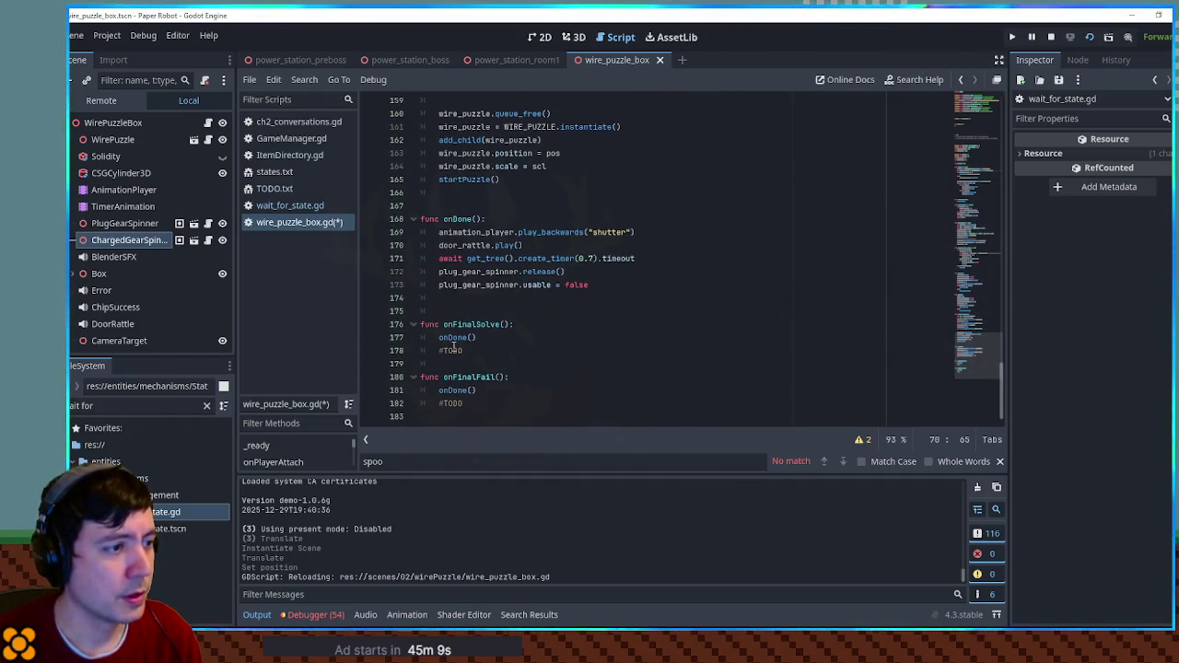
- In onDone(), add SceneManager.setStateFlag(stateFlag, 1)
double_click(461, 220)
scroll(508, 249, "up", 4)
scroll(512, 249, "down", 4)
left_click(630, 286)
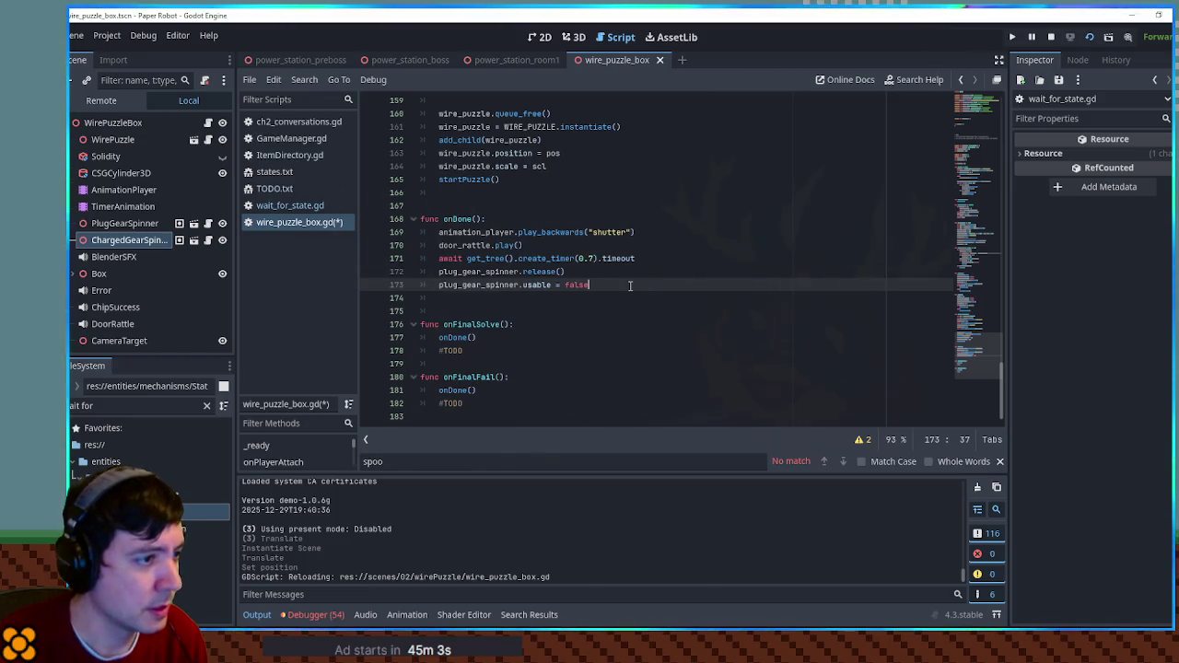
key("Return")
key("ctrl+v")
key("ctrl+Left")
key("ctrl+Left")
key("ctrl+Left")
key("Delete")
type("s")
key("Return")
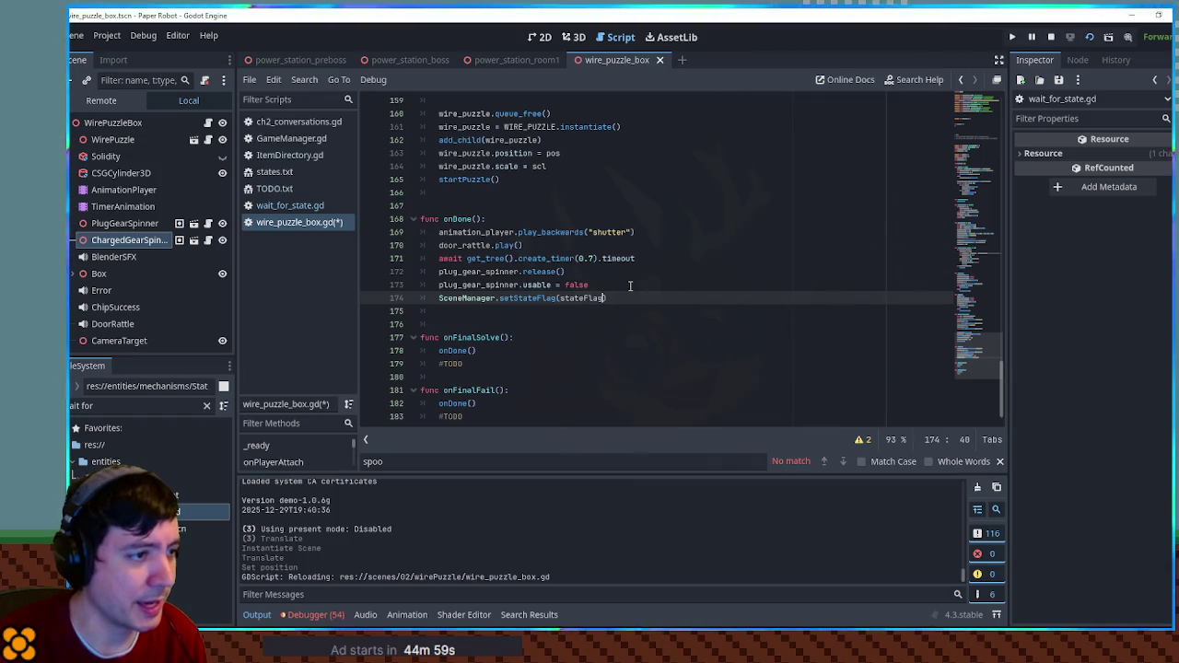
type(", 1")
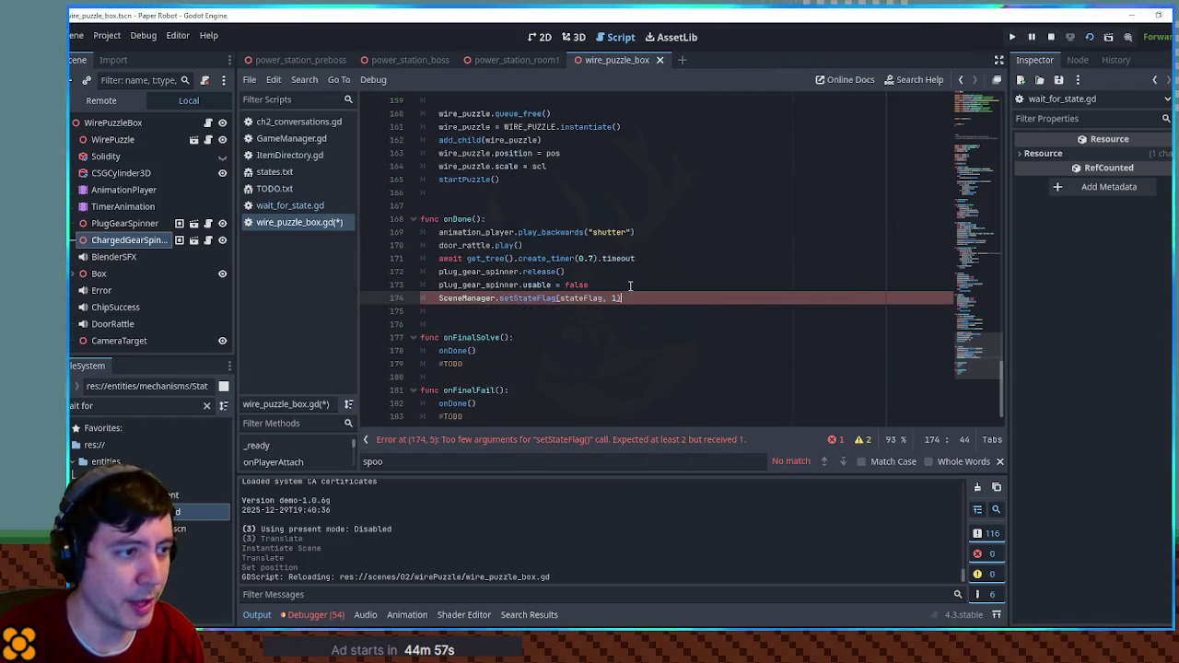
key("End")
- Add add_child(charged_gear_spinner) and plug_gear_spinner.queue_free() to onDone(), then save the script
key("Return")
type("add")
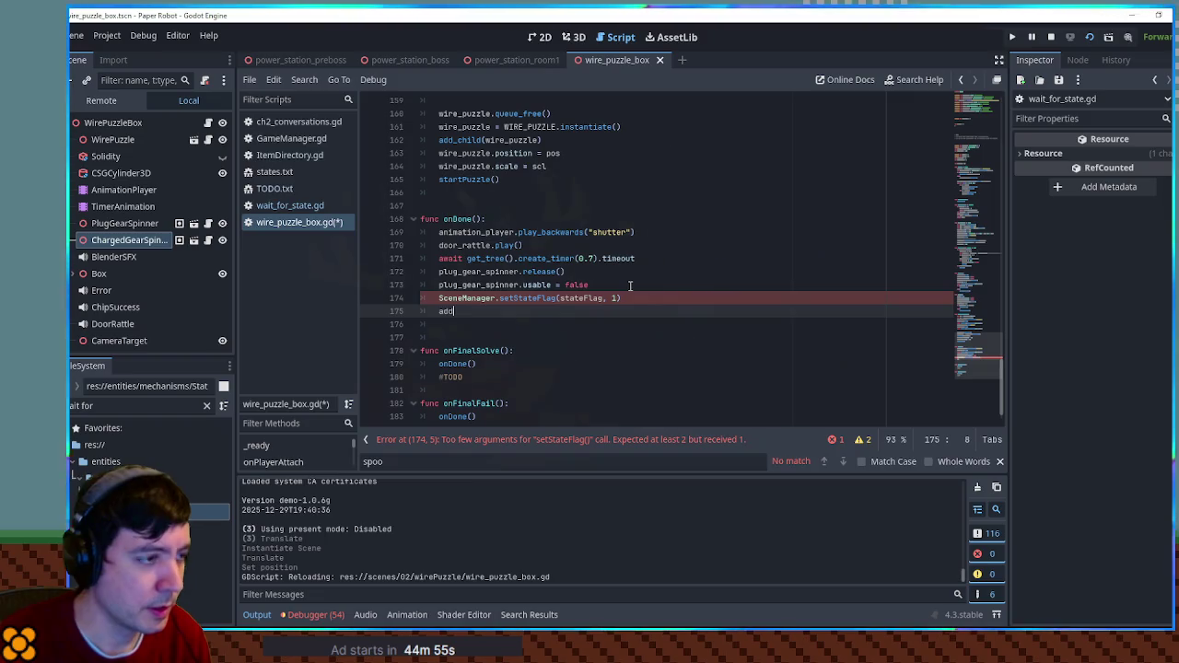
type("_child(charged_gear_spinner")
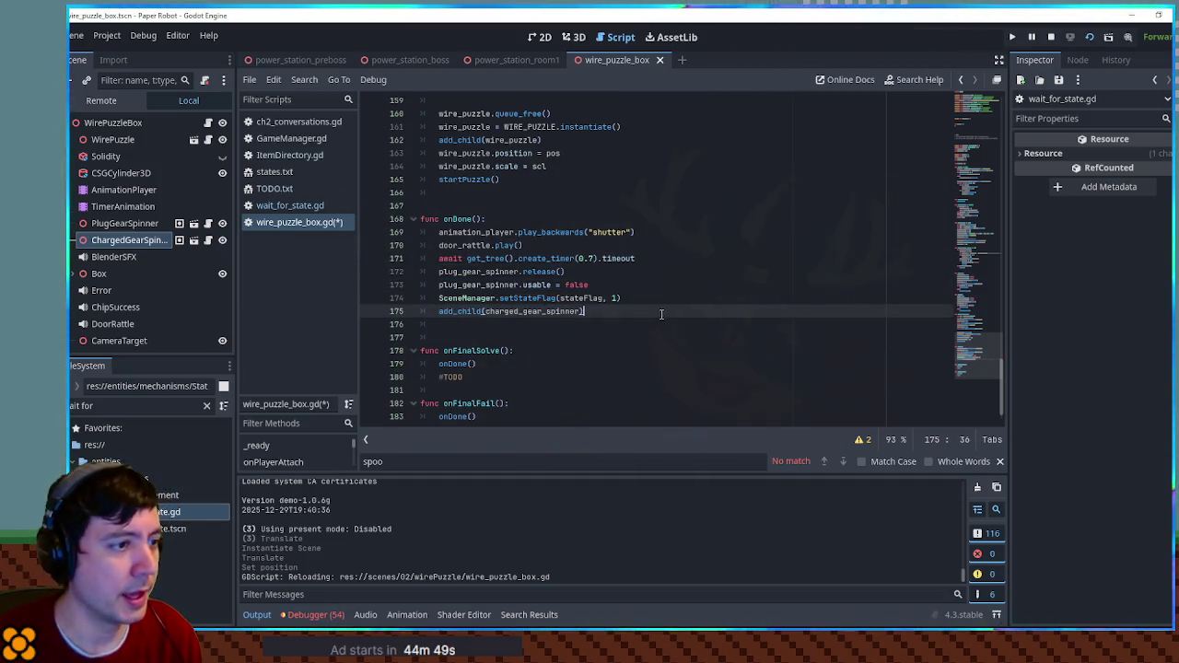
key("Return")
type("plug_gear_spinner.")
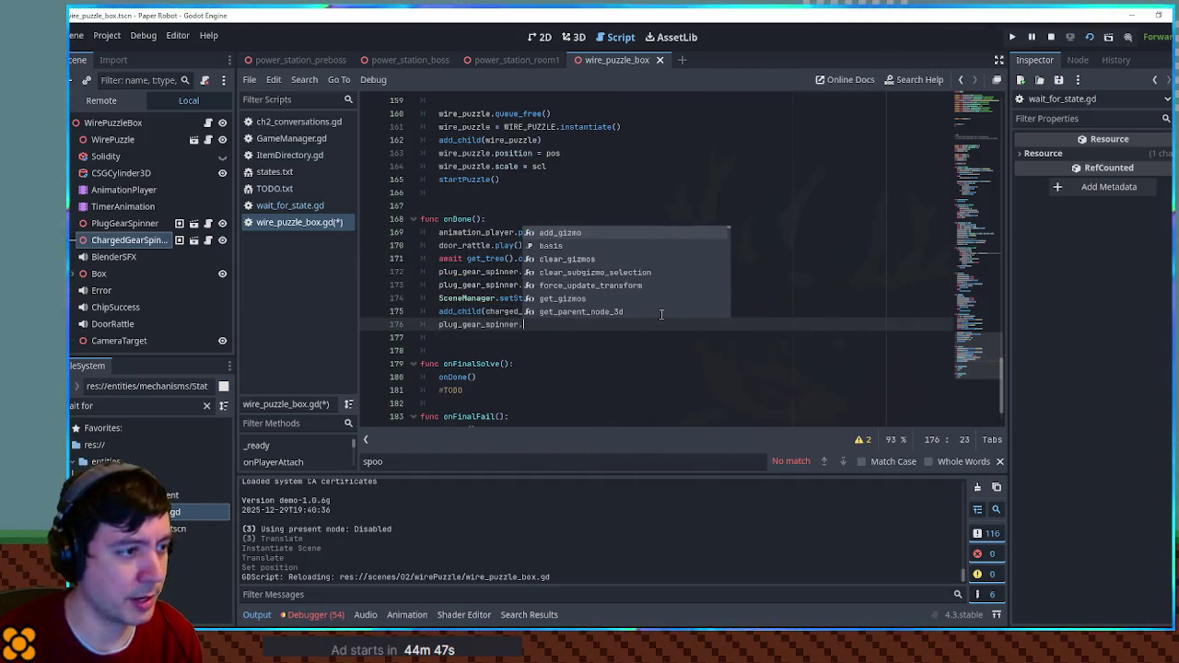
type("queue")
key("Return")
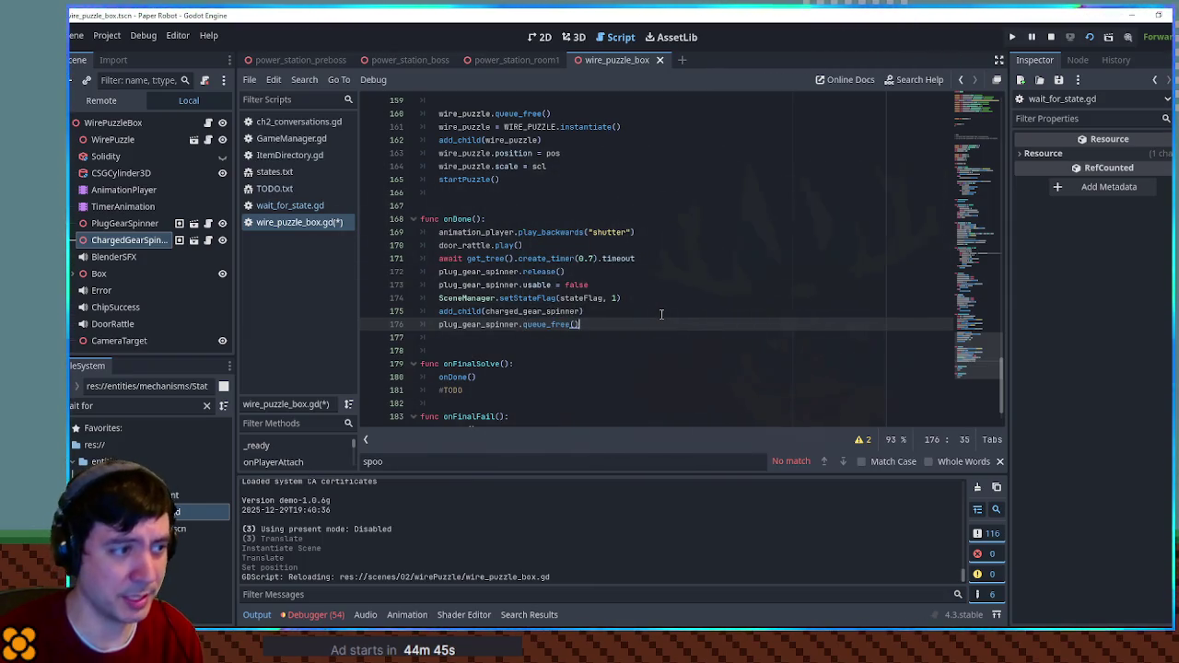
left_click(628, 312)
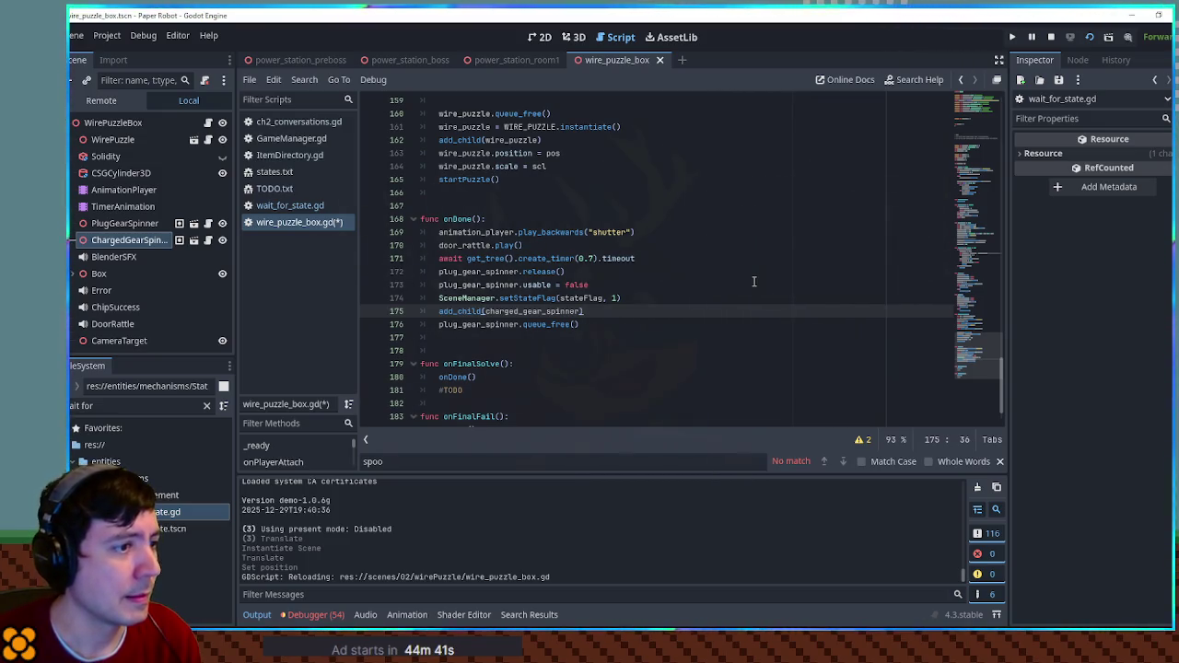
key("ctrl+s")
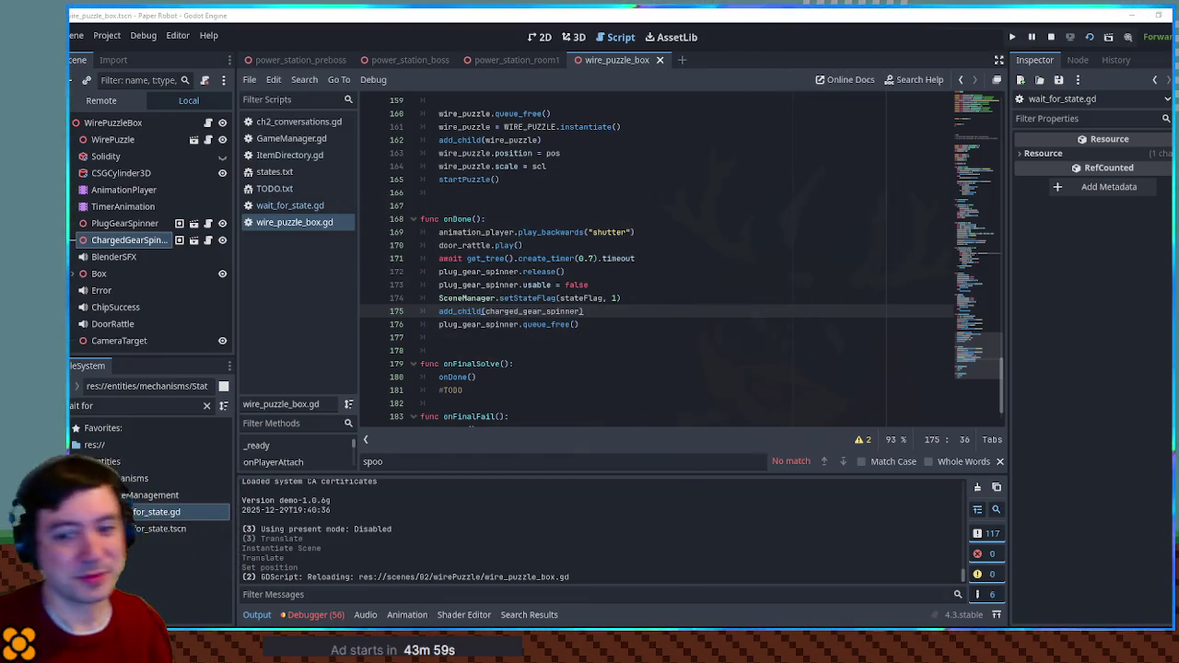
- Close the find bar, check the #TODO on line 185, and return to the 3D view
left_click(1002, 463)
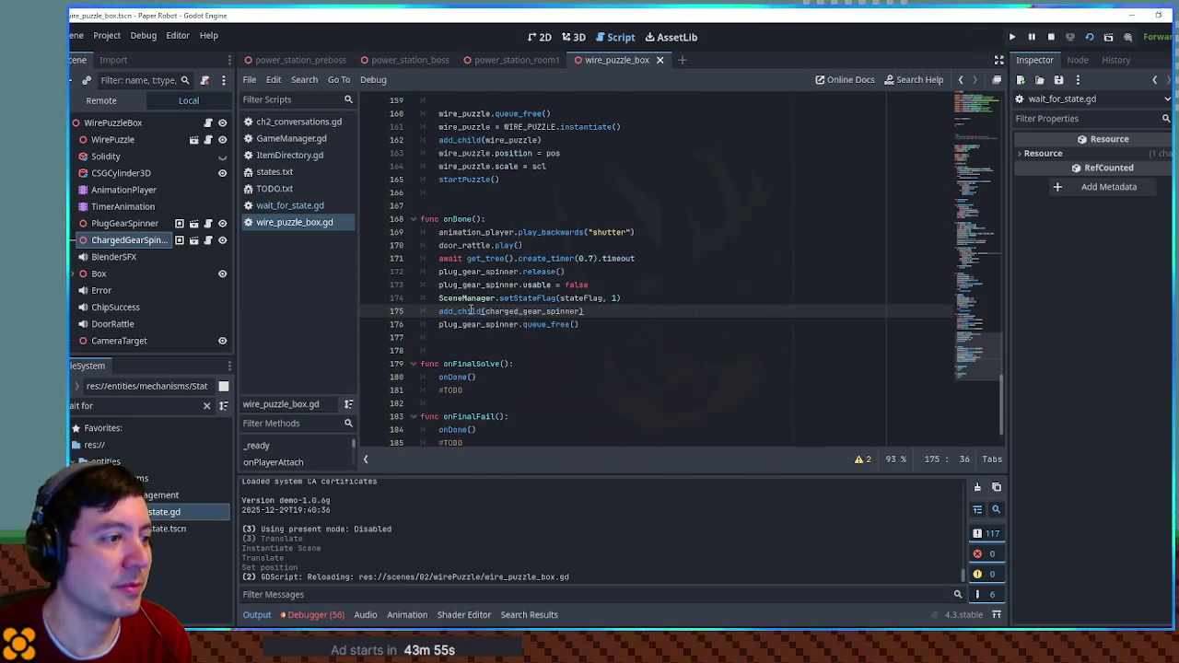
scroll(471, 312, "down", 1)
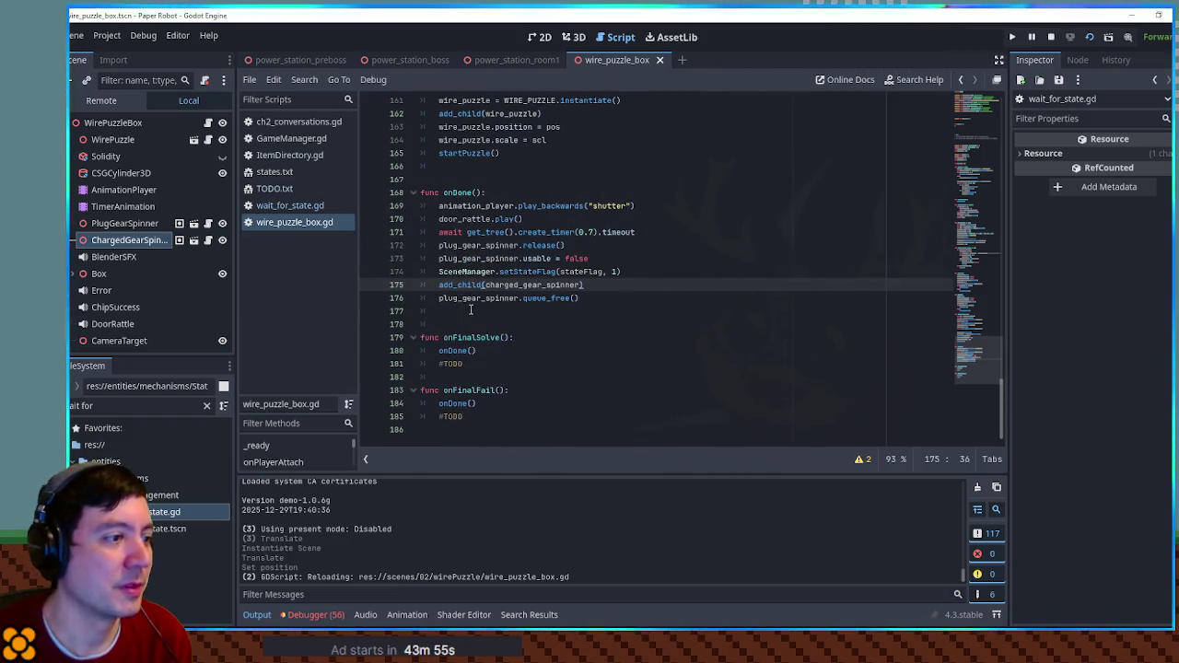
left_click(459, 406)
double_click(452, 417)
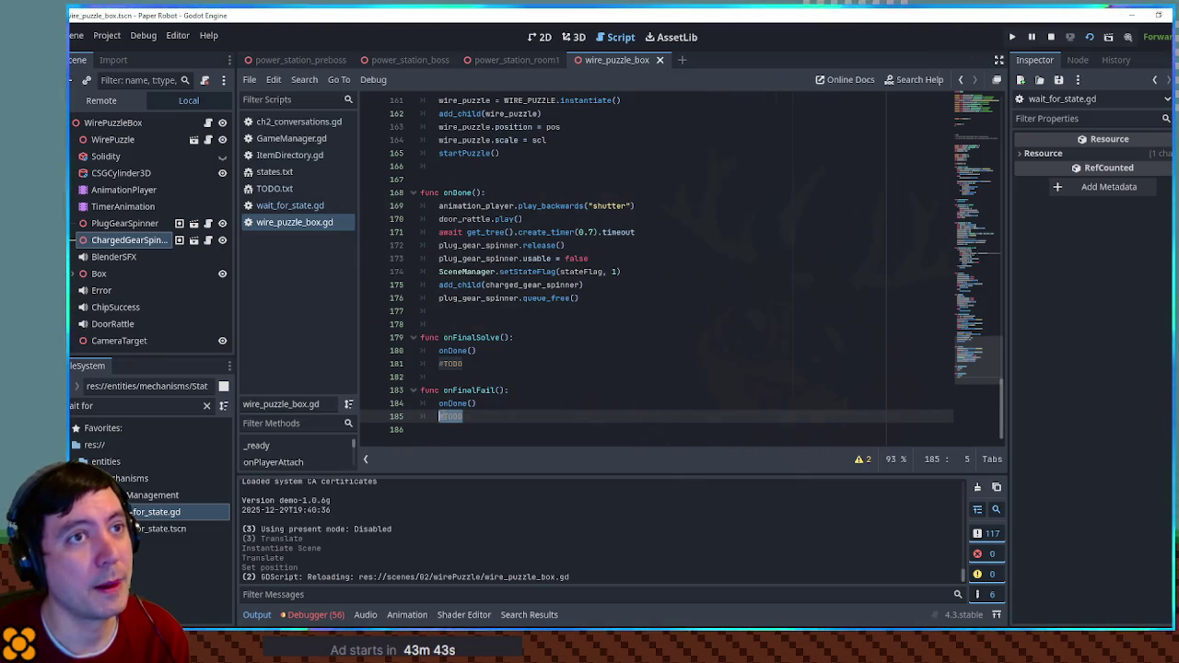
key("End")
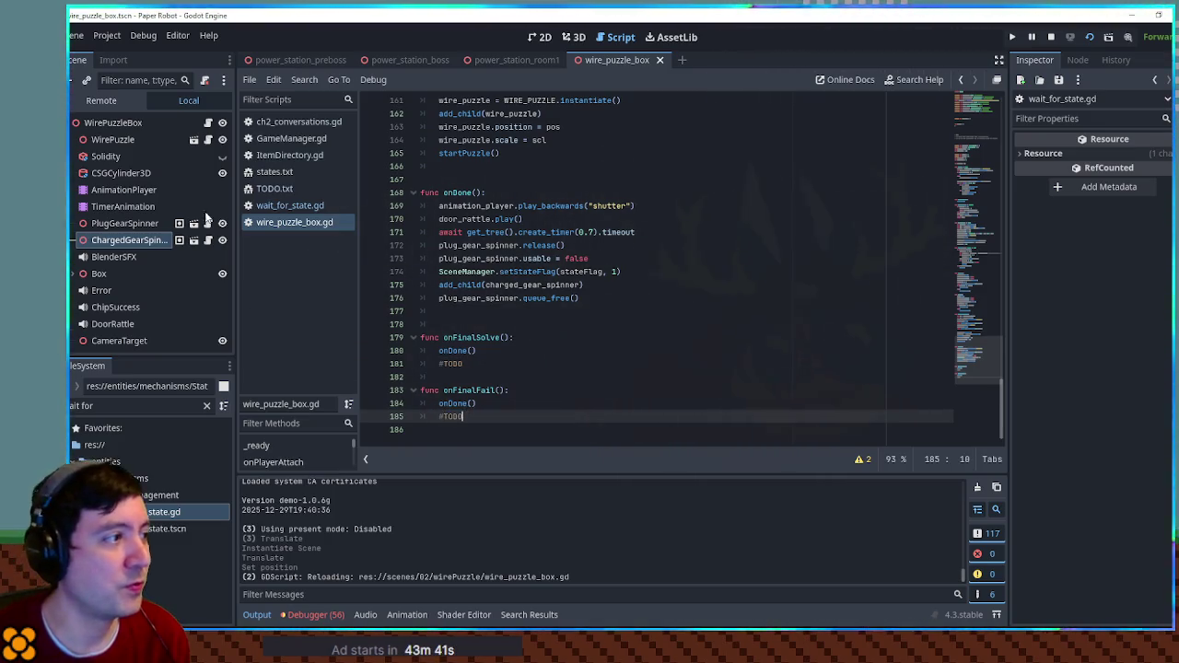
left_click(578, 38)
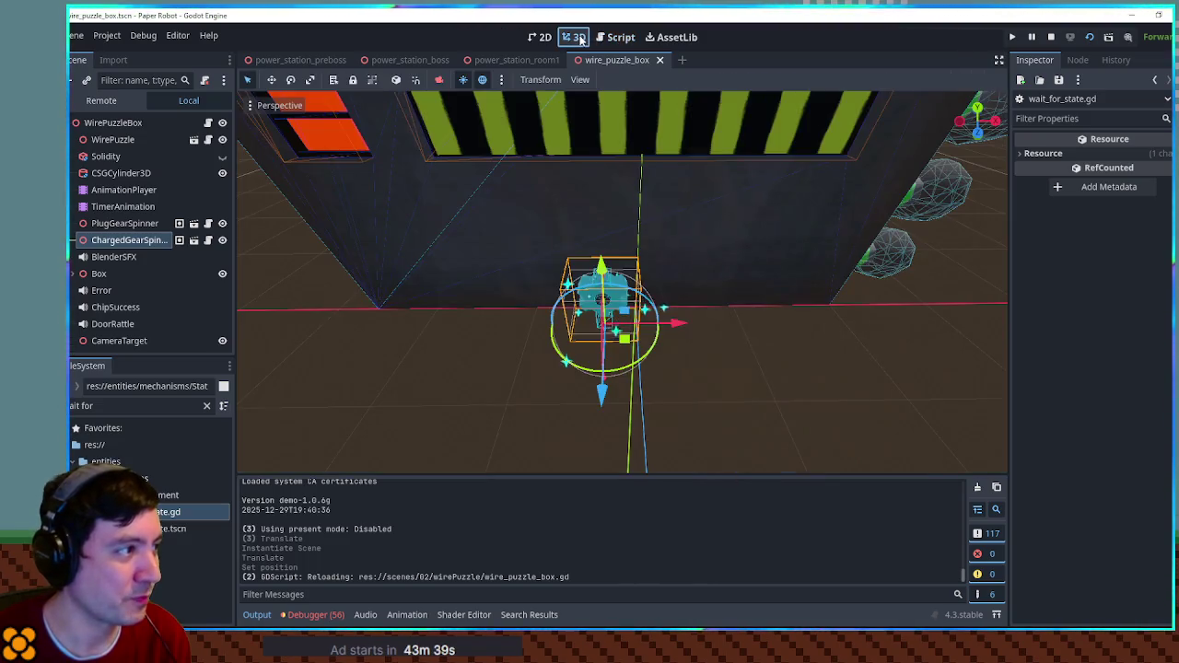
- Preview whistle-fwee.mp3 and add it as a Whistle-fwee AudioStreamPlayer node on the SFX bus
key("ctrl+a")
type("fwee")
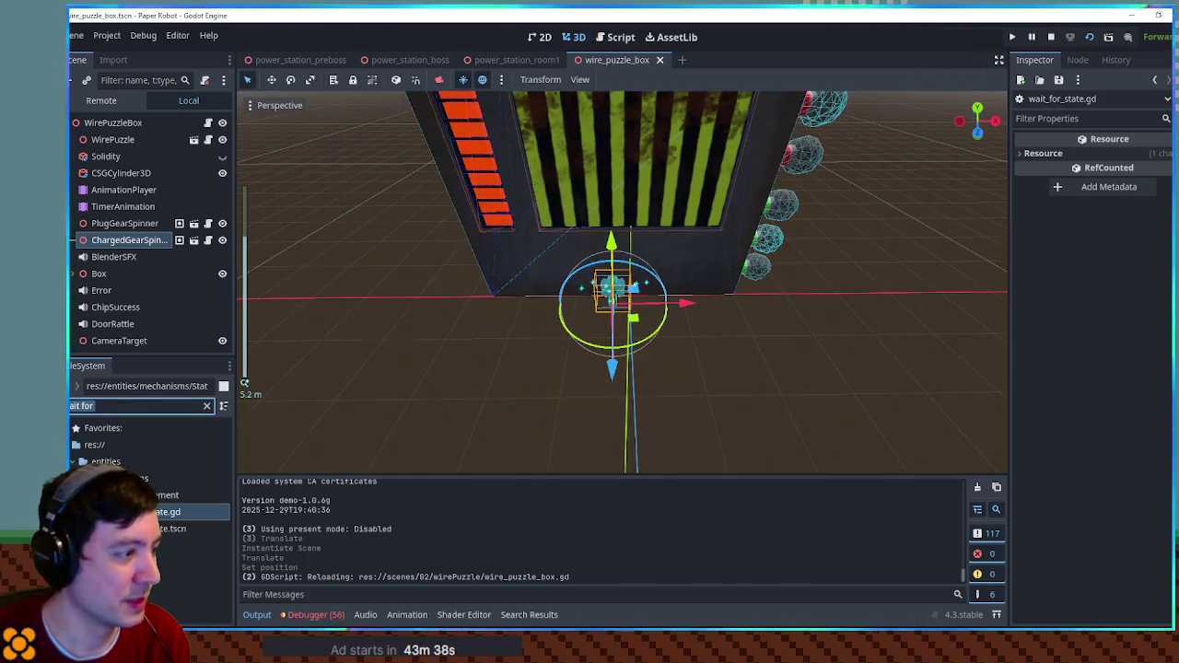
double_click(166, 495)
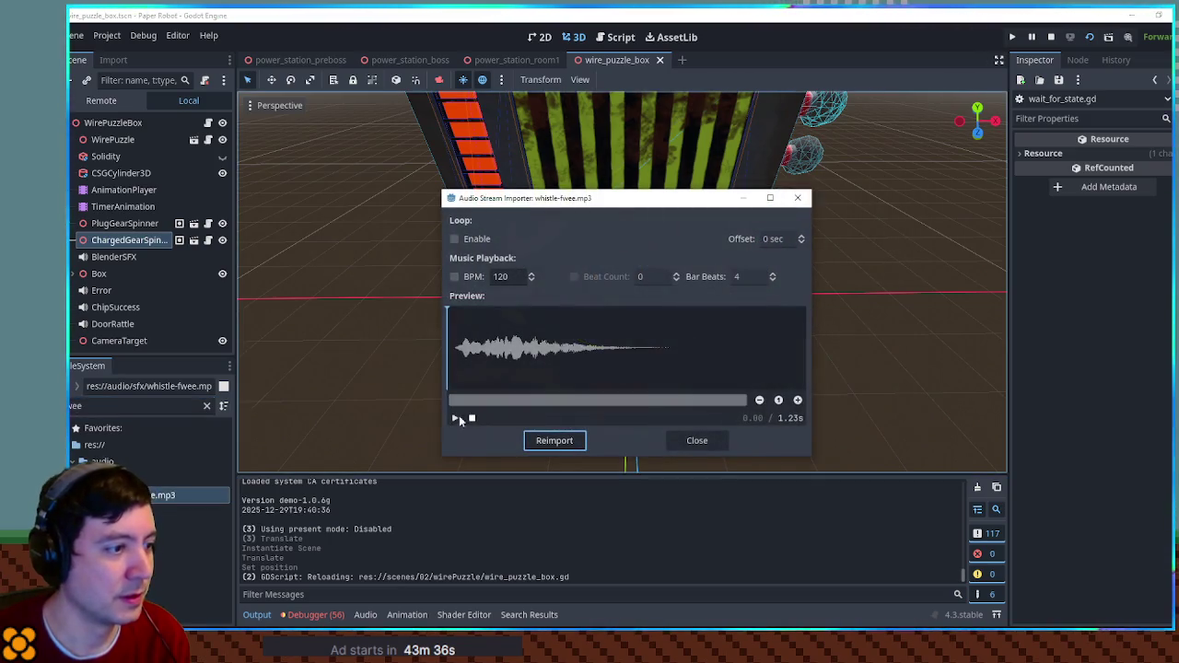
left_click(685, 443)
left_click_drag(185, 494, 138, 125)
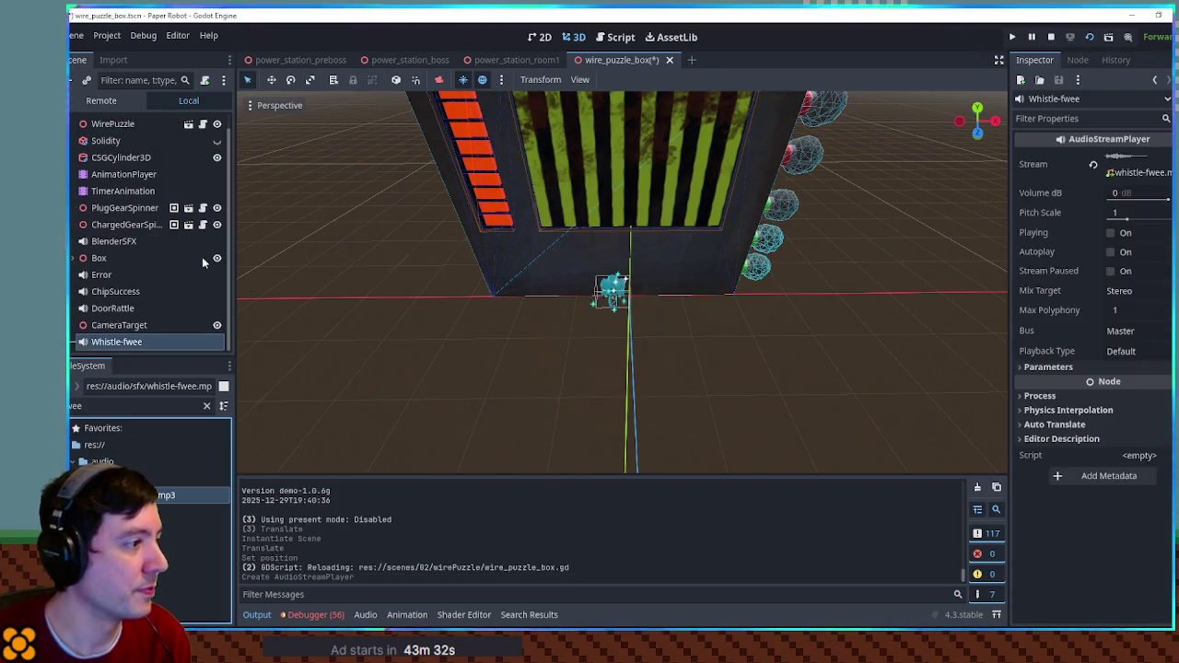
left_click(1137, 330)
left_click(1137, 386)
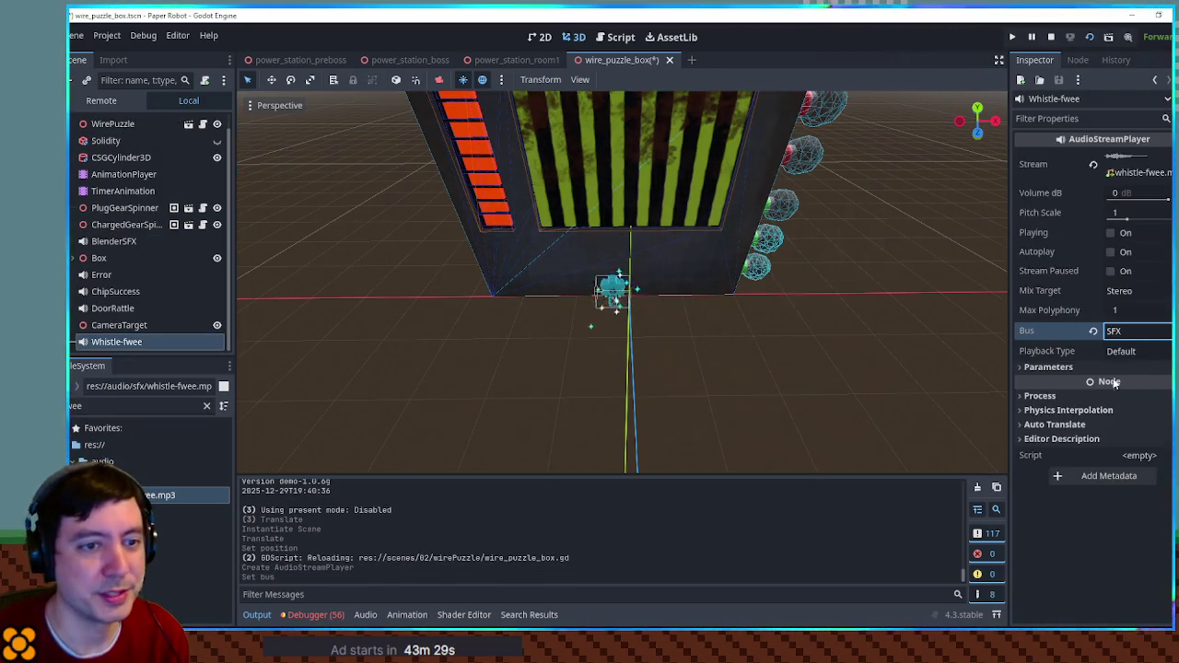
- Search the project files for 'boom', then clear the filter and scroll back up
left_click(138, 405)
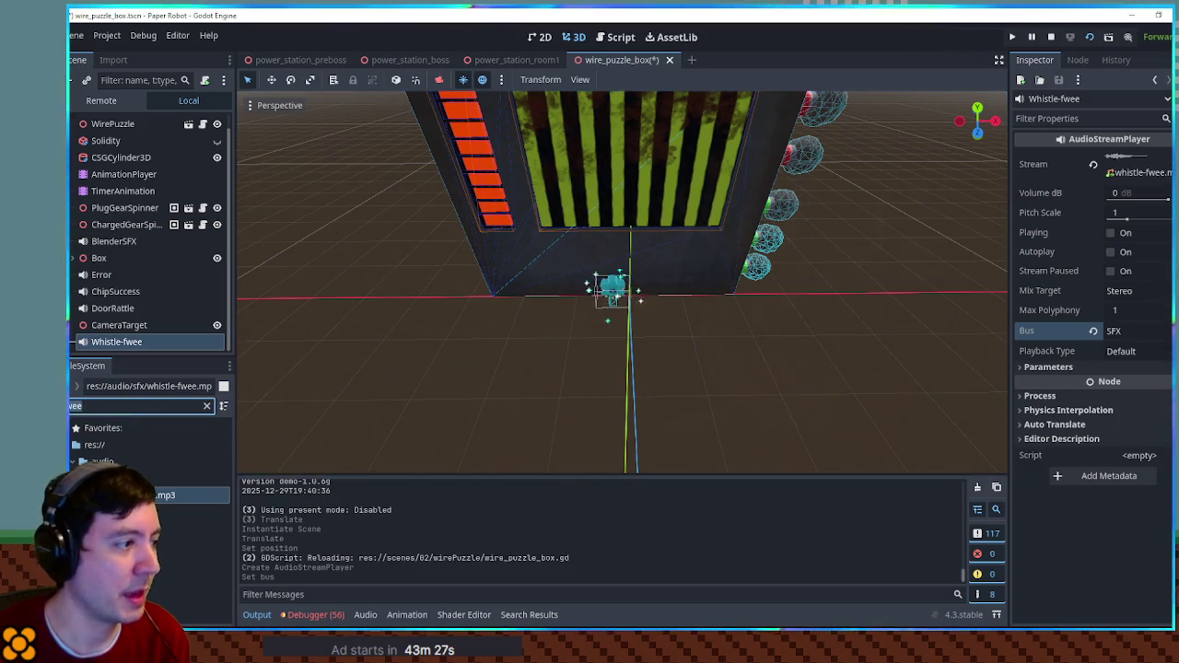
type("boom")
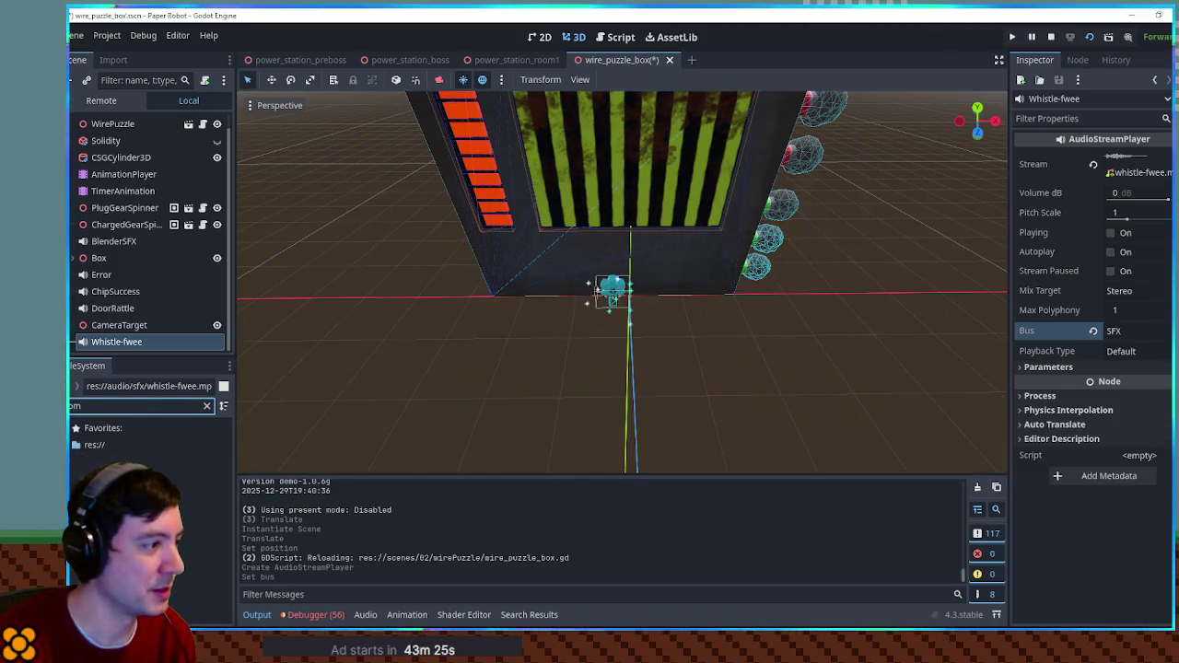
key("BackSpace")
key("BackSpace")
key("BackSpace")
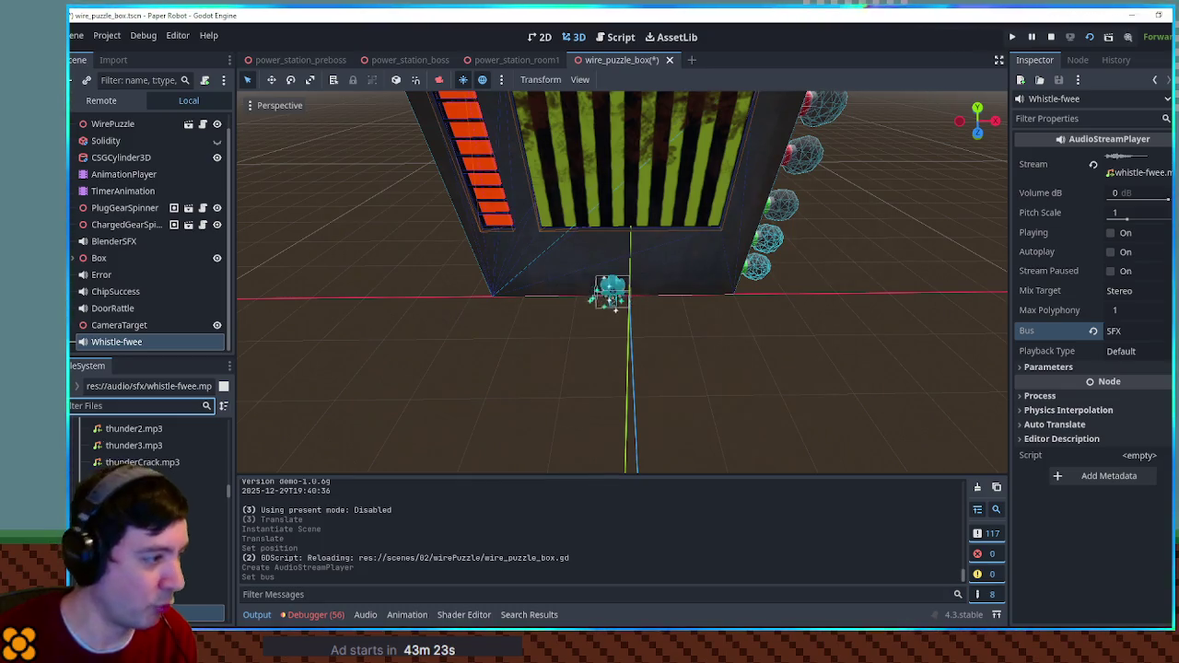
scroll(147, 442, "up", 3)
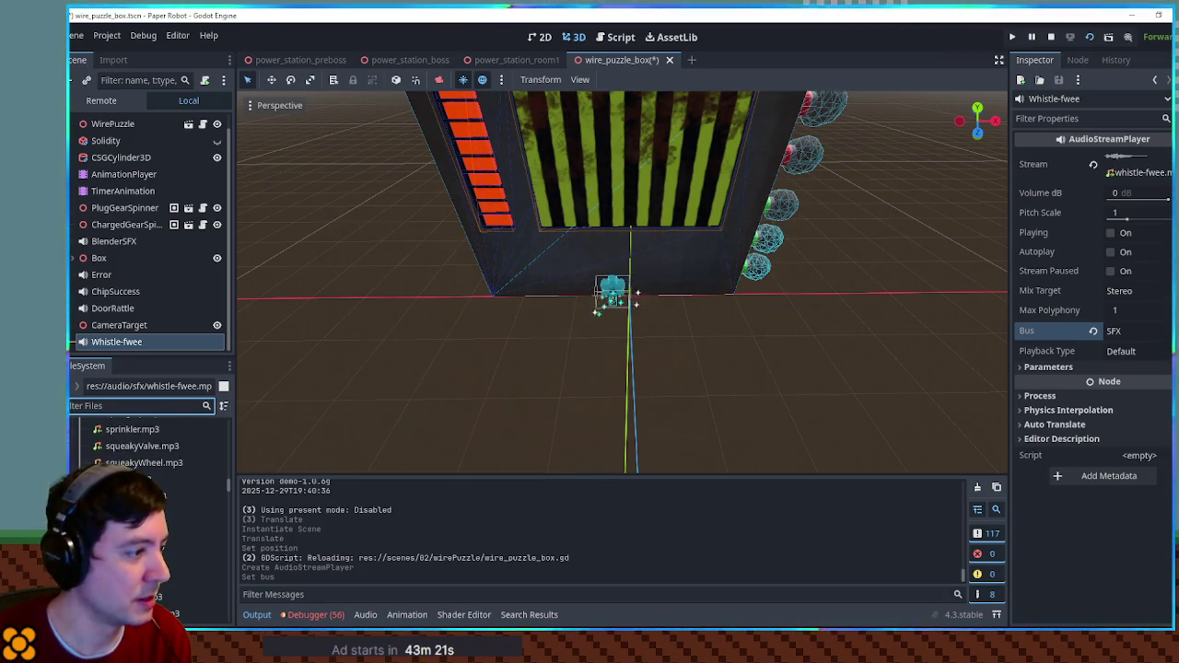
scroll(148, 442, "up", 2)
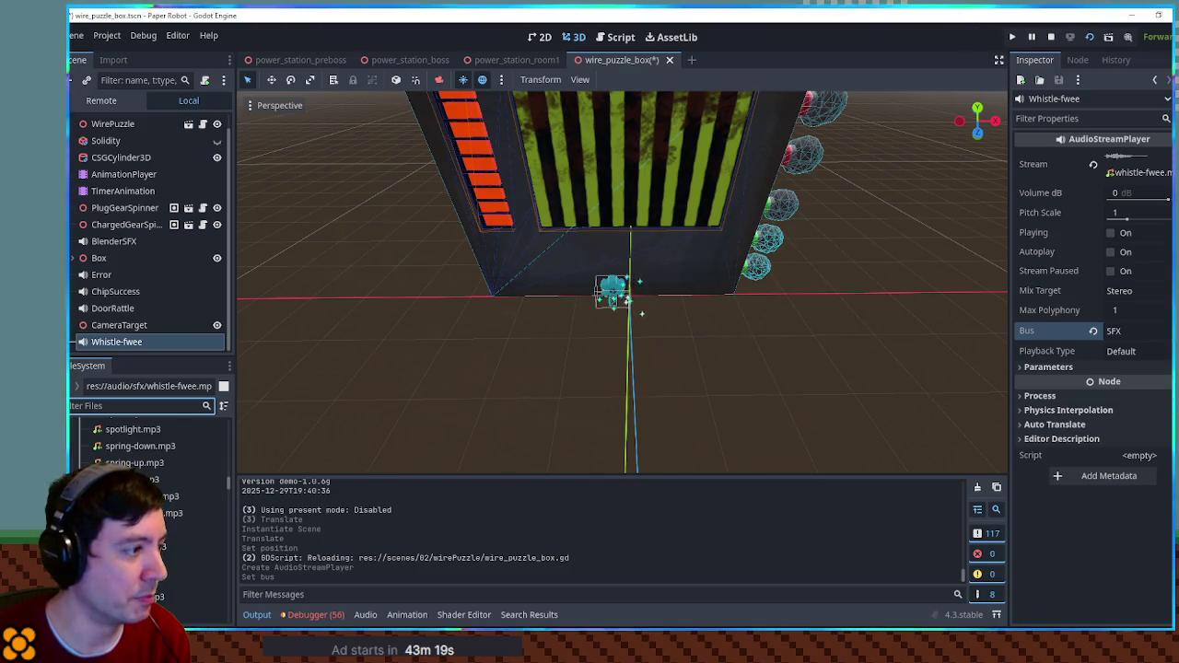
scroll(148, 442, "up", 2)
scroll(148, 442, "up", 2)
left_click(129, 406)
type("w")
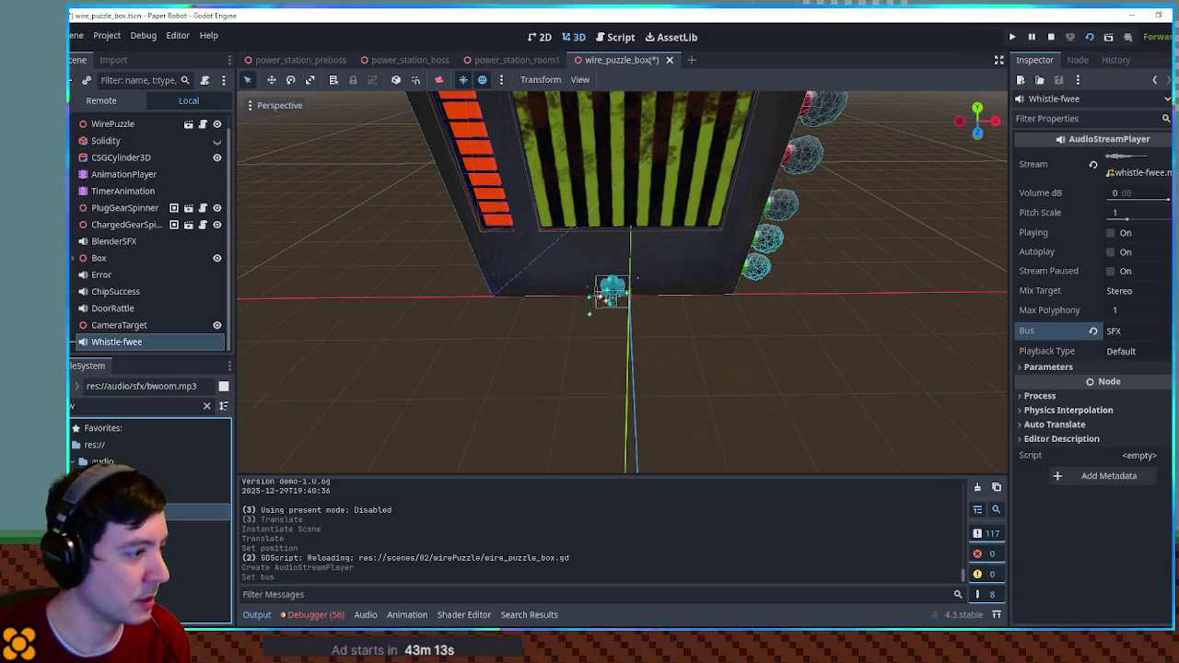
double_click(138, 511)
left_click(454, 419)
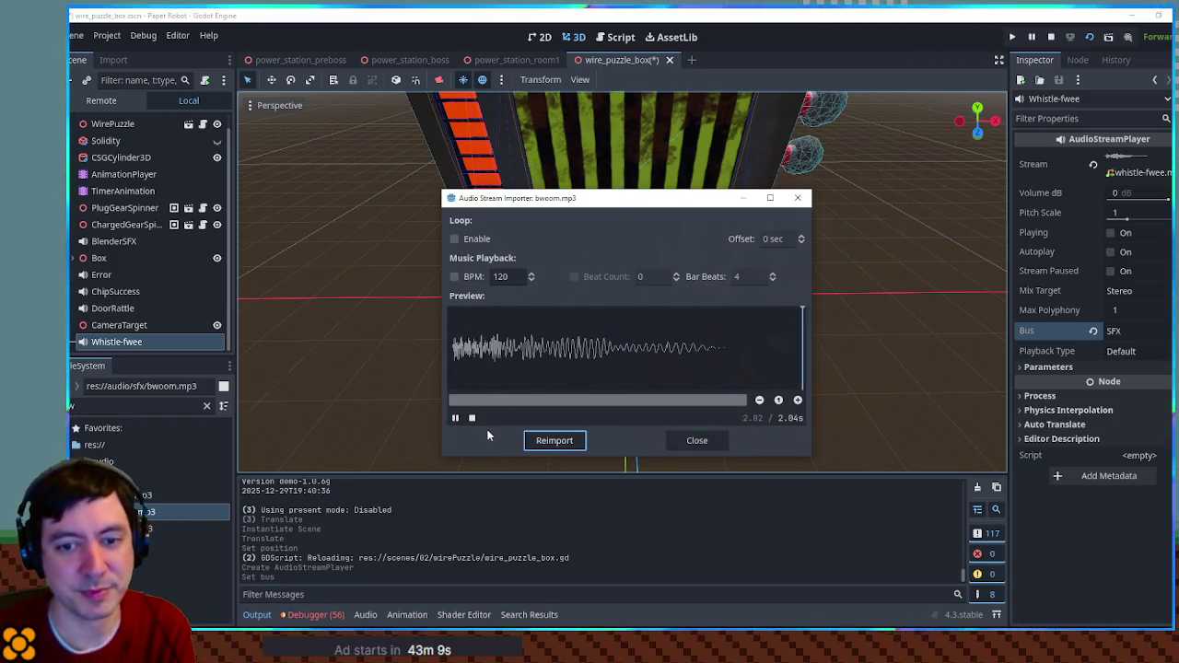
left_click(709, 440)
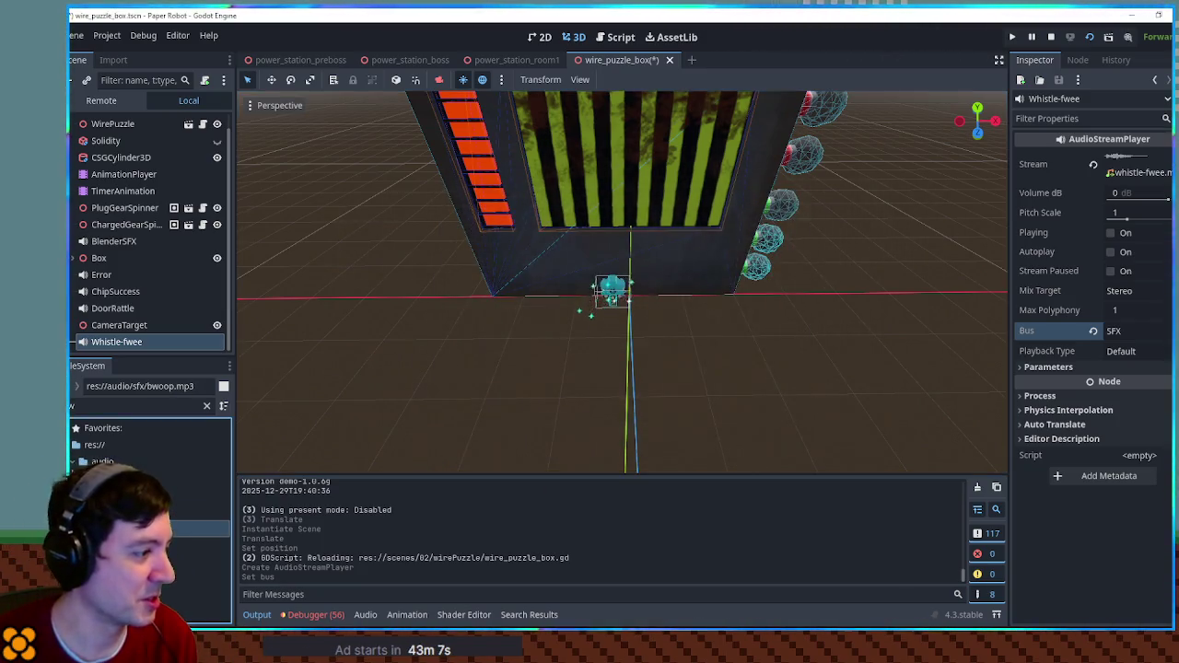
double_click(198, 528)
left_click(454, 420)
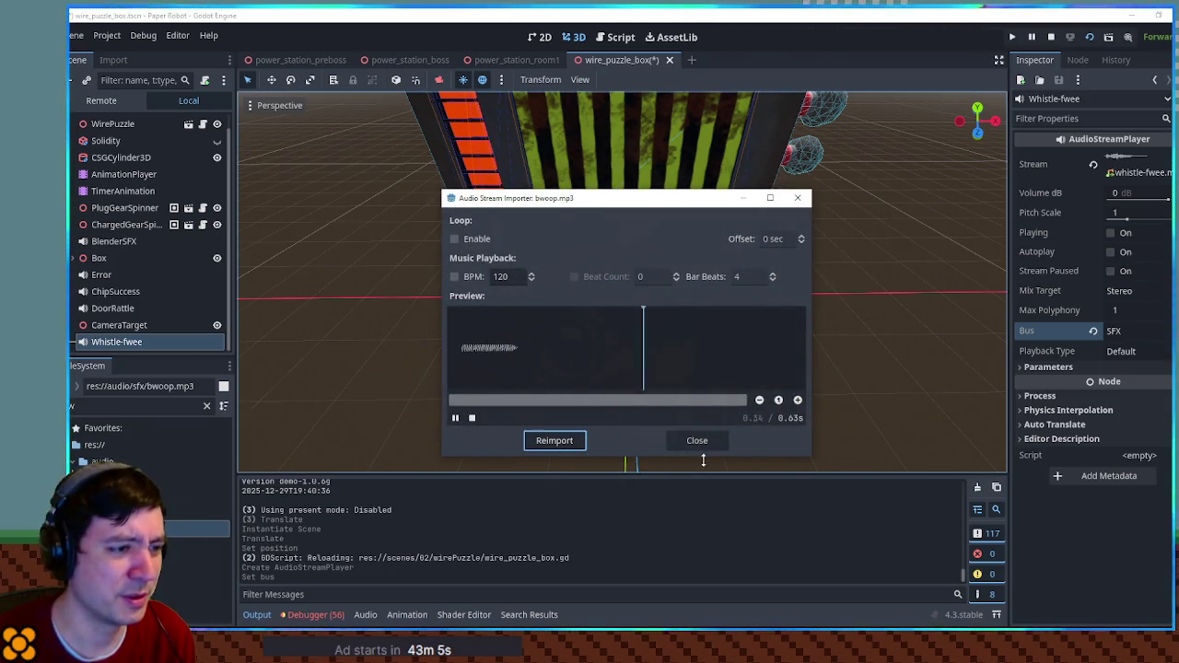
left_click(694, 444)
left_click(147, 478)
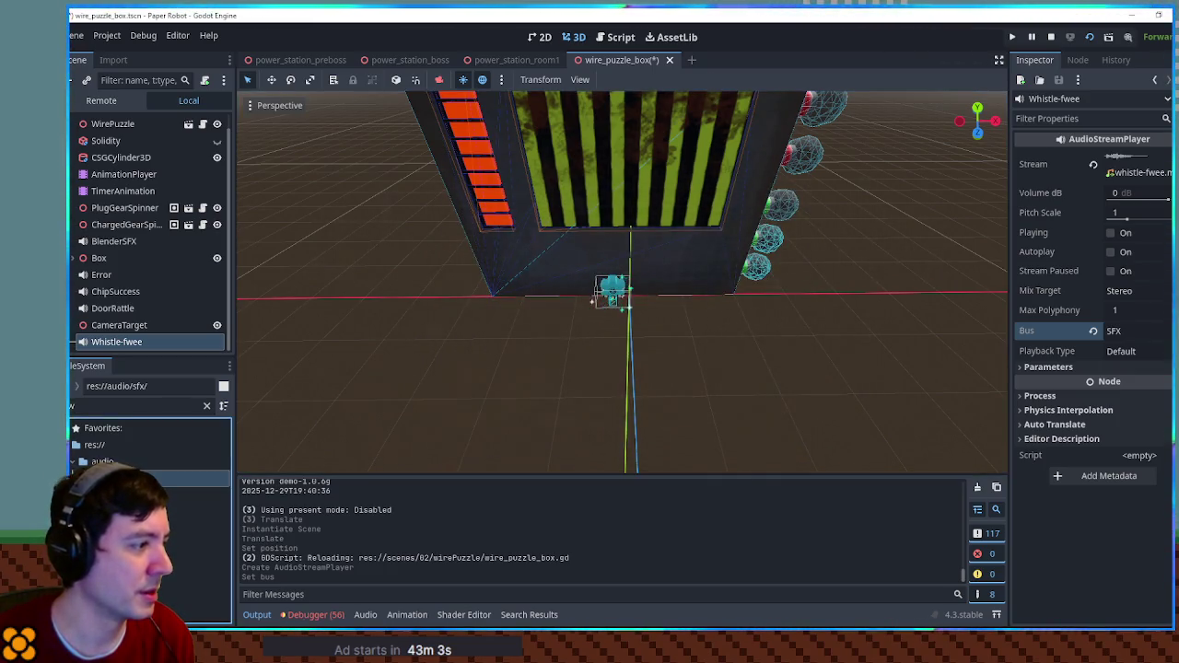
key("BackSpace")
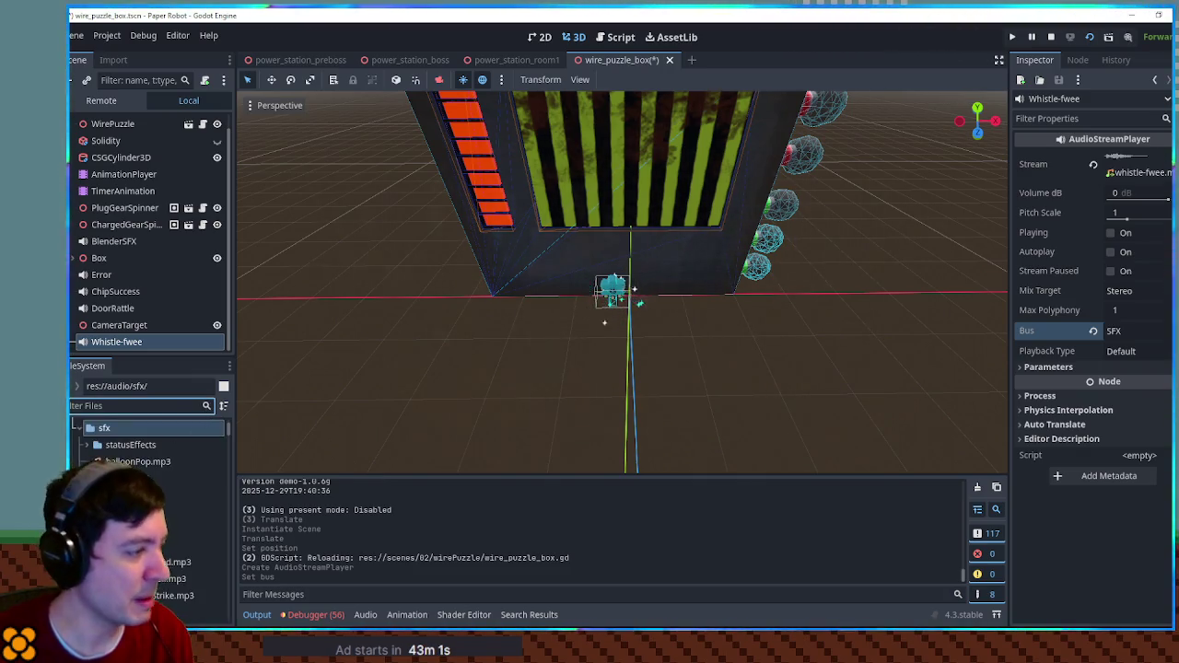
scroll(147, 451, "down", 1)
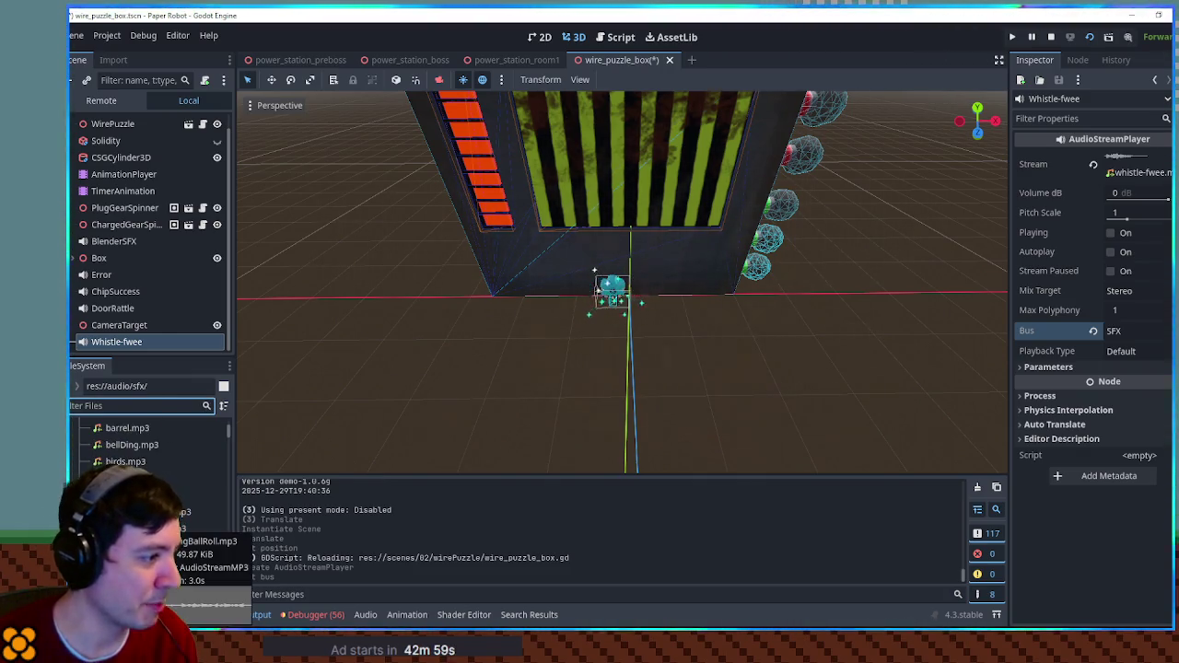
scroll(148, 451, "down", 1)
scroll(147, 461, "down", 1)
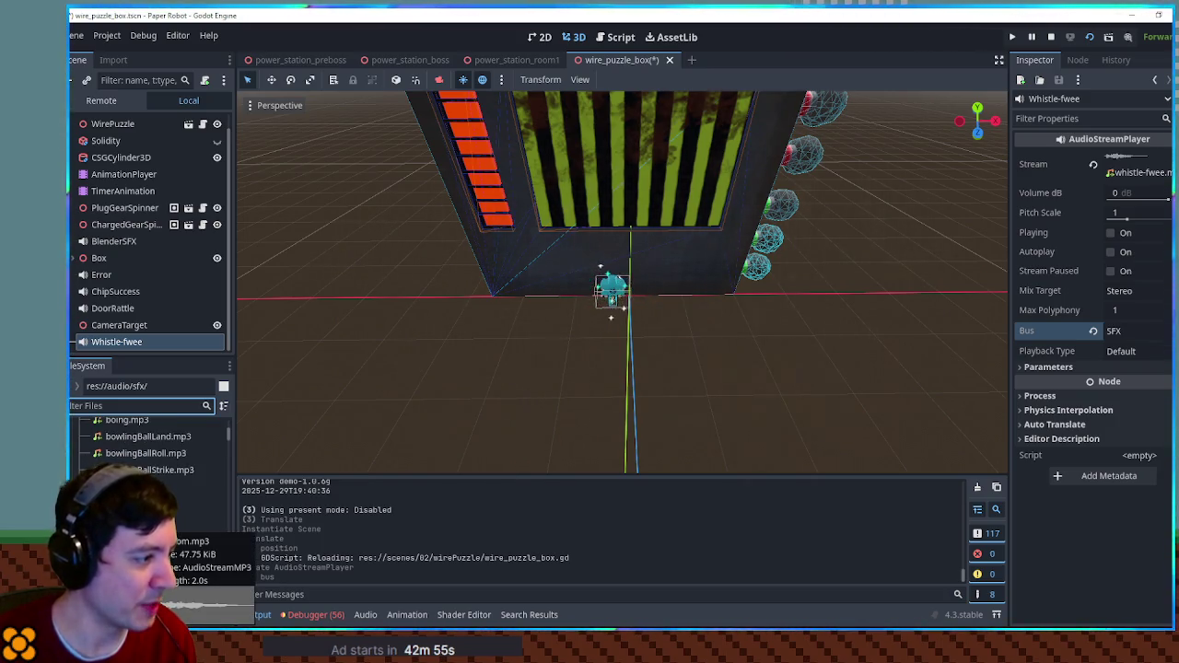
scroll(147, 442, "down", 2)
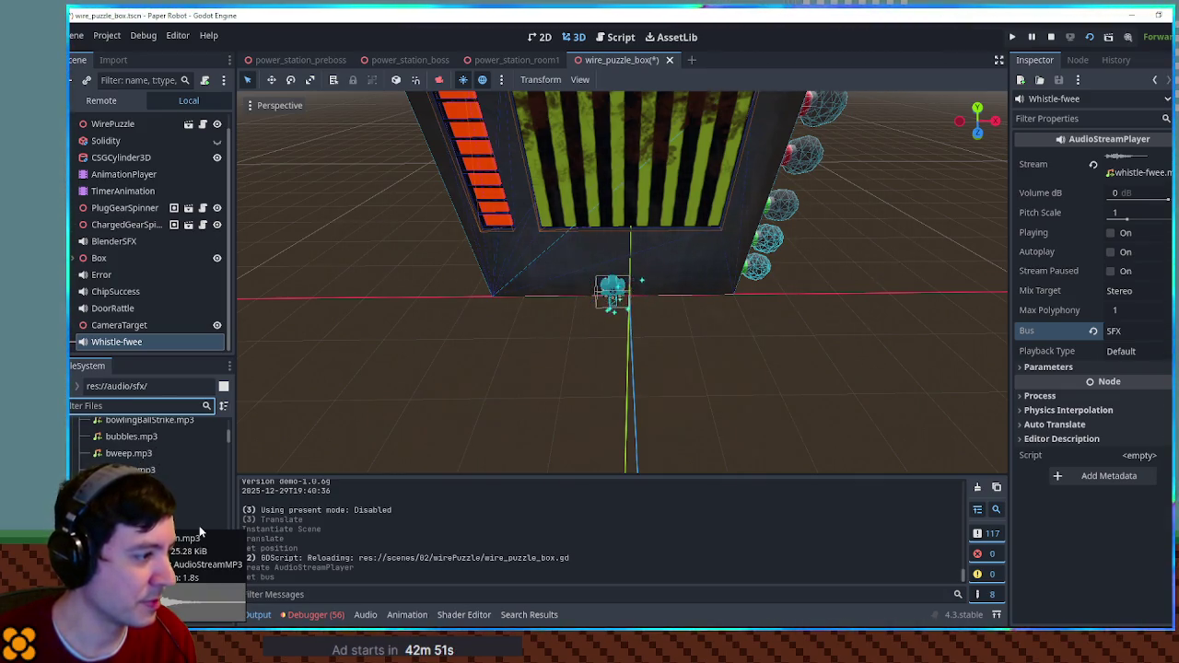
scroll(199, 525, "down", 2)
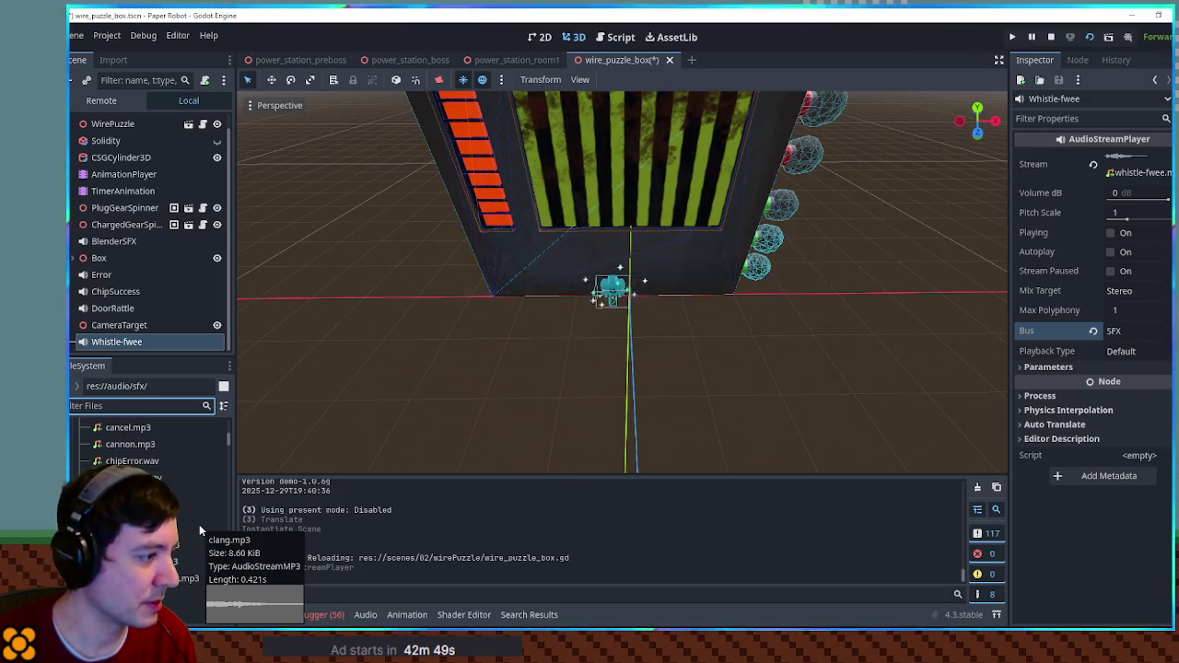
scroll(199, 524, "down", 2)
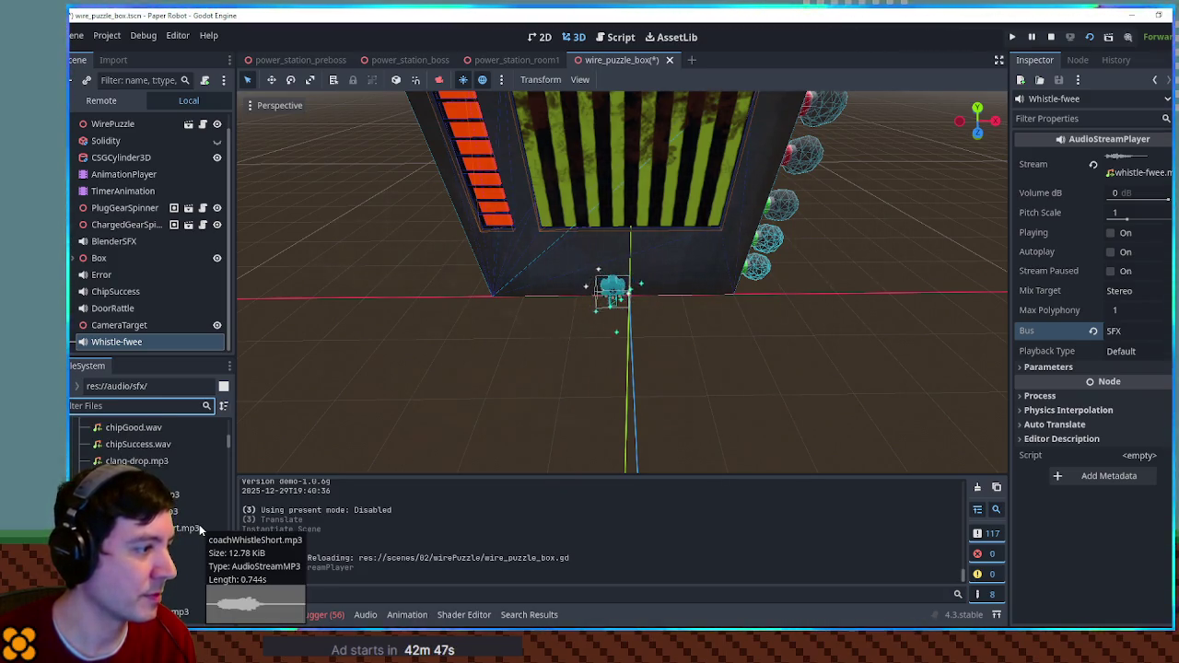
double_click(184, 478)
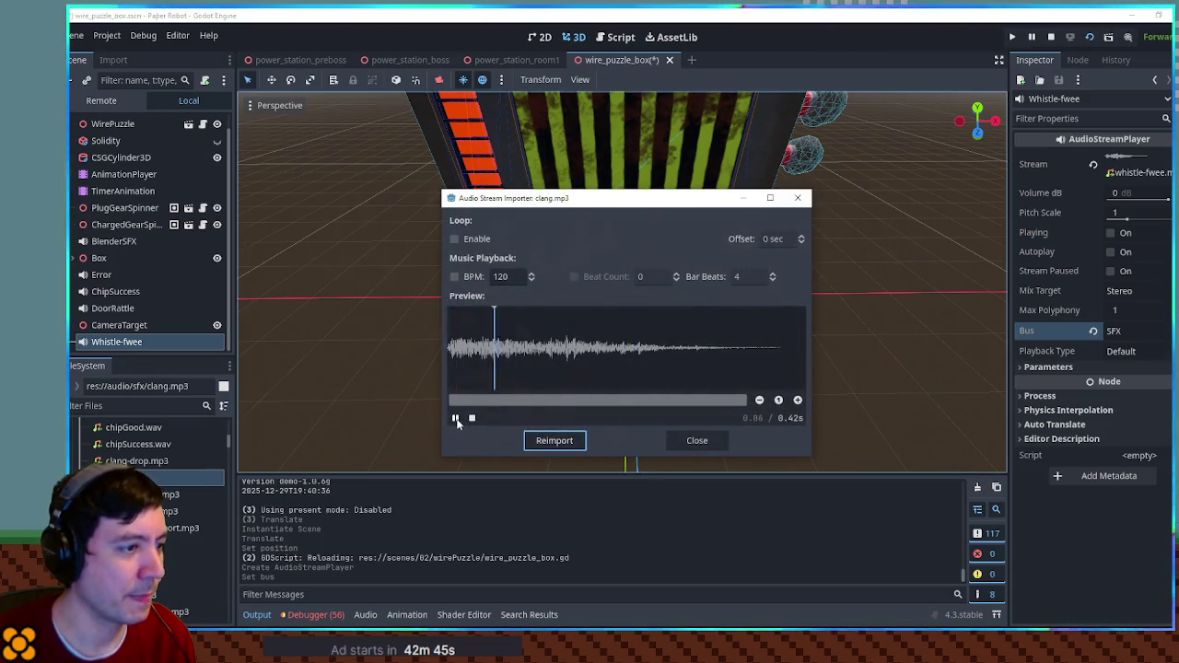
left_click(698, 441)
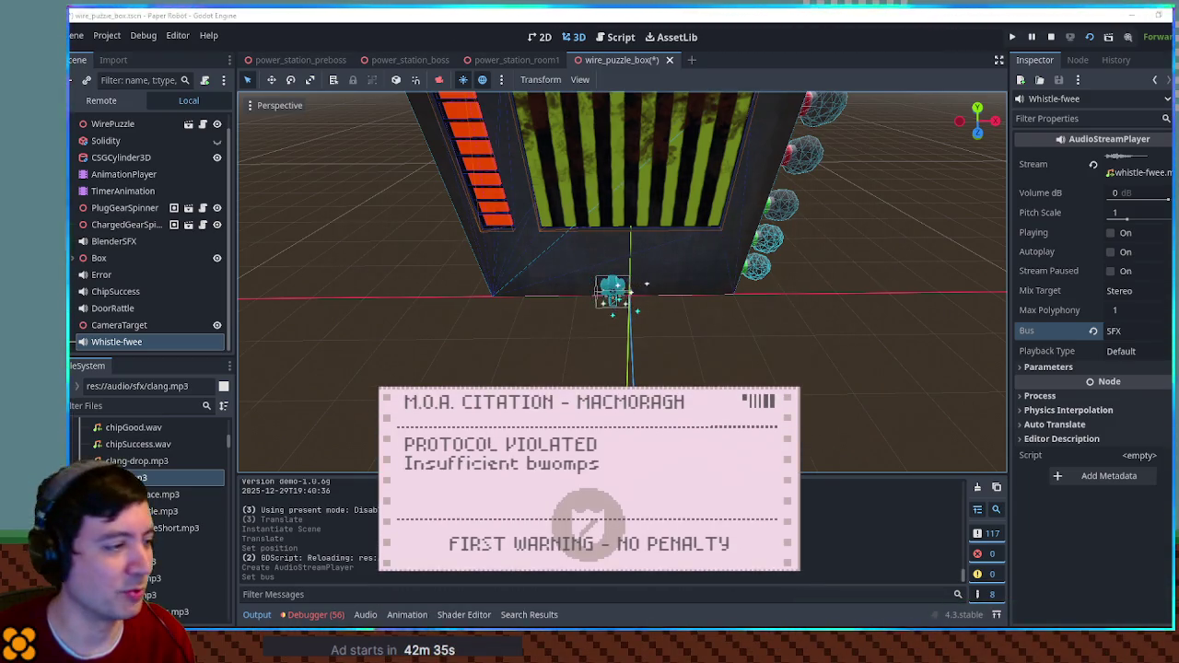
mouse_move(207, 498)
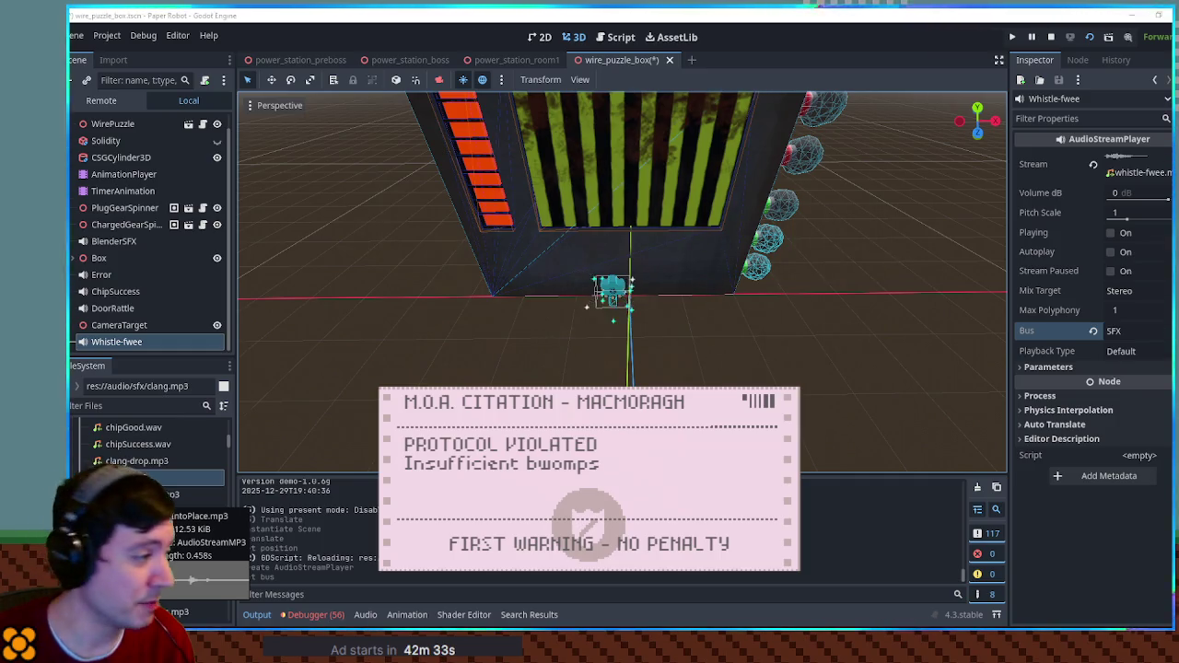
scroll(222, 496, "down", 2)
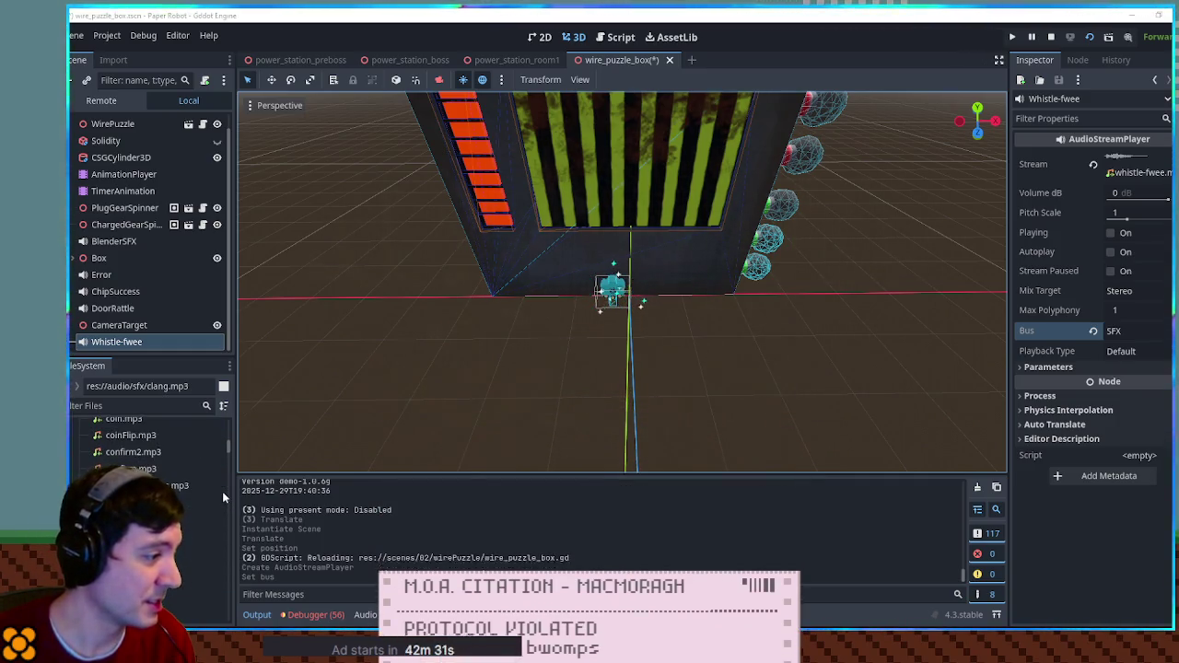
scroll(222, 497, "down", 1)
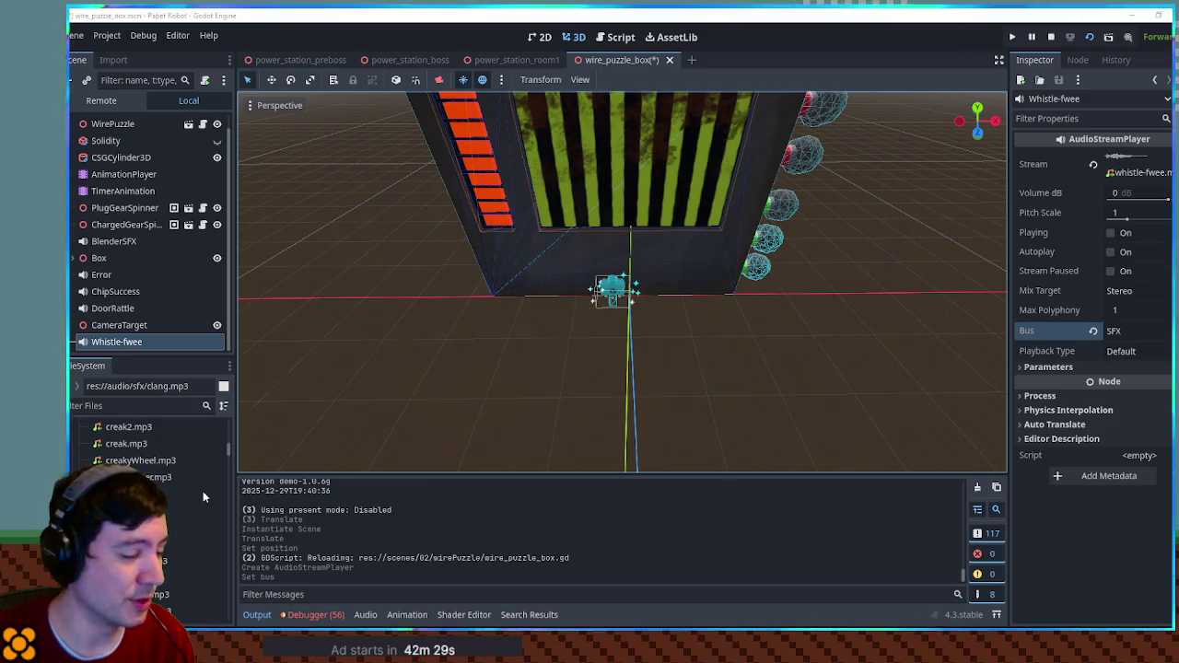
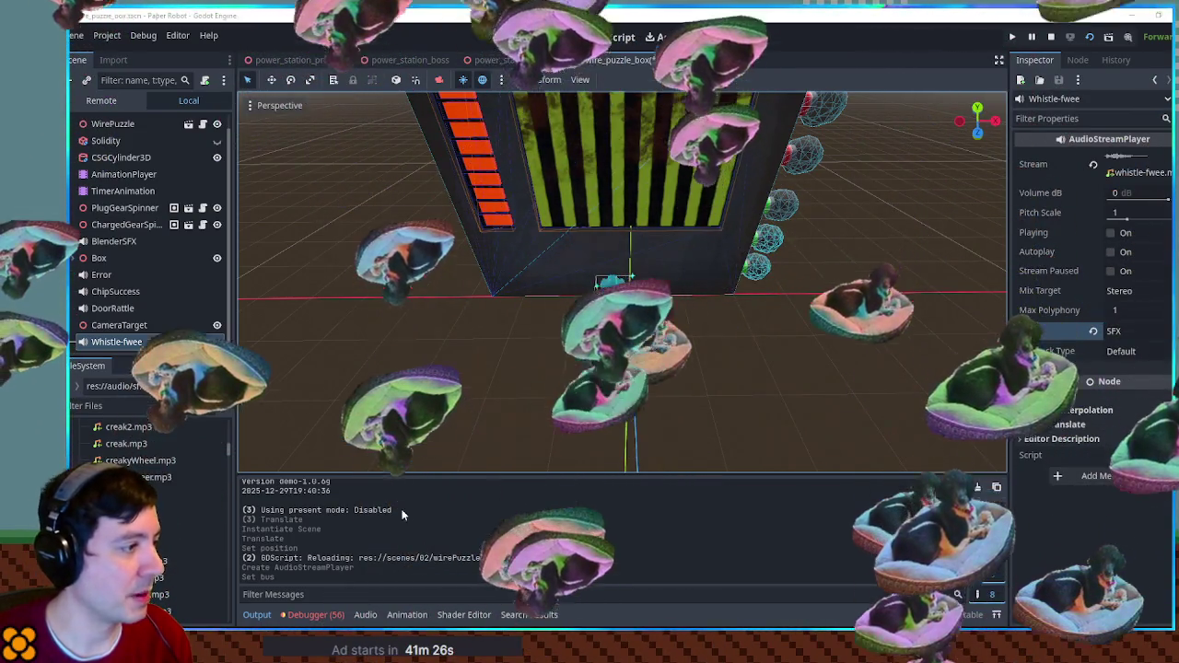
- Open the res://audio/sfx folder in the FileSystem dock and locate pomp.mp3
scroll(152, 479, "up", 5)
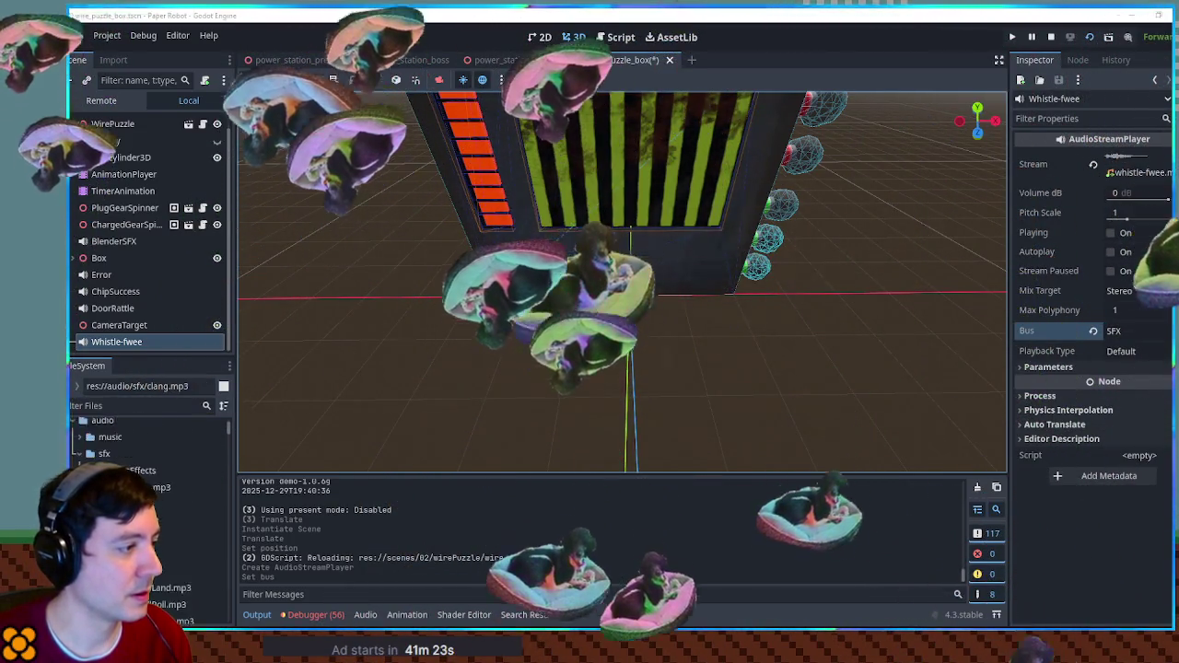
left_click(147, 479)
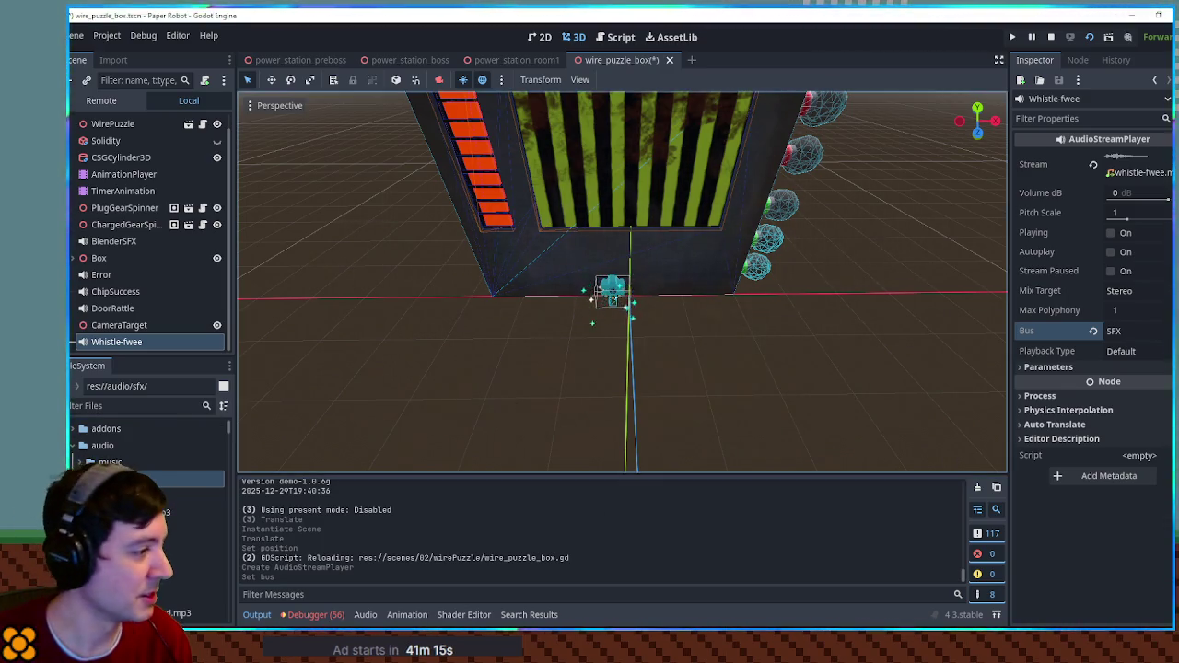
scroll(176, 516, "down", 2)
scroll(175, 516, "down", 2)
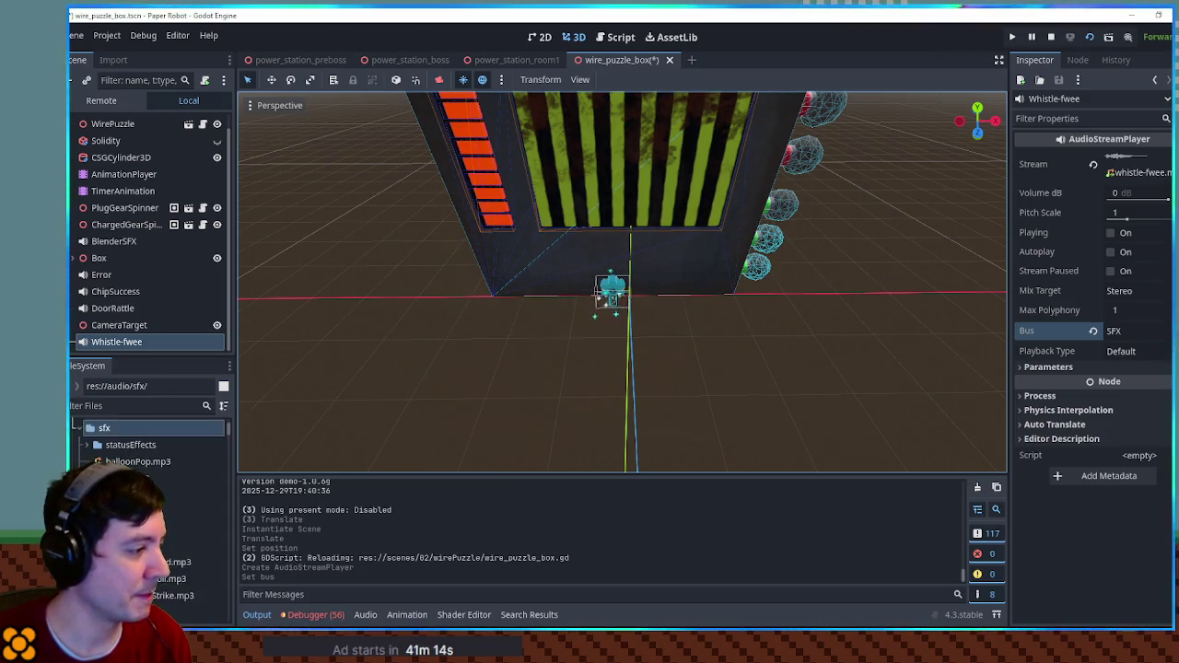
scroll(152, 461, "down", 4)
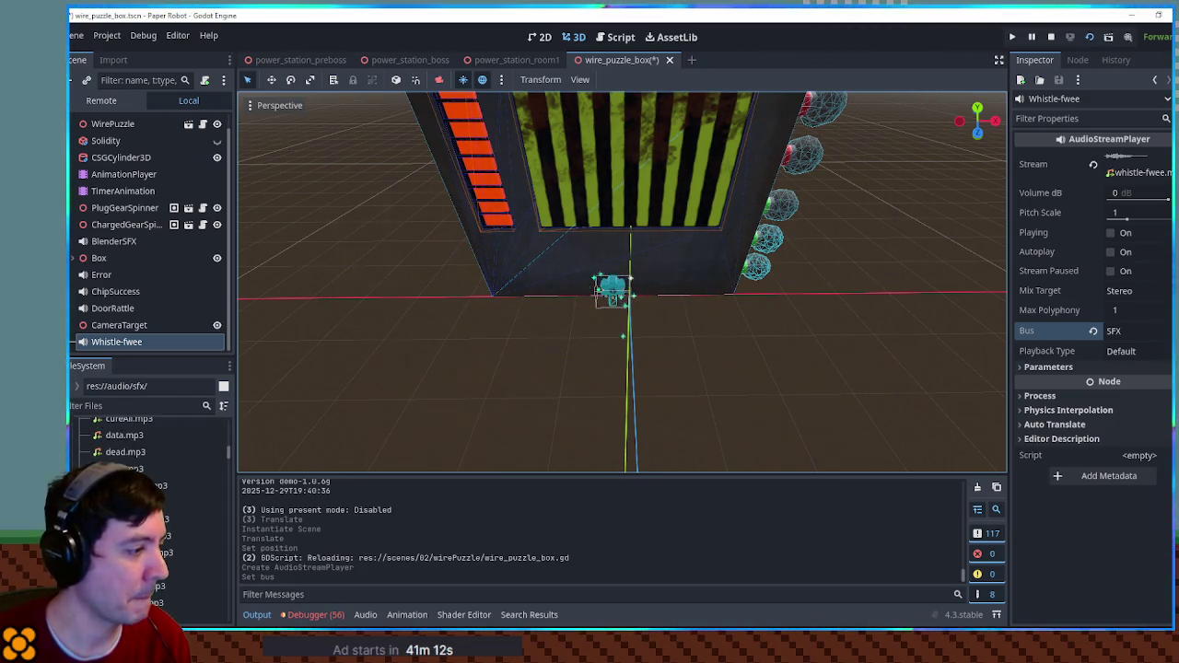
scroll(152, 461, "down", 5)
scroll(138, 460, "up", 3)
- Preview pomp.mp3's import settings, then drag it into the Scene tree as a new audio node
double_click(138, 615)
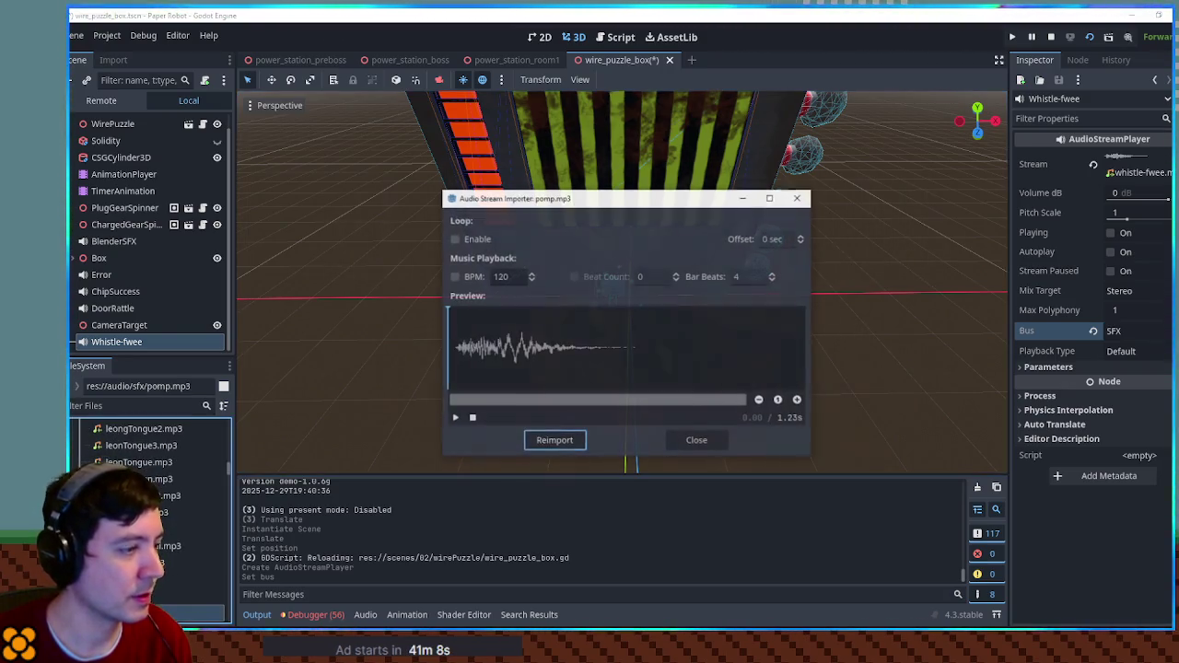
left_click(708, 442)
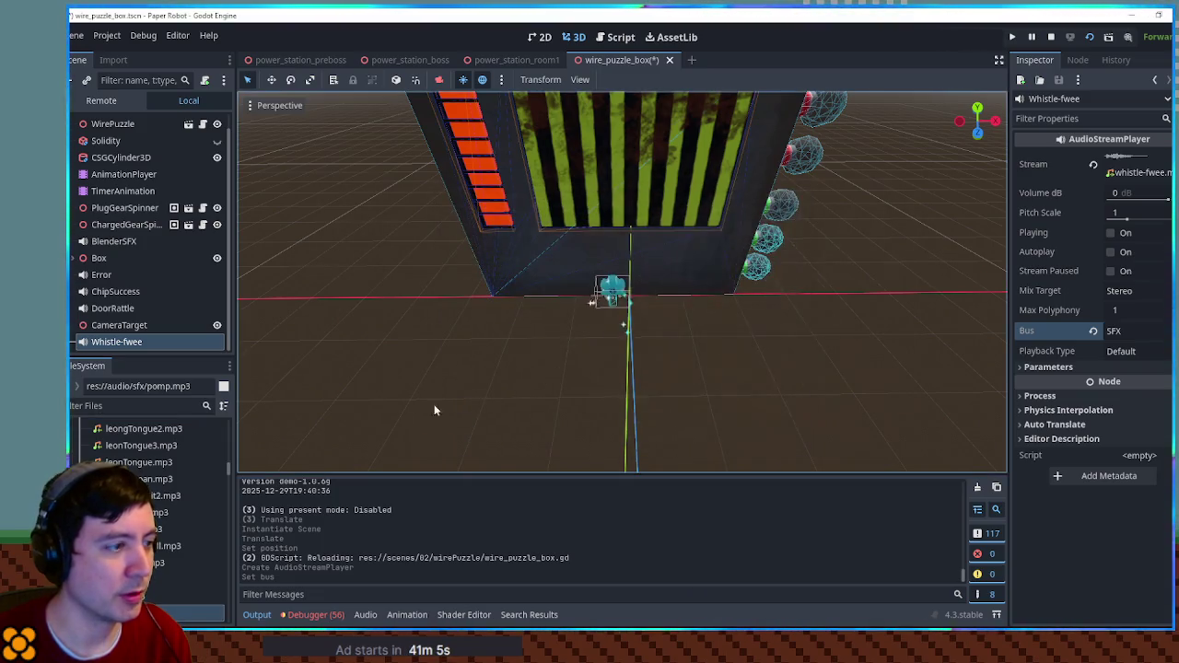
left_click_drag(139, 613, 111, 132)
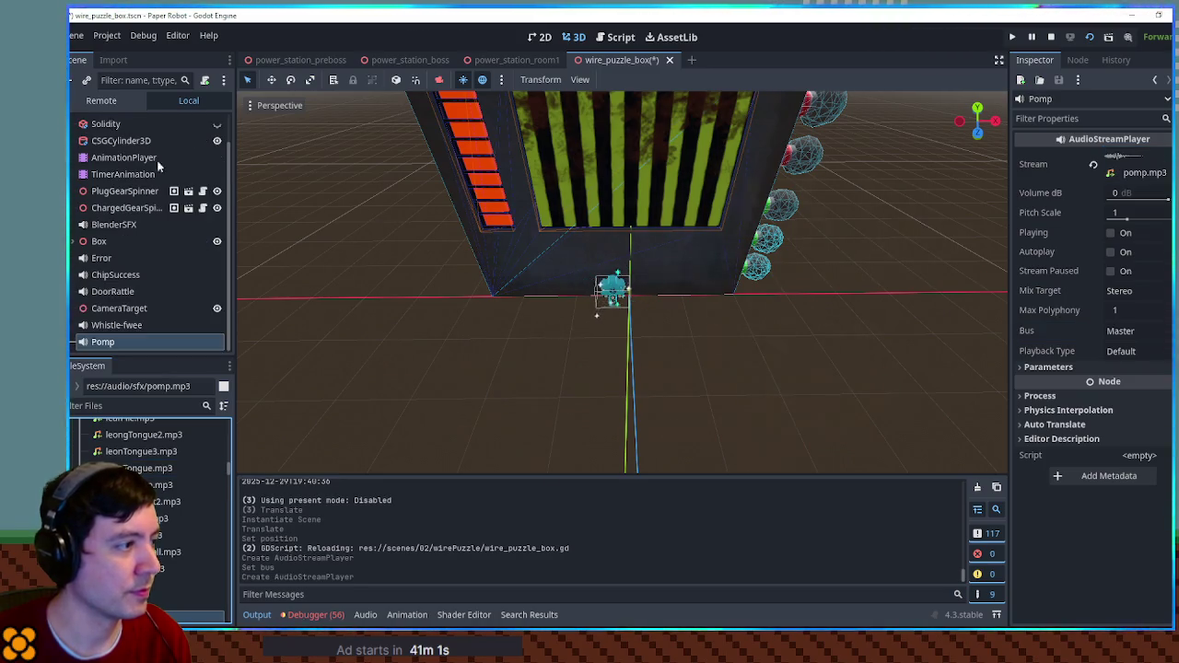
- Route the Pomp player to the SFX bus at 3 dB volume and save the scene
left_click(1128, 384)
left_click(1126, 194)
type("3")
key("Return")
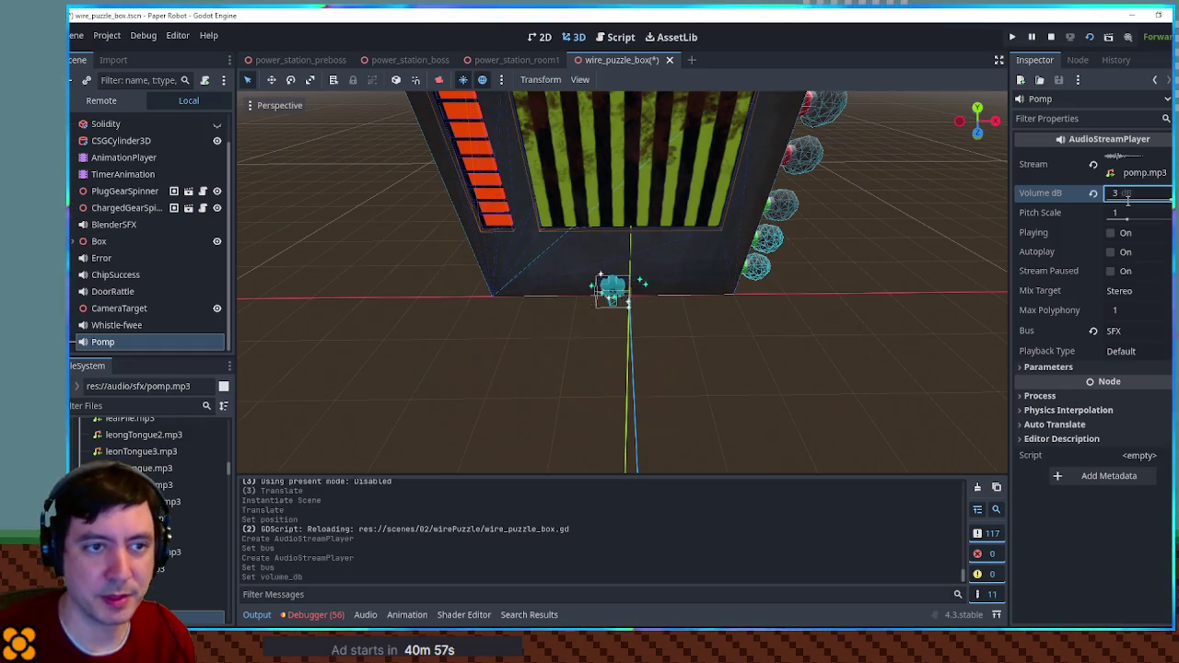
key("ctrl+s")
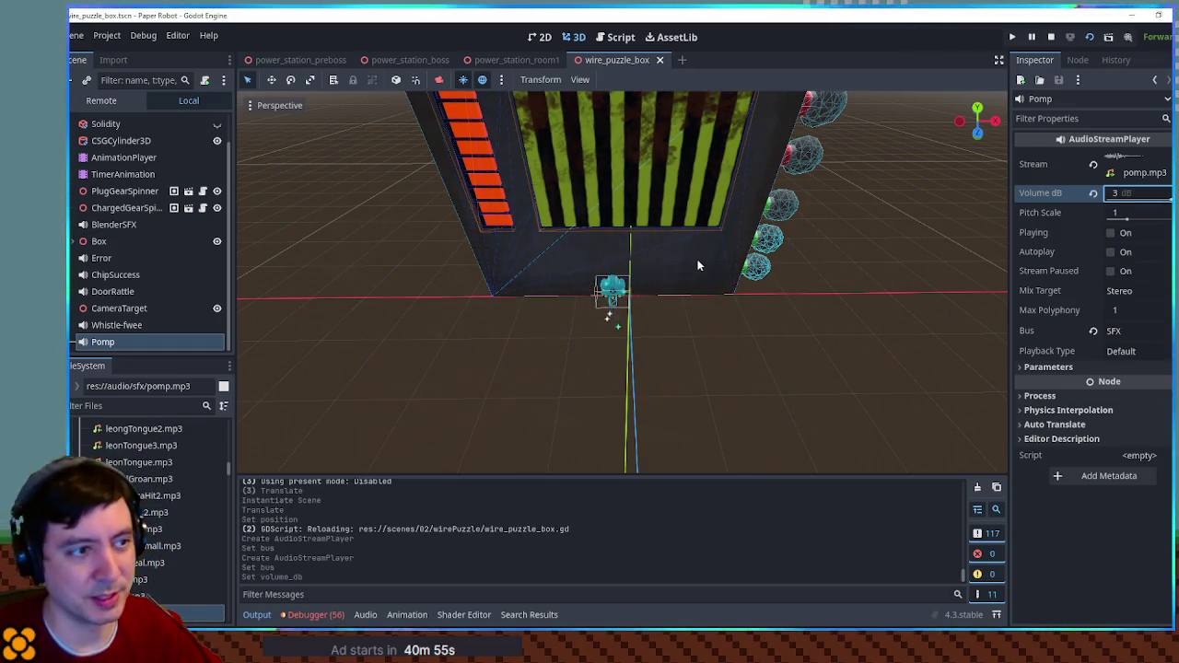
left_click(123, 158)
left_click(466, 477)
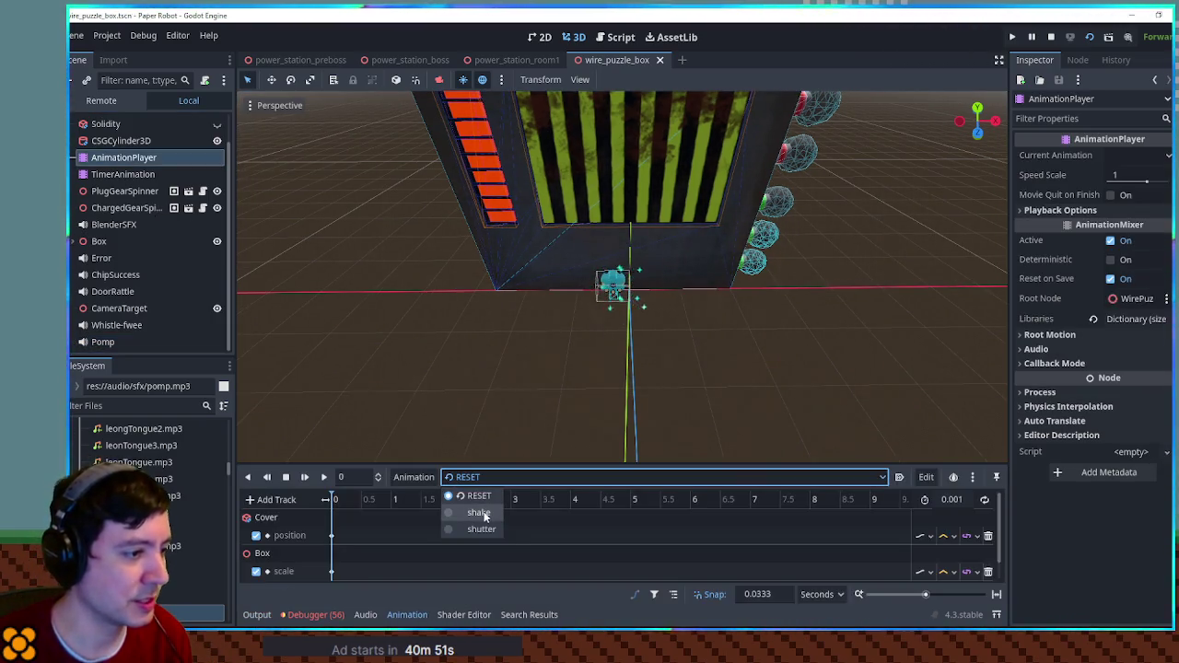
- Play the shake animation for reference, then switch back to RESET
left_click(480, 513)
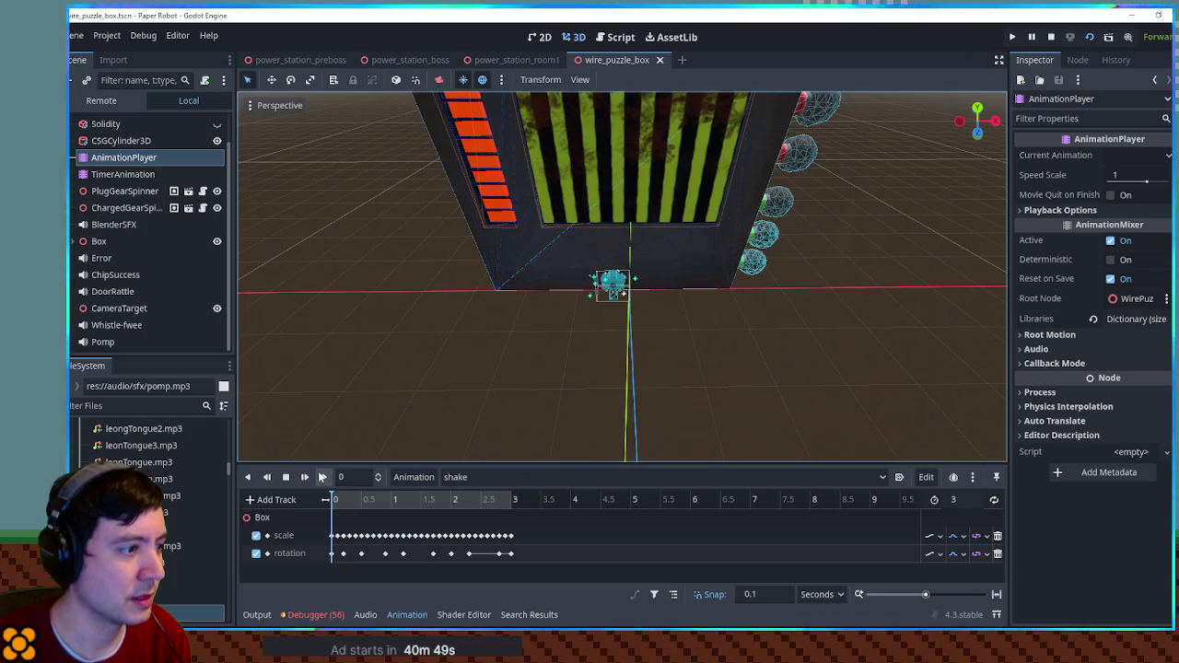
left_click(322, 477)
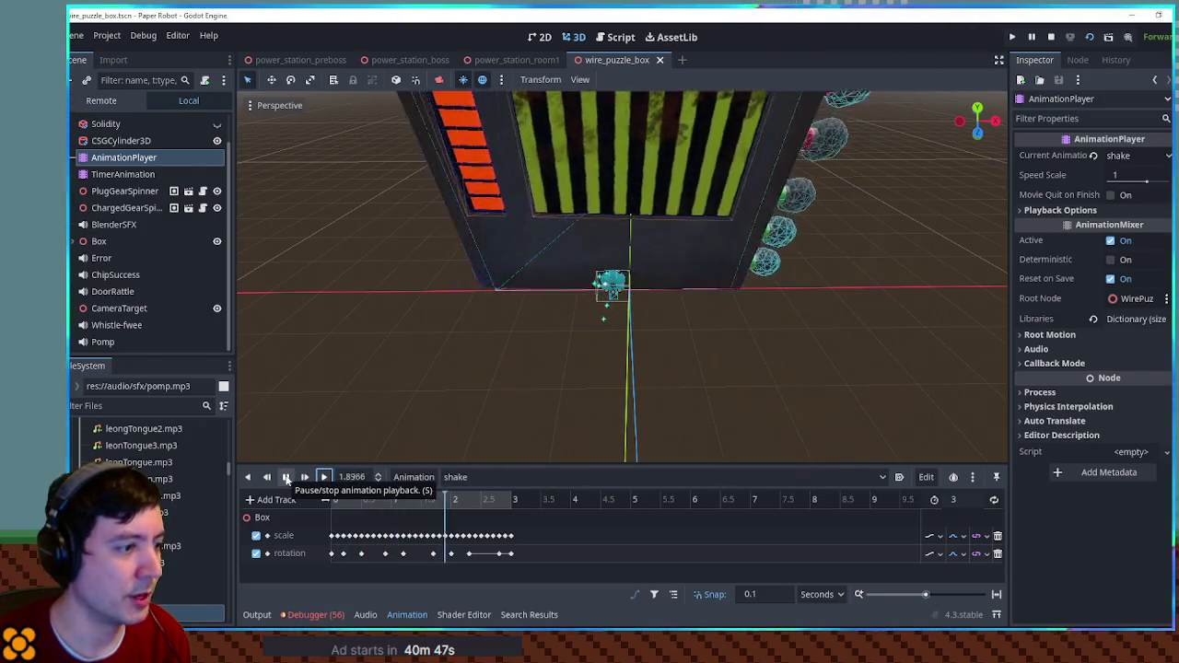
left_click(475, 477)
left_click(465, 496)
- Create a new animation named 'pomp' on the AnimationPlayer
left_click(413, 477)
left_click(415, 503)
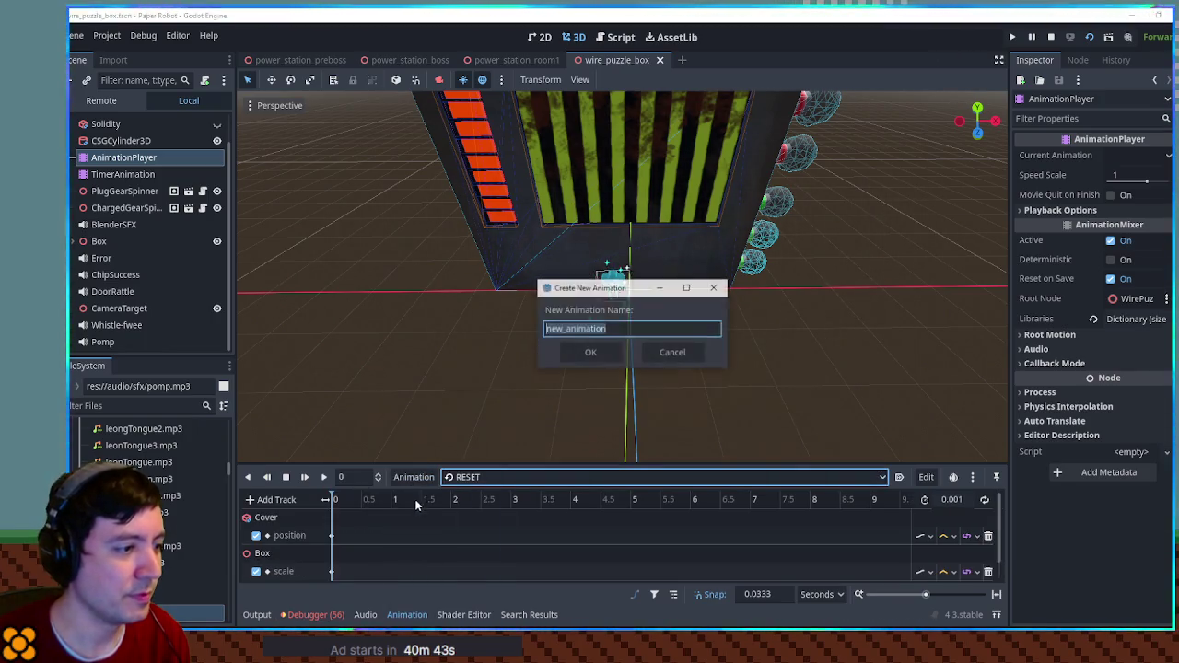
type("pomp")
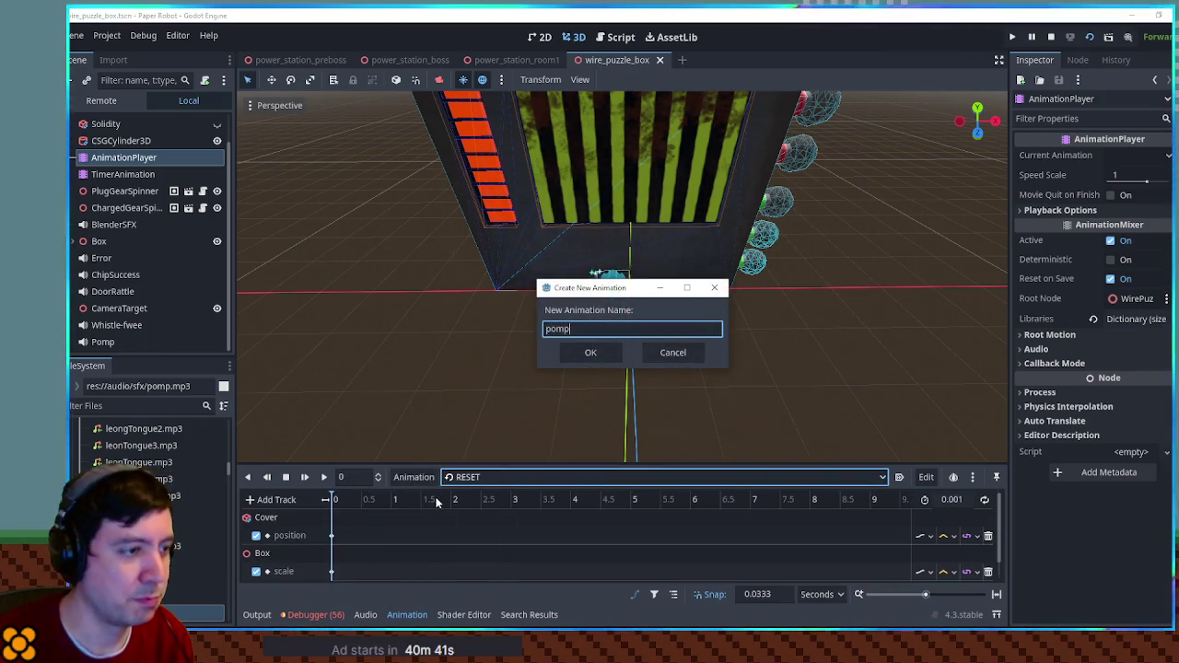
key("ctrl+a")
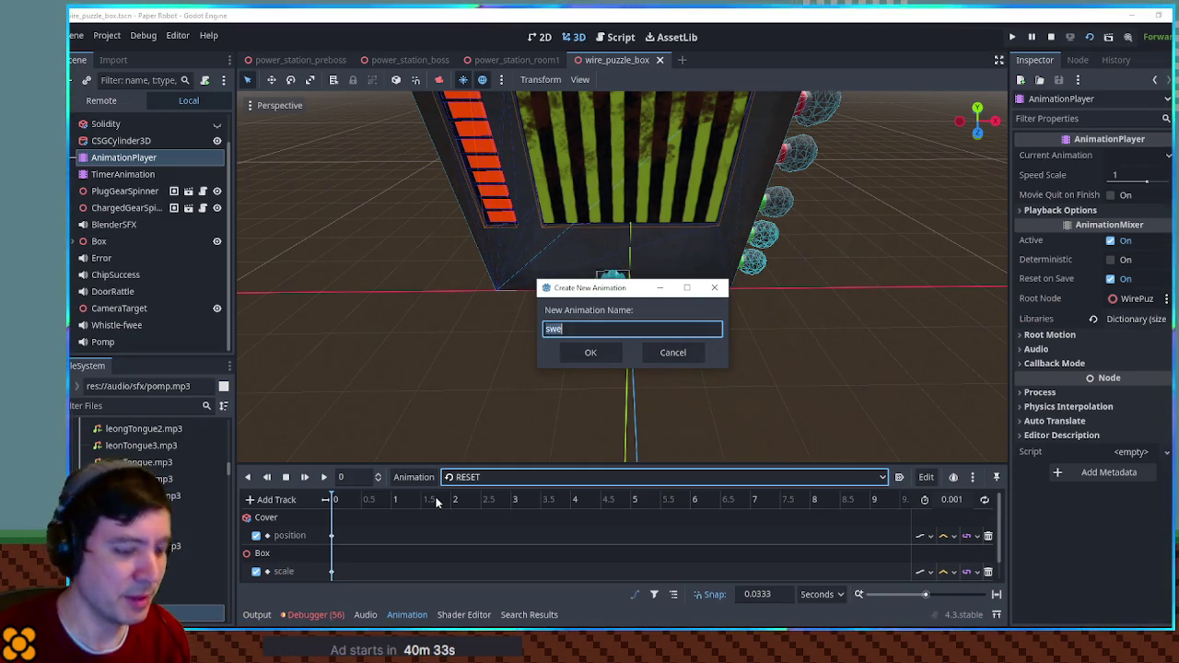
type("pomp")
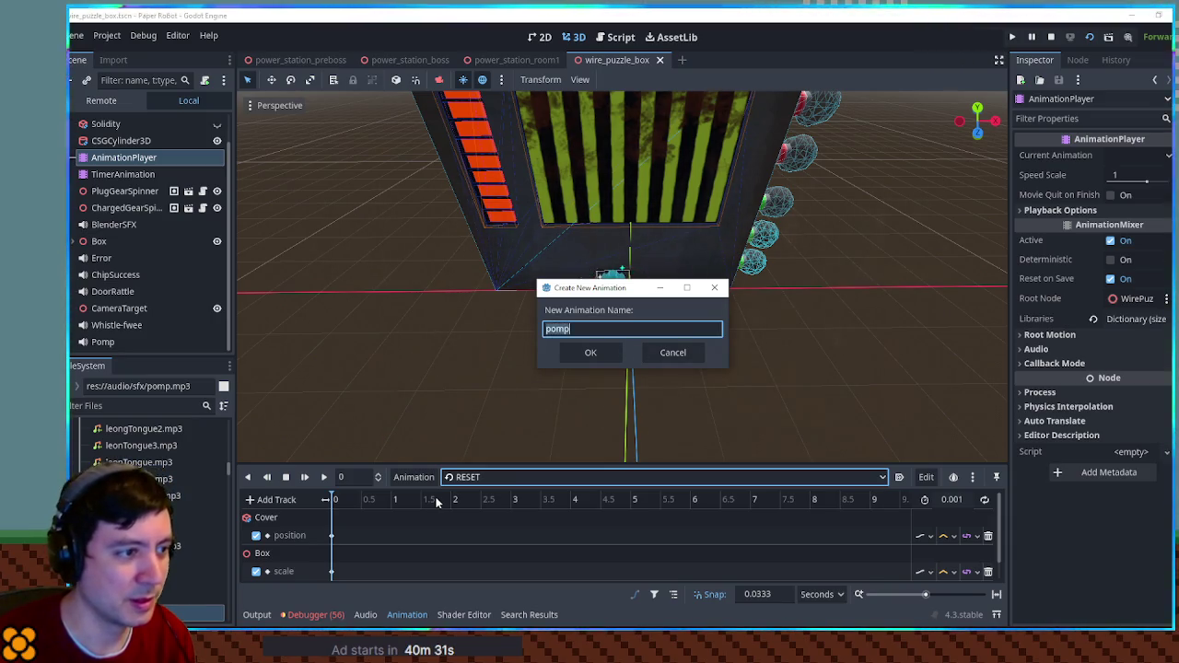
key("Return")
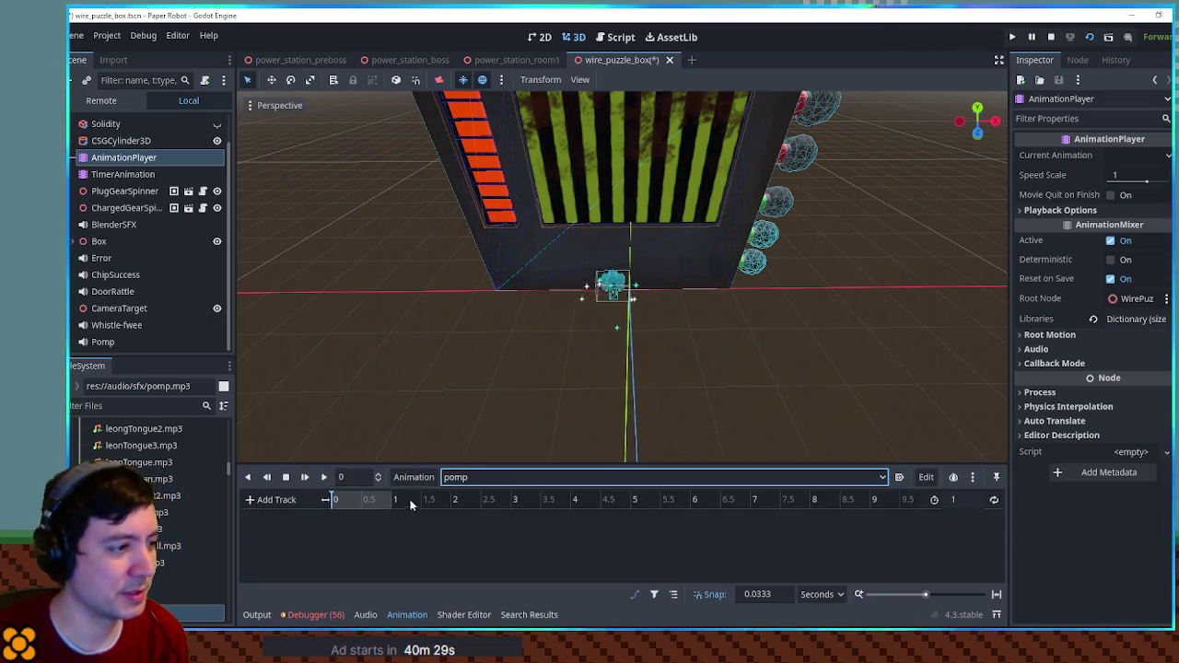
left_click(289, 500)
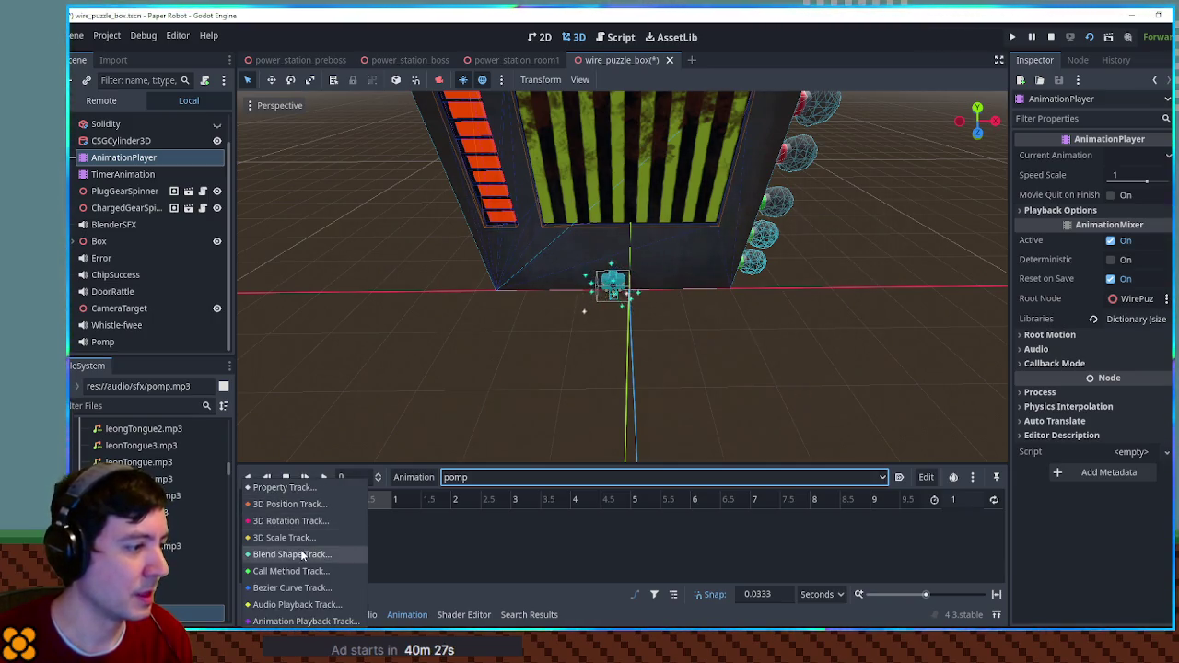
- With the pomp animation active, select the Box and key its scale at time 0
left_click(418, 532)
scroll(128, 172, "up", 2)
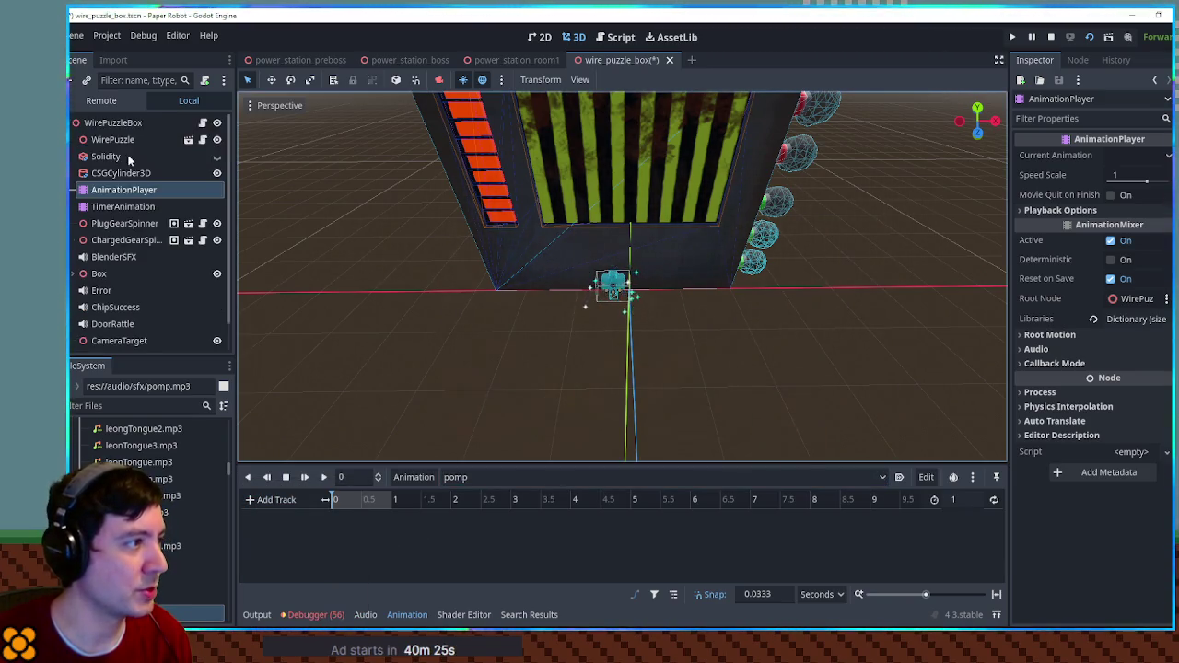
left_click(466, 478)
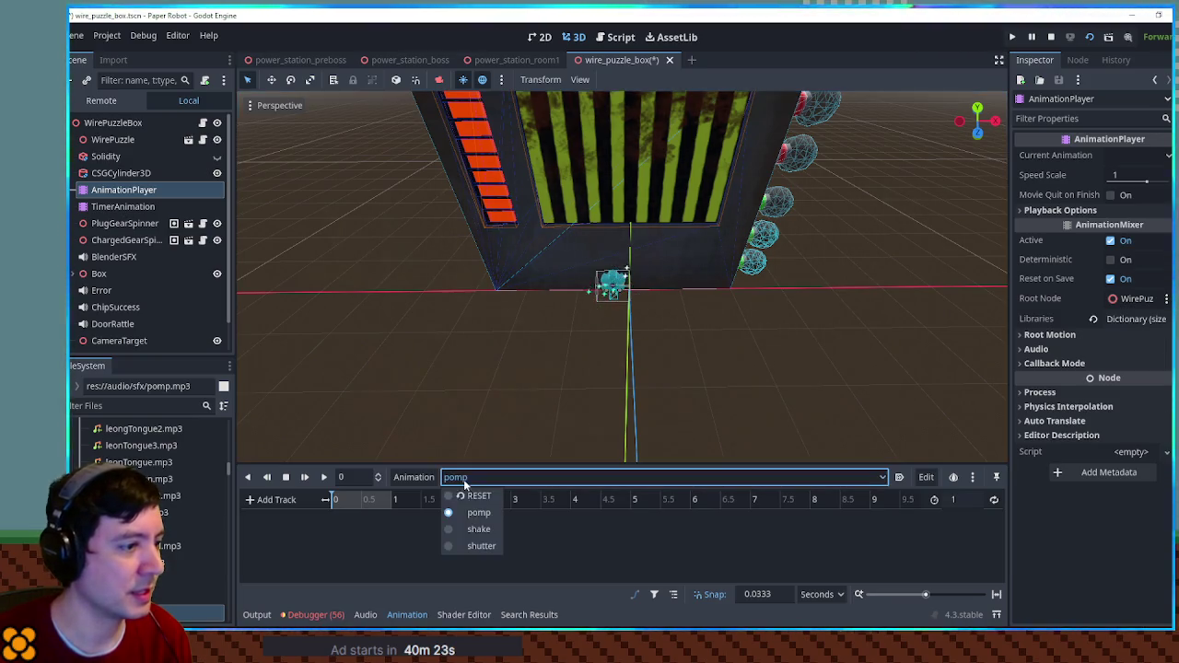
left_click(479, 530)
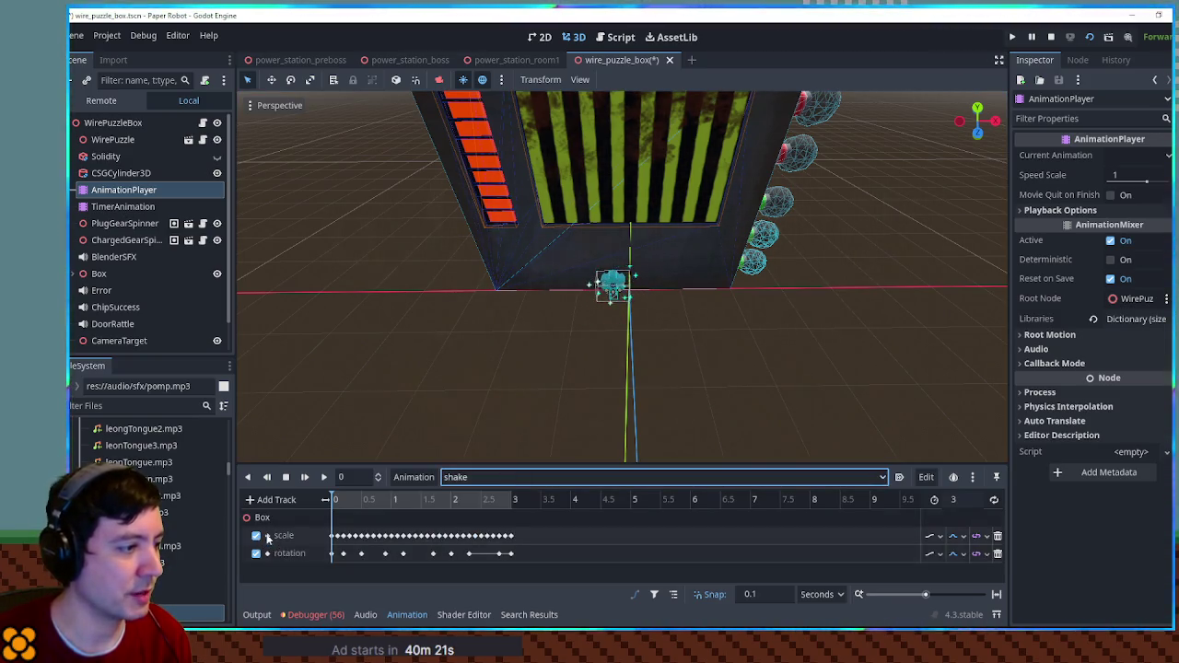
left_click(466, 478)
left_click(470, 514)
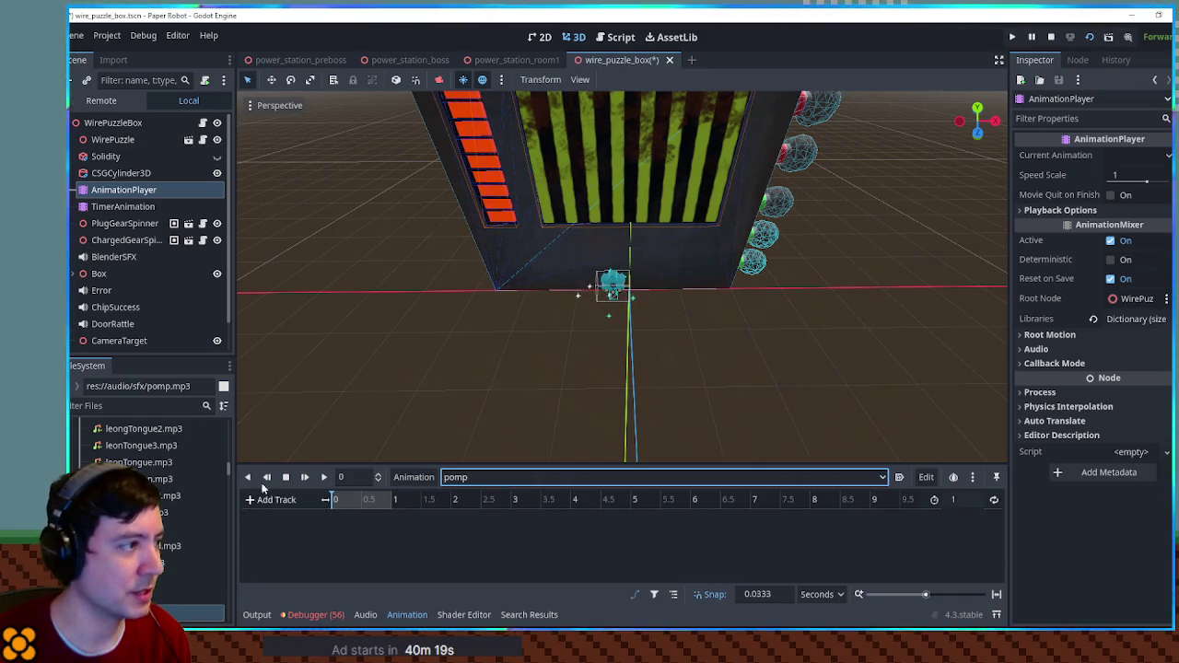
left_click(608, 286)
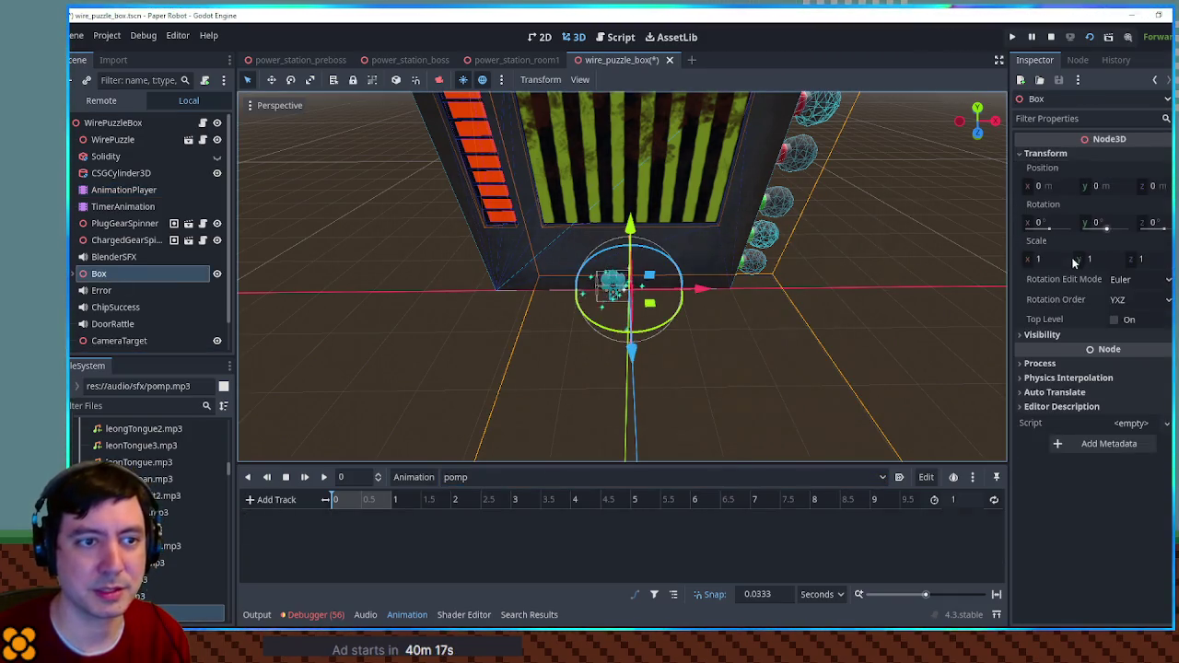
left_click(1075, 261)
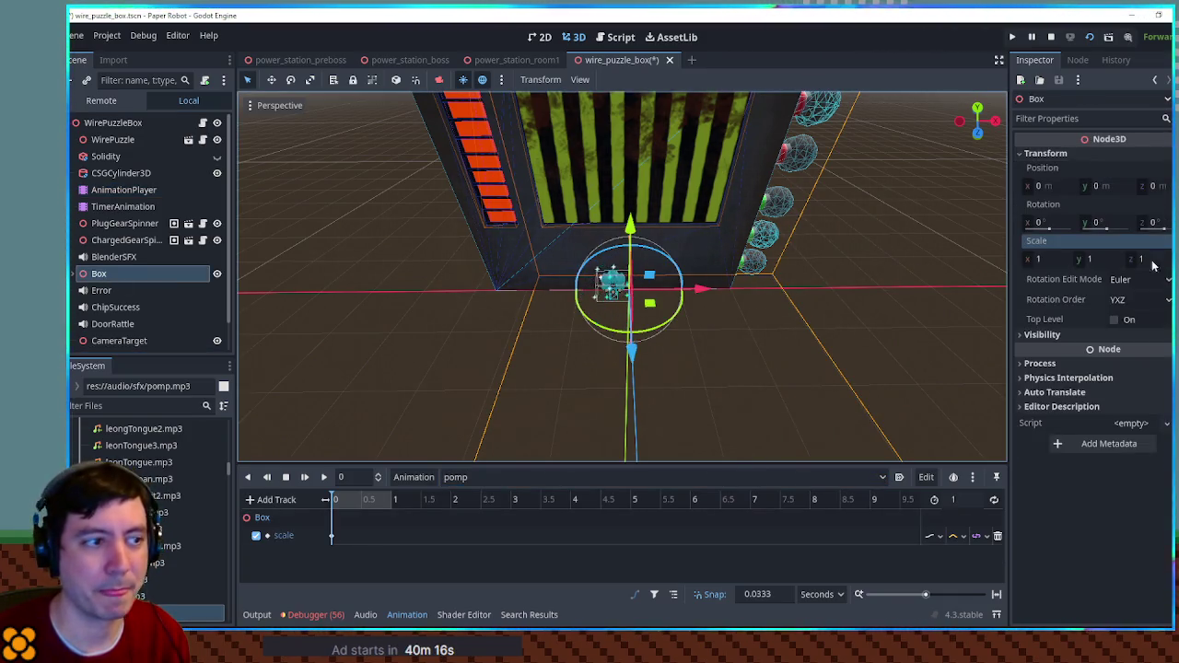
- Duplicate the scale keyframe to 1 second, set its scale to 1.1, and preview
left_click(332, 536)
left_click(393, 501)
key("ctrl+d")
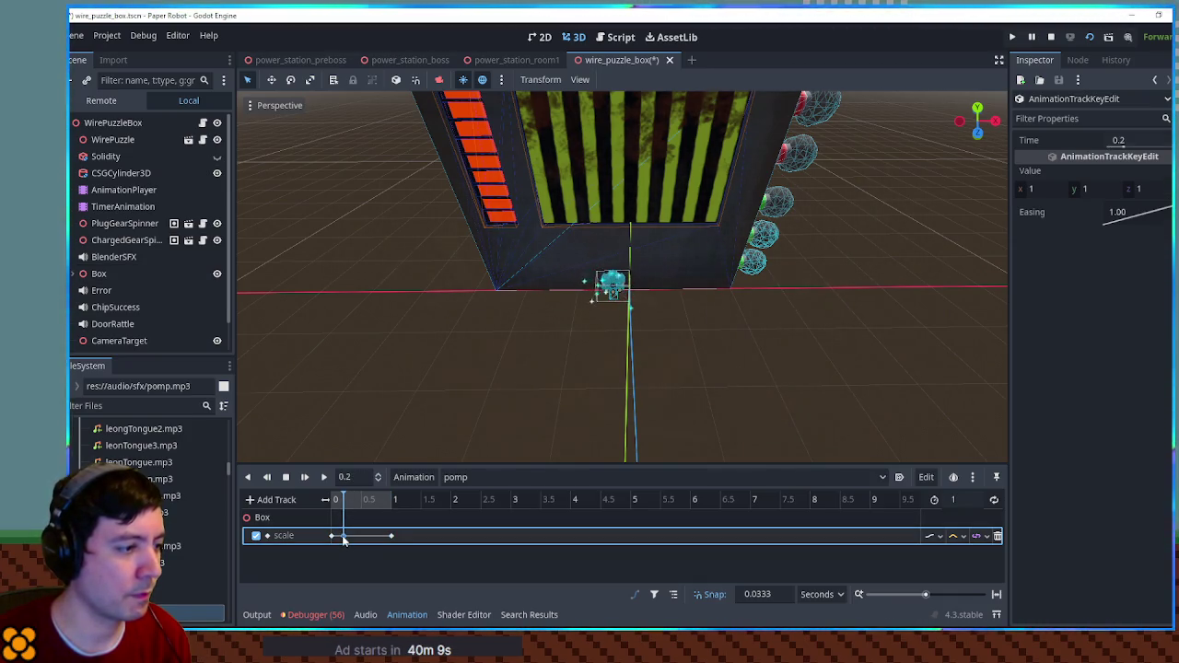
left_click(1148, 189)
type(".1")
key("Return")
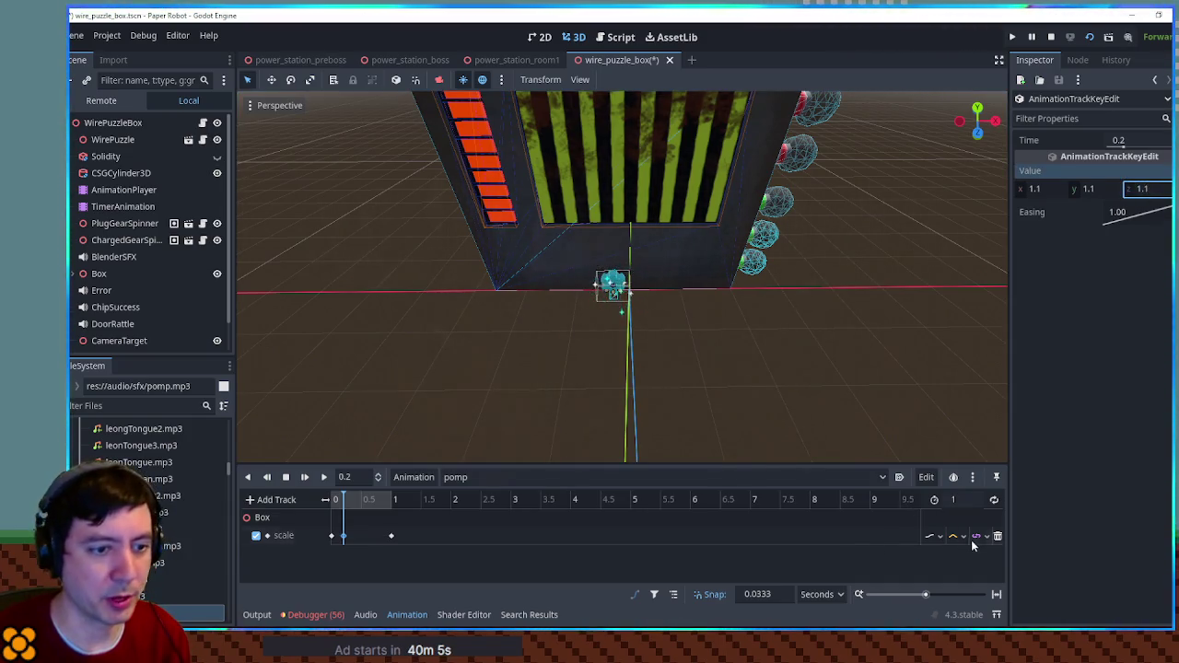
left_click(325, 480)
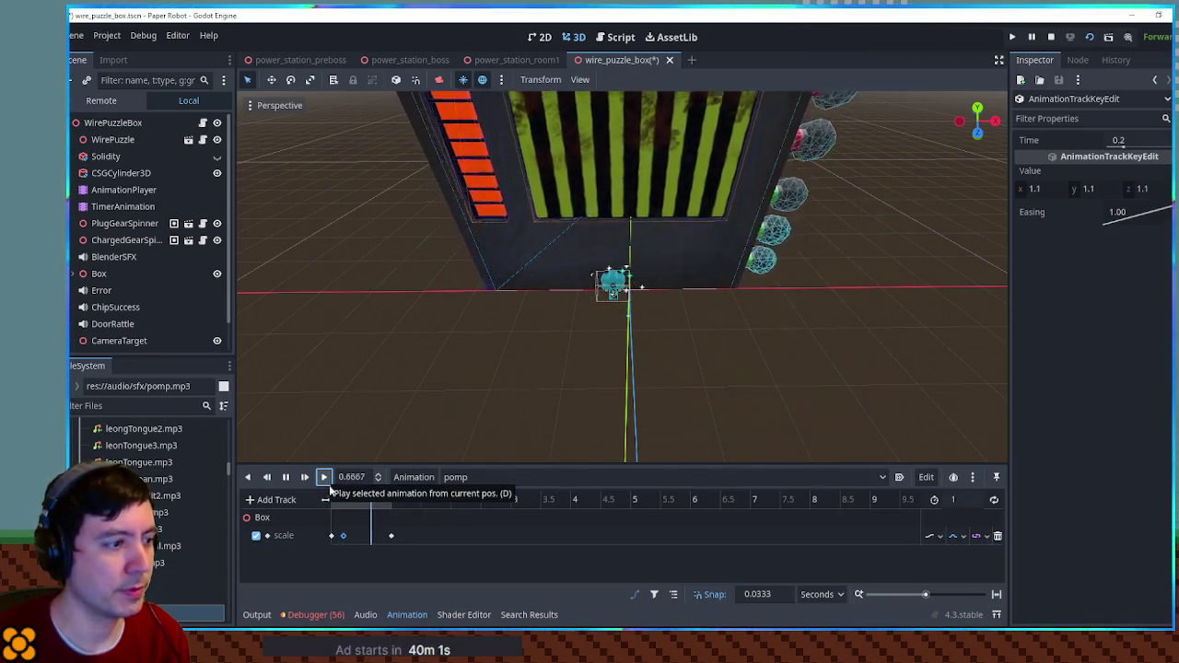
- Retime the keys: final scale back to 1 at ~0.6333 s, 1.1 peak at 0.1333 s
left_click_drag(390, 536, 369, 536)
left_click(307, 478)
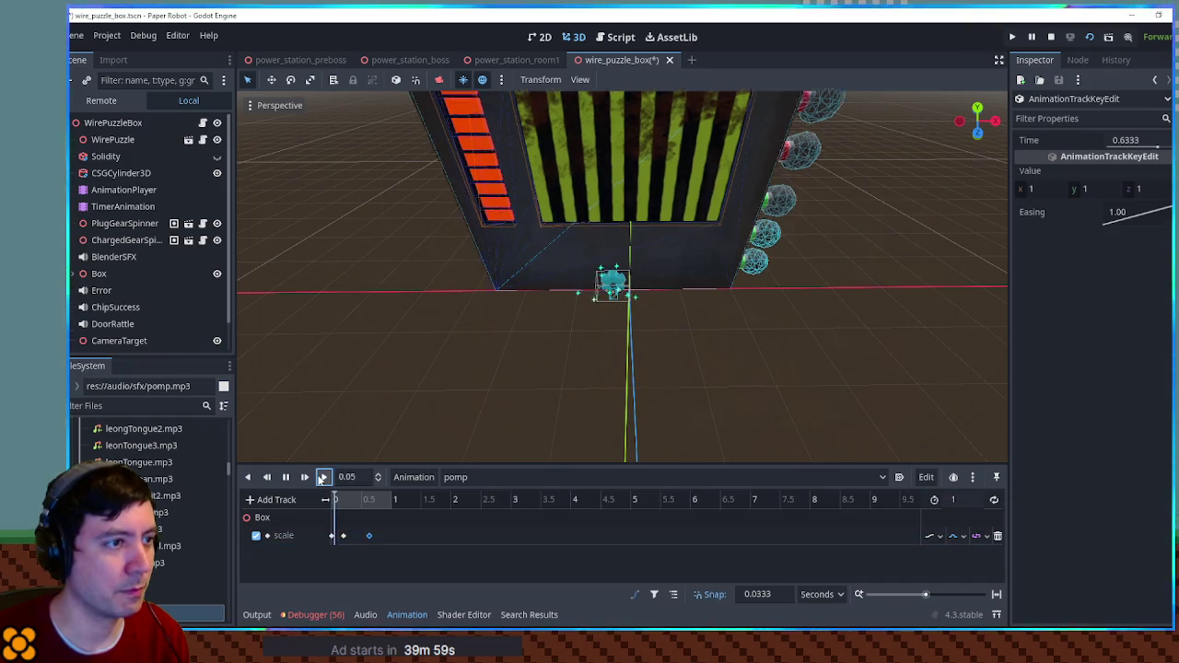
left_click(343, 535)
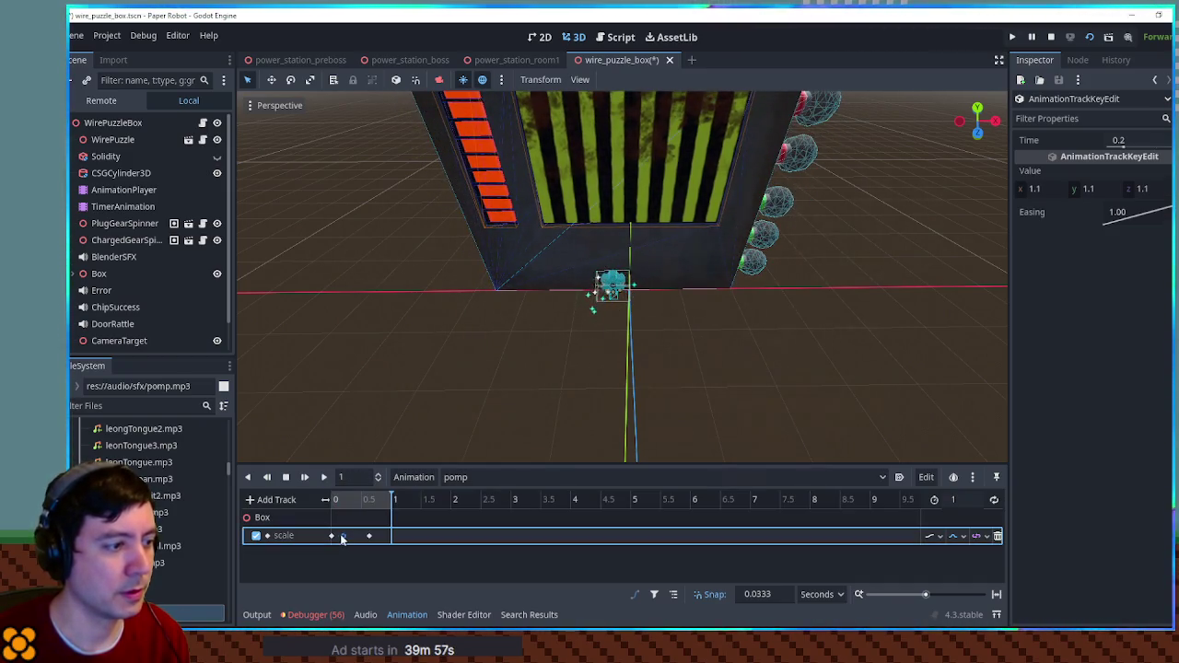
left_click_drag(338, 538, 334, 539)
left_click(322, 478)
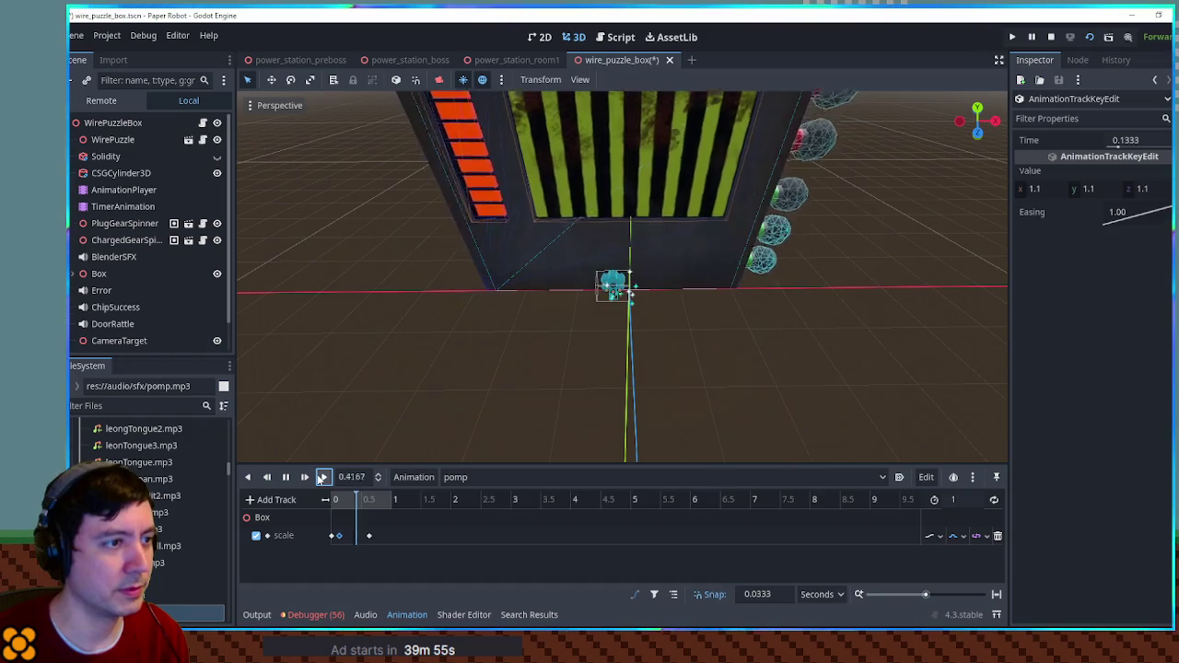
left_click(321, 479)
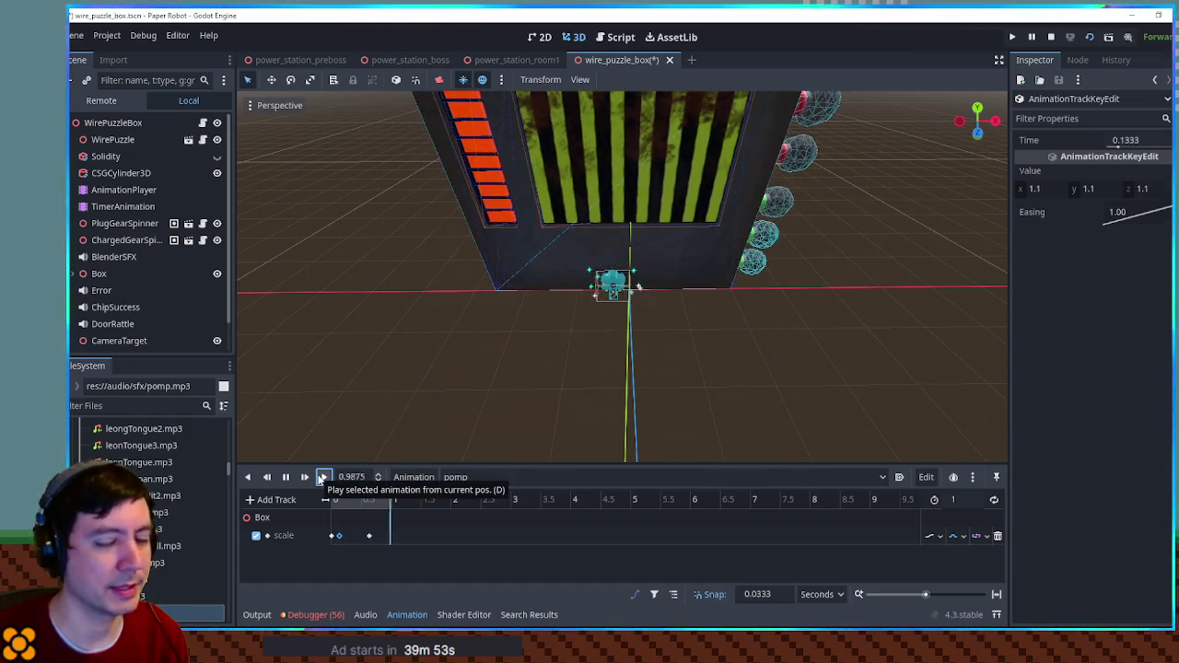
left_click(321, 479)
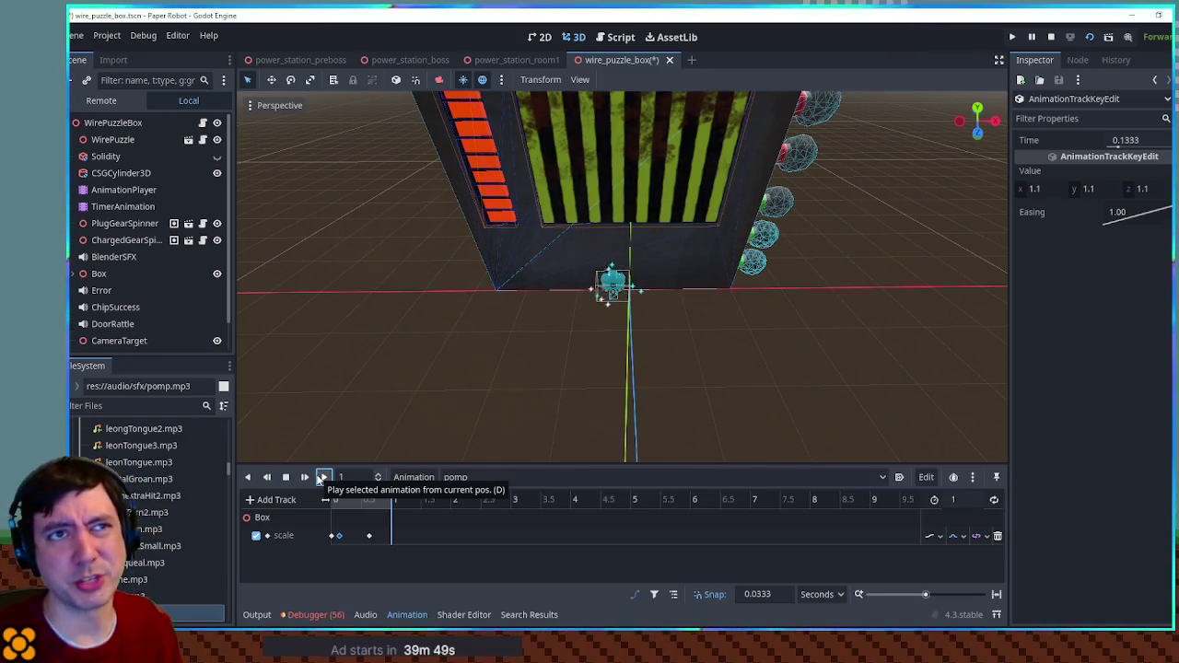
left_click(321, 478)
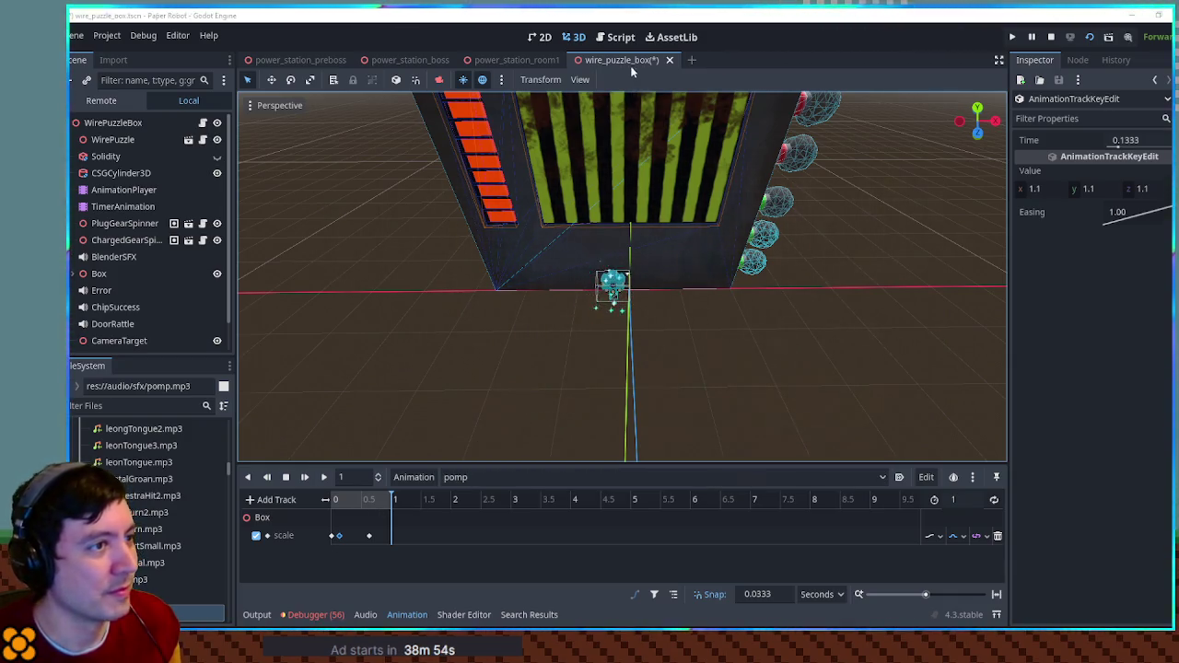
- Save the wire_puzzle_box scene and view the whole box
key("ctrl+s")
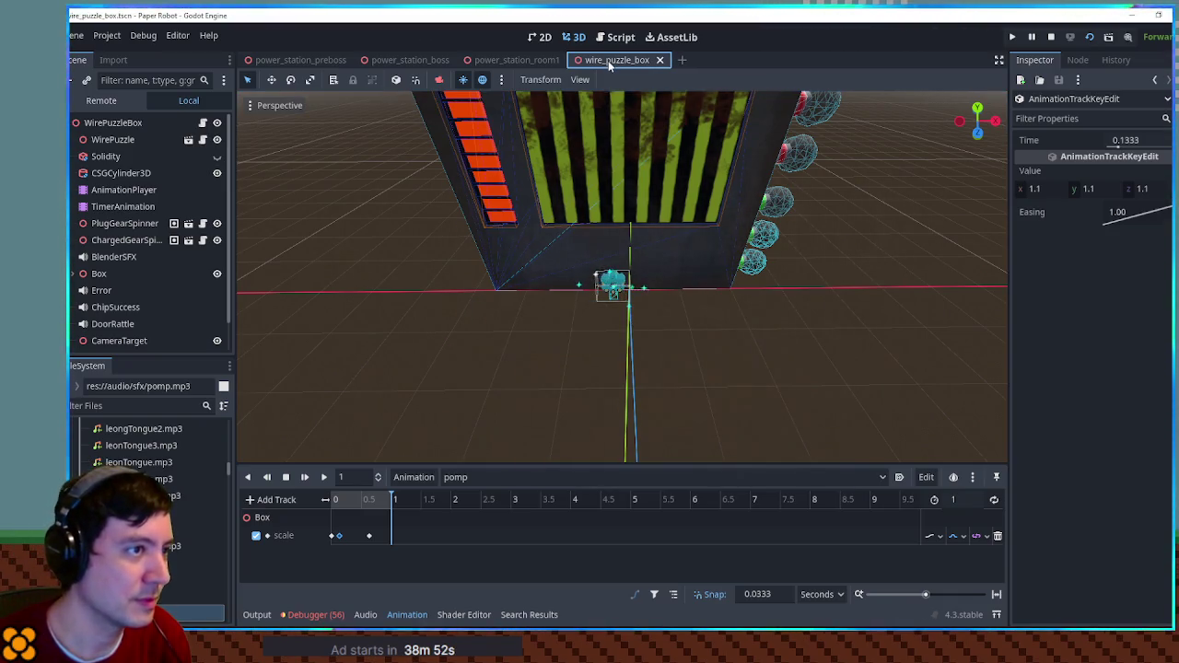
left_click_drag(615, 203, 620, 215)
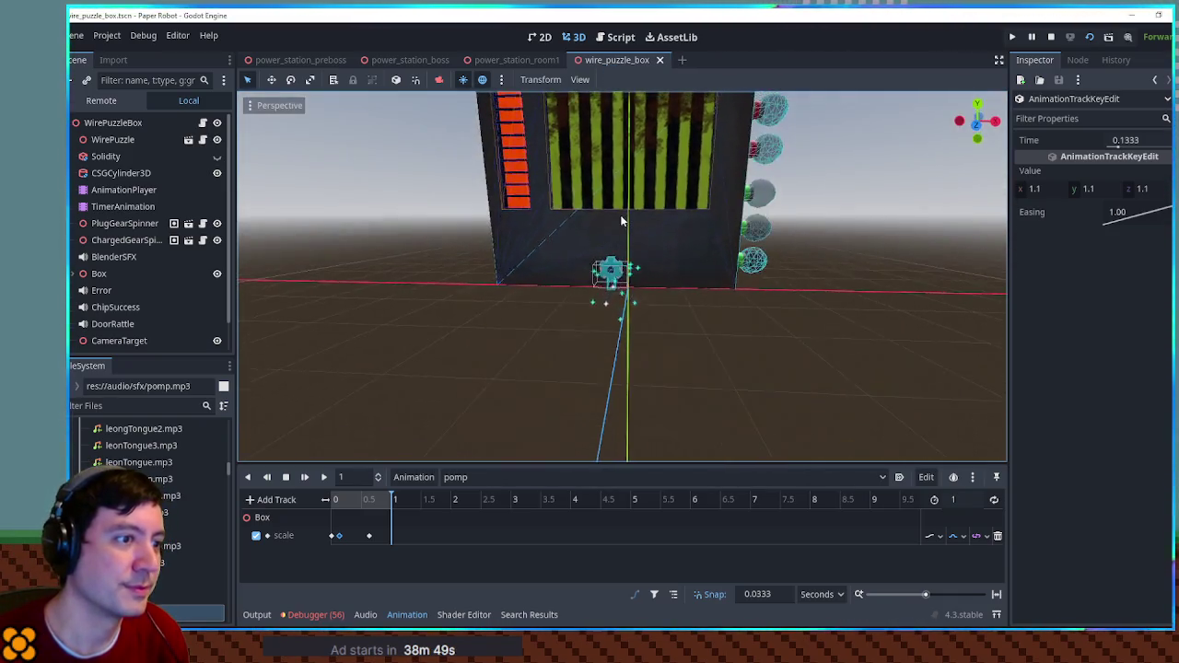
scroll(620, 215, "down", 5)
scroll(629, 288, "up", 4)
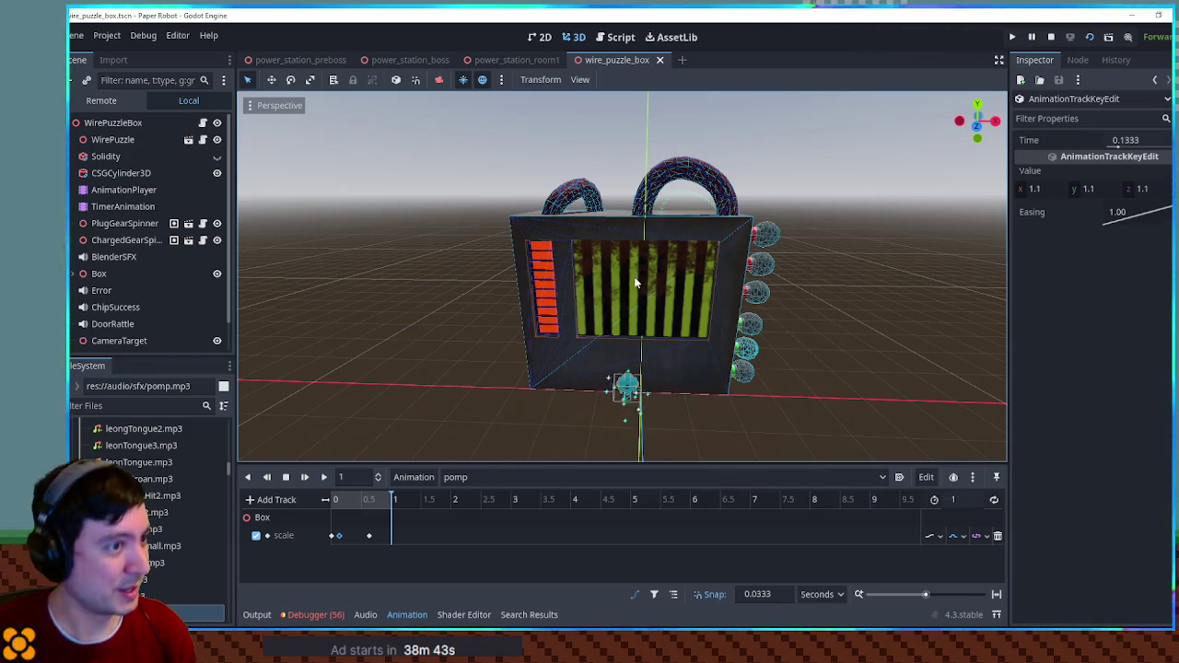
left_click(113, 123)
- Filter the FileSystem for zapShroom and add zapShroom_actor.tscn to the scene
left_click(122, 405)
key("ctrl+v")
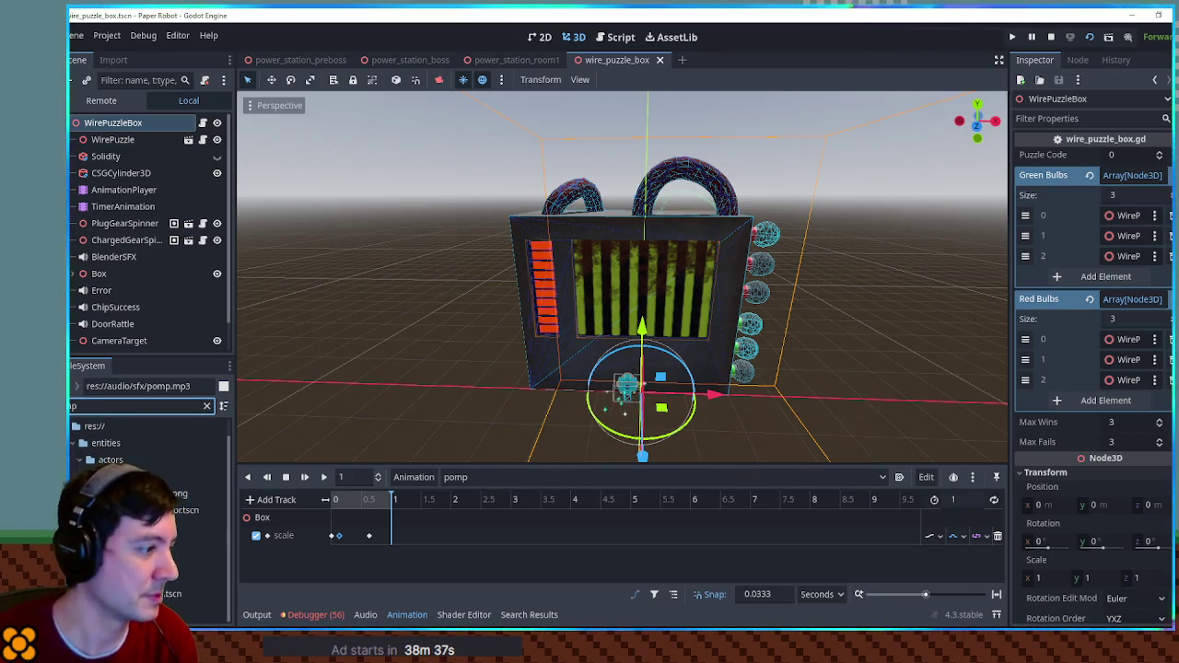
left_click_drag(185, 519, 134, 136)
- Cancel the file-duplicate prompt and duplicate the node as ZapShroomActor2
key("ctrl+d")
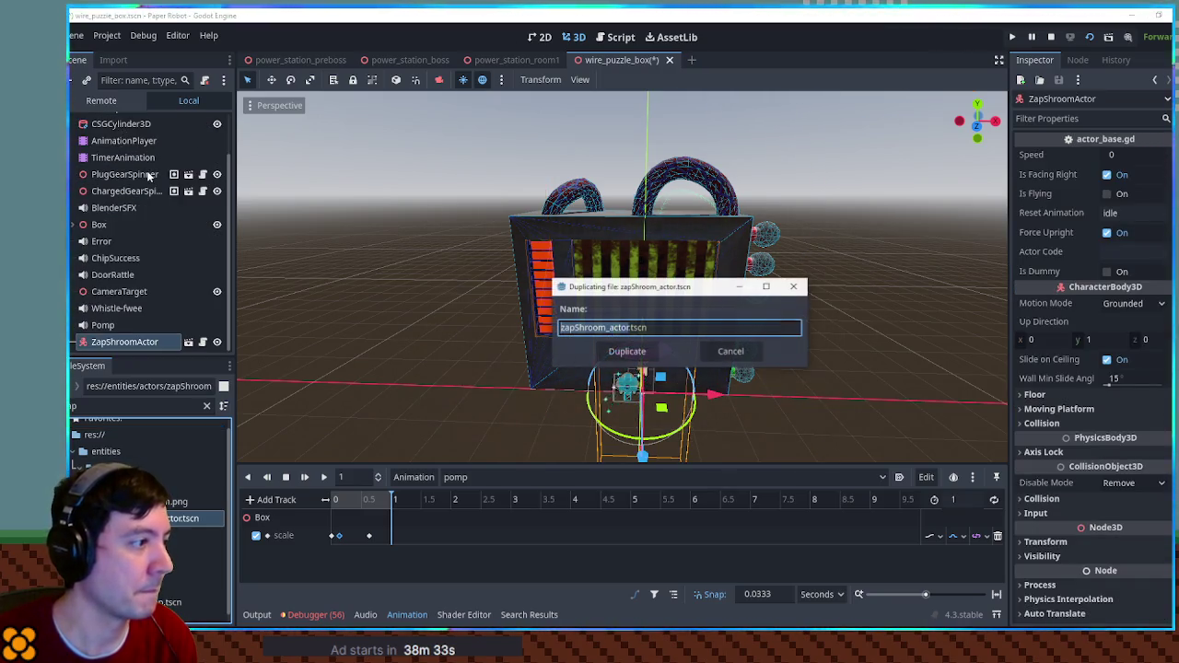
key("Tab")
key("Return")
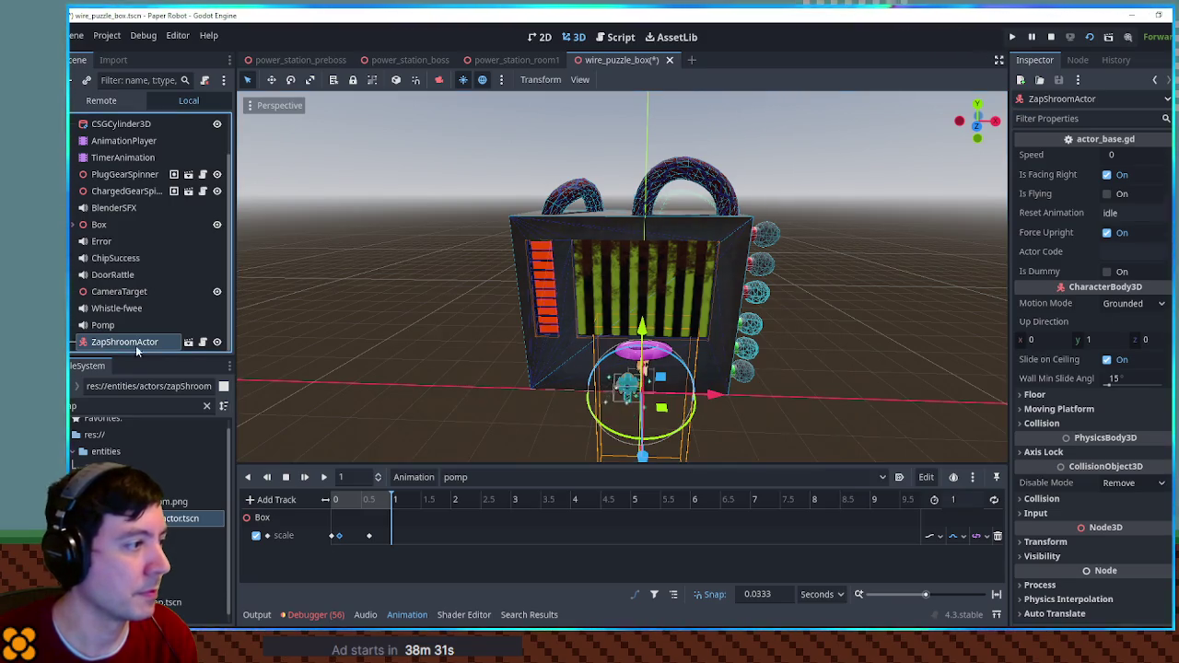
key("ctrl+d")
mouse_move(726, 387)
left_mouse_down()
mouse_move(630, 391)
mouse_move(581, 413)
mouse_move(553, 443)
mouse_move(601, 402)
mouse_move(728, 378)
left_mouse_up()
scroll(630, 391, "down", 2)
left_click(579, 415, "shift")
left_click(662, 379)
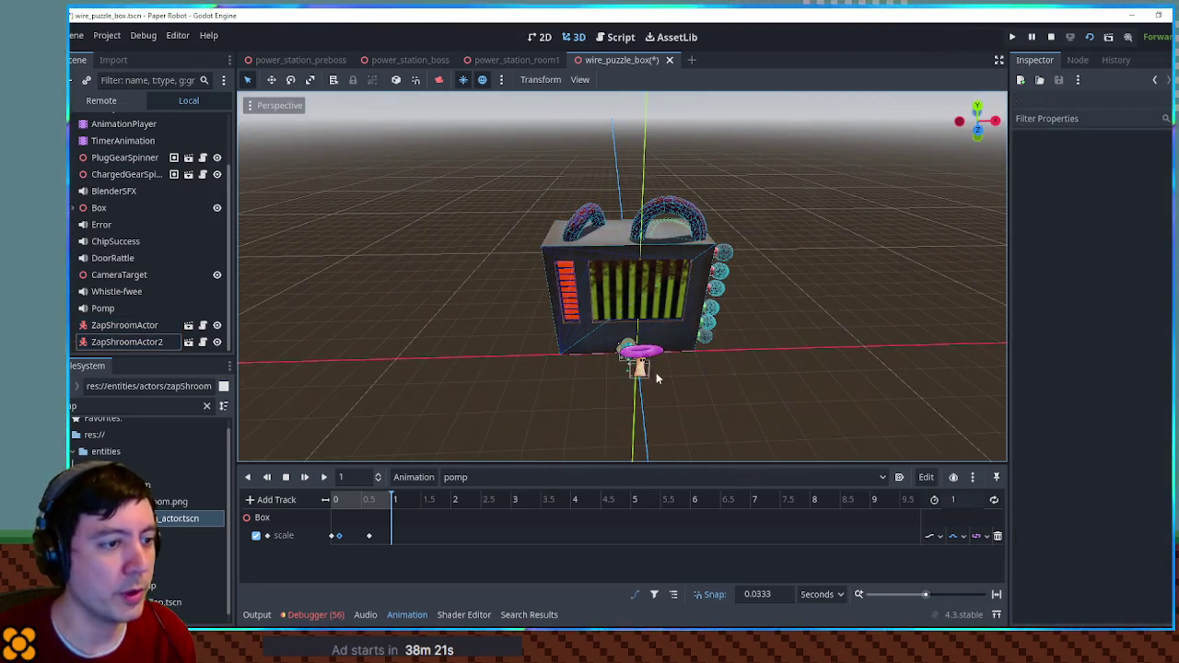
- Spread the two ZapShroomActors apart, raise them 4 units above the box, and save
left_click(662, 378)
mouse_move(714, 381)
left_mouse_down()
mouse_move(645, 380)
mouse_move(762, 376)
left_mouse_up()
left_click(700, 378)
left_click(642, 371)
left_click(156, 342, "shift")
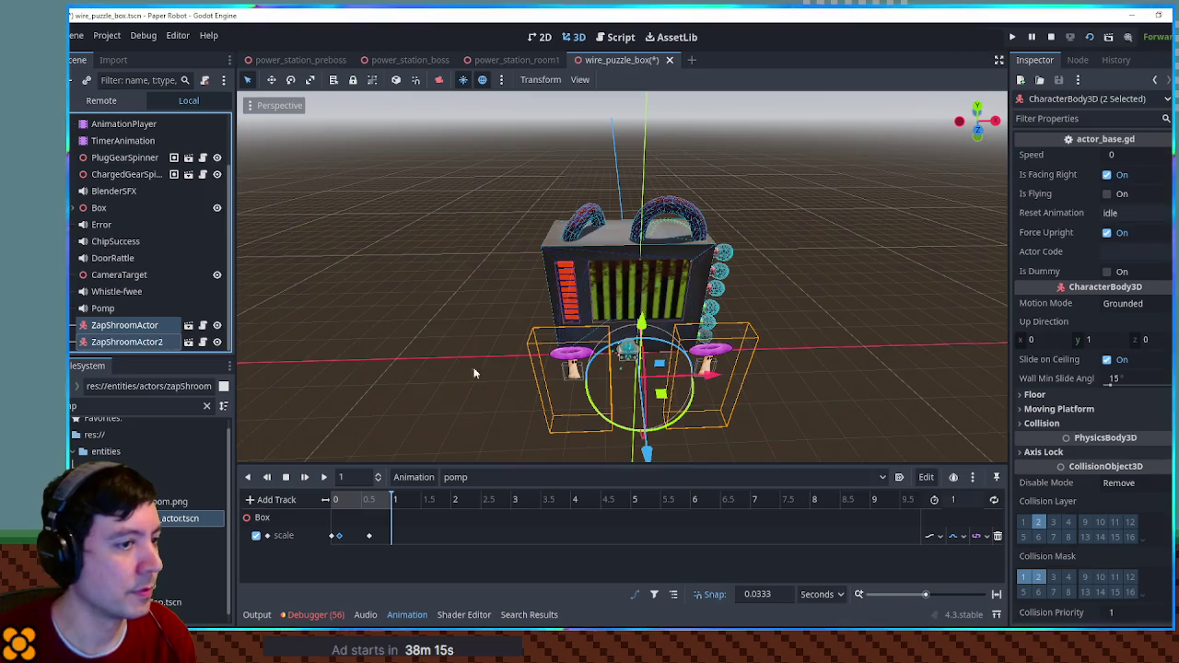
left_click_drag(599, 318, 622, 57)
left_click_drag(910, 281, 774, 212)
left_click_drag(614, 115, 620, 167)
key("ctrl+s")
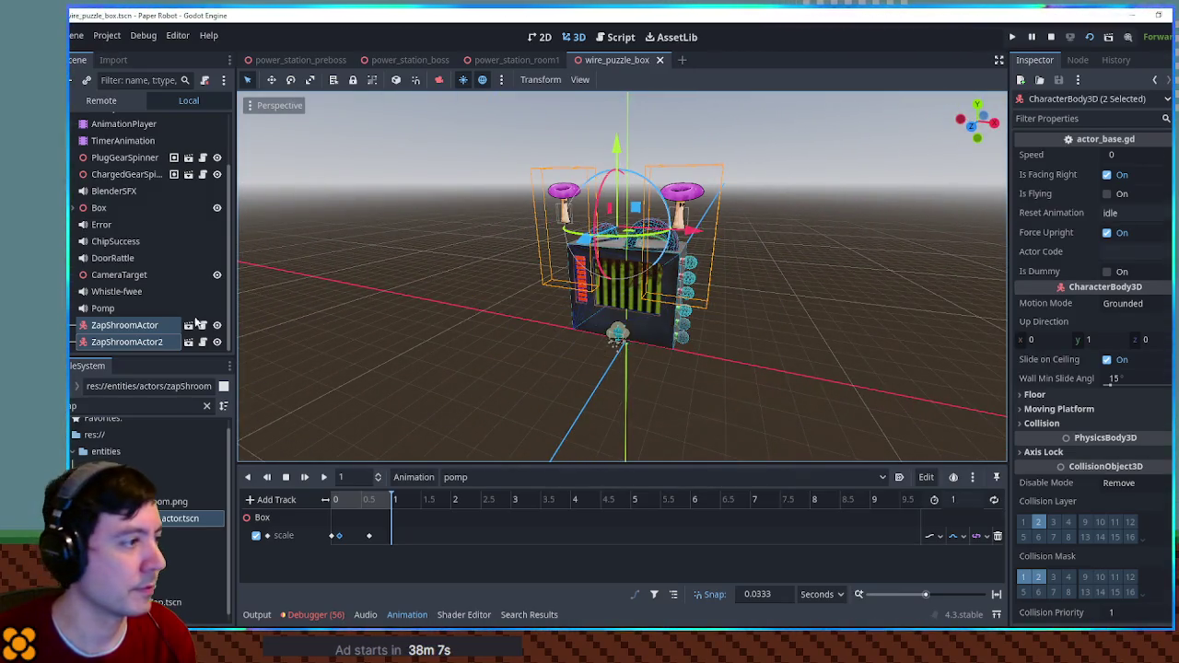
- Turn on Is Flying for both ZapShroomActors and hide them in the Scene tree
scroll(143, 317, "up", 2)
scroll(143, 317, "down", 3)
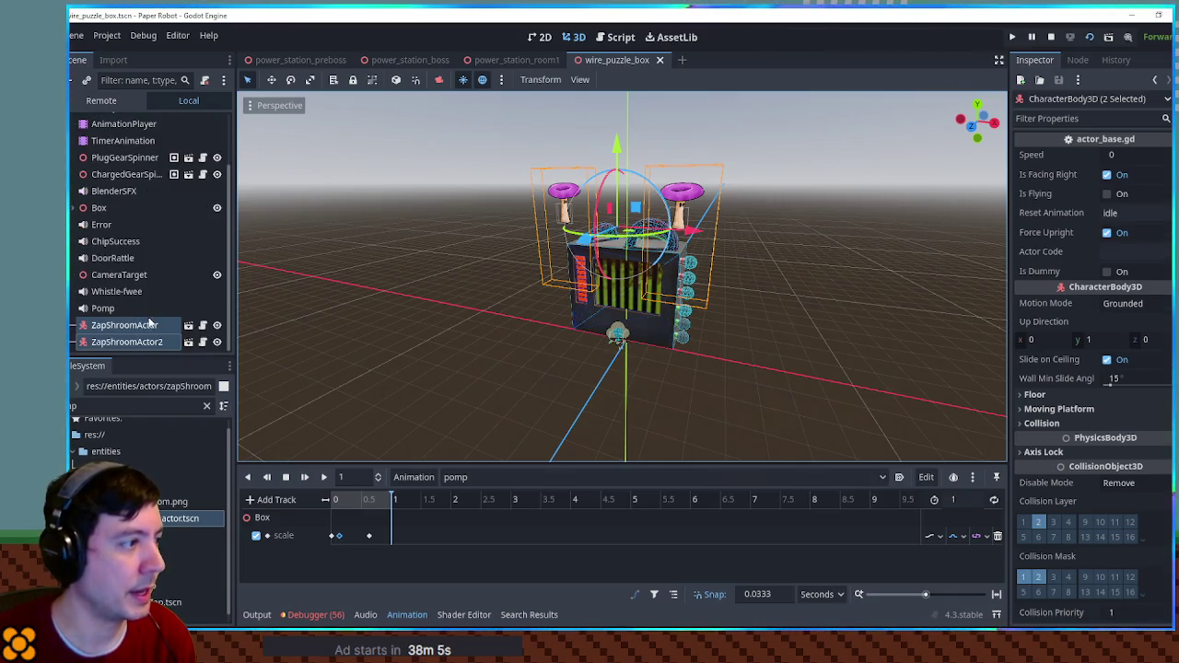
scroll(148, 313, "up", 4)
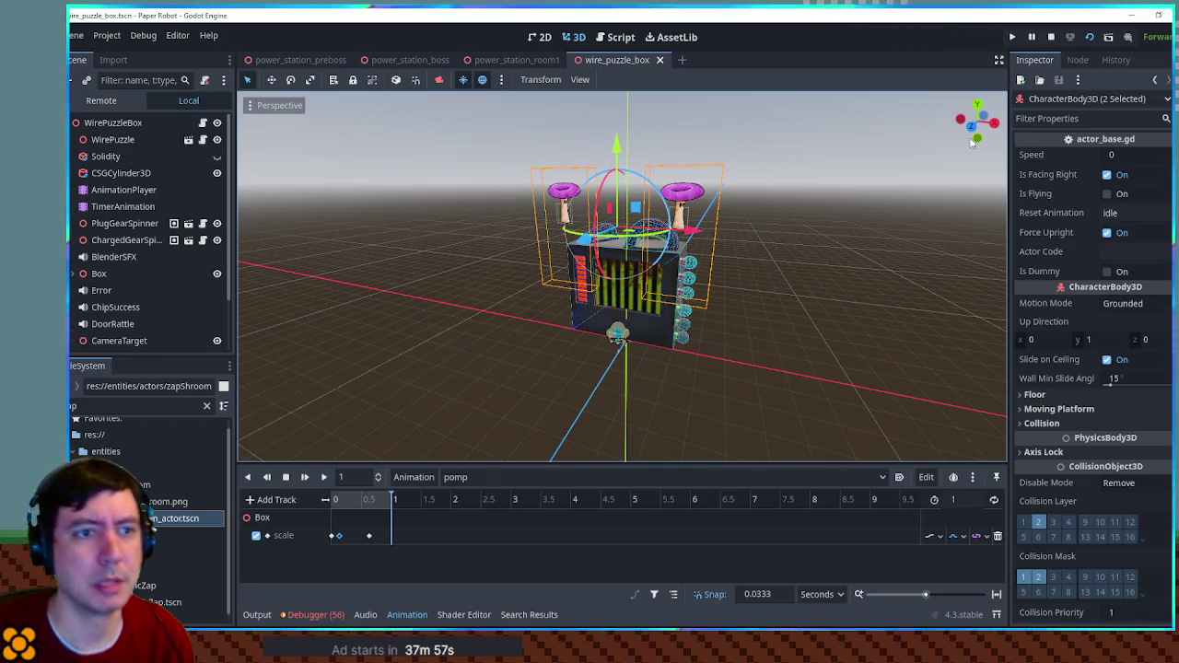
left_click(1107, 194)
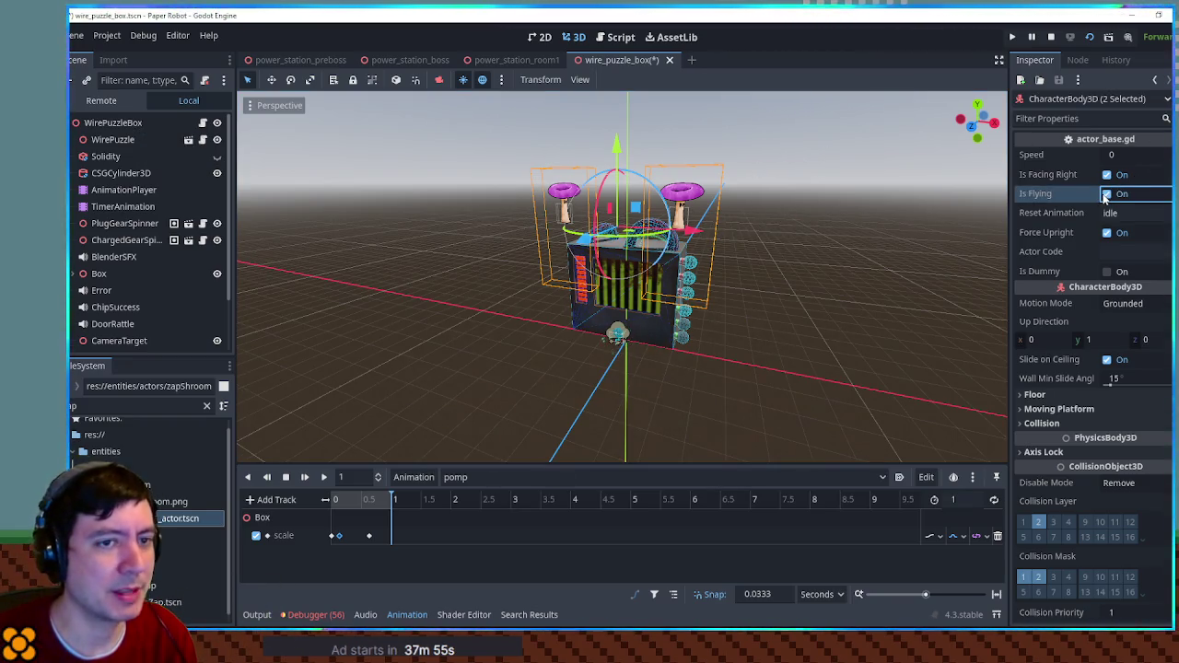
mouse_move(590, 240)
left_mouse_down()
mouse_move(826, 237)
mouse_move(516, 235)
mouse_move(601, 251)
left_mouse_up()
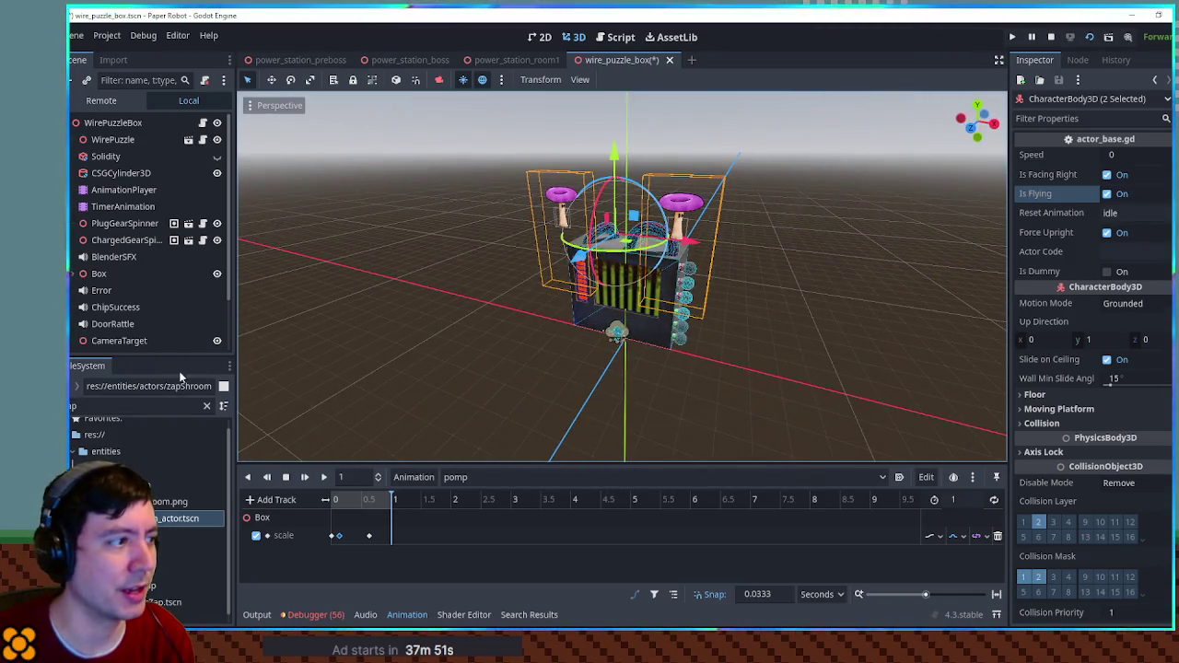
scroll(165, 293, "down", 2)
left_click(217, 342)
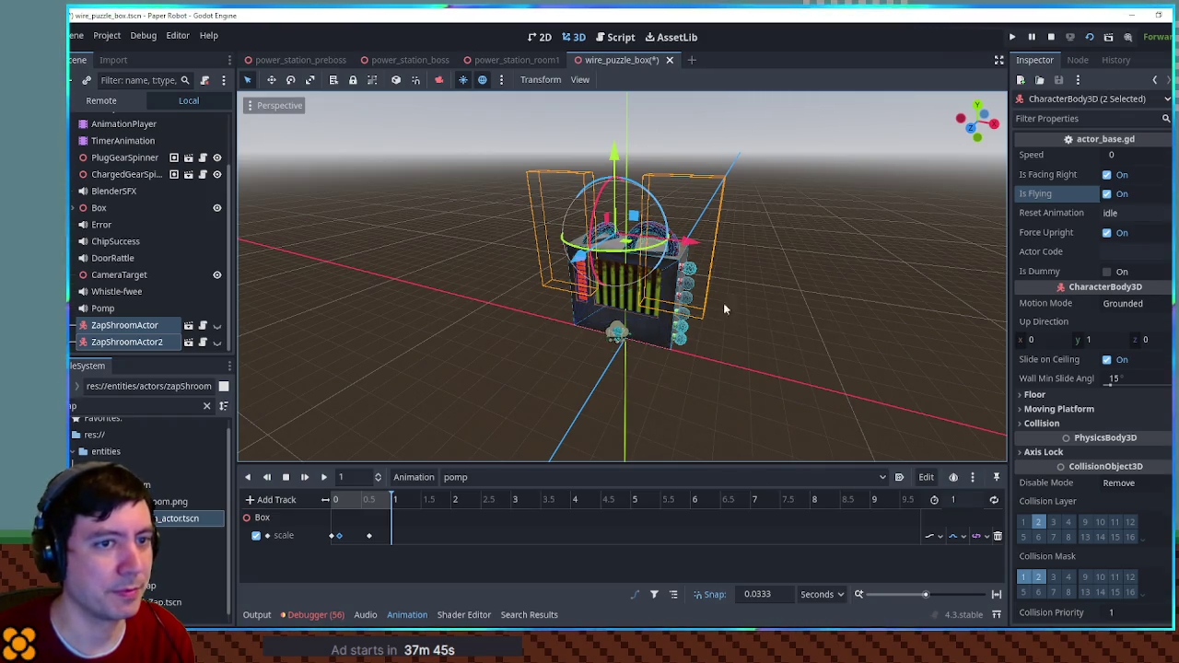
left_click(152, 342)
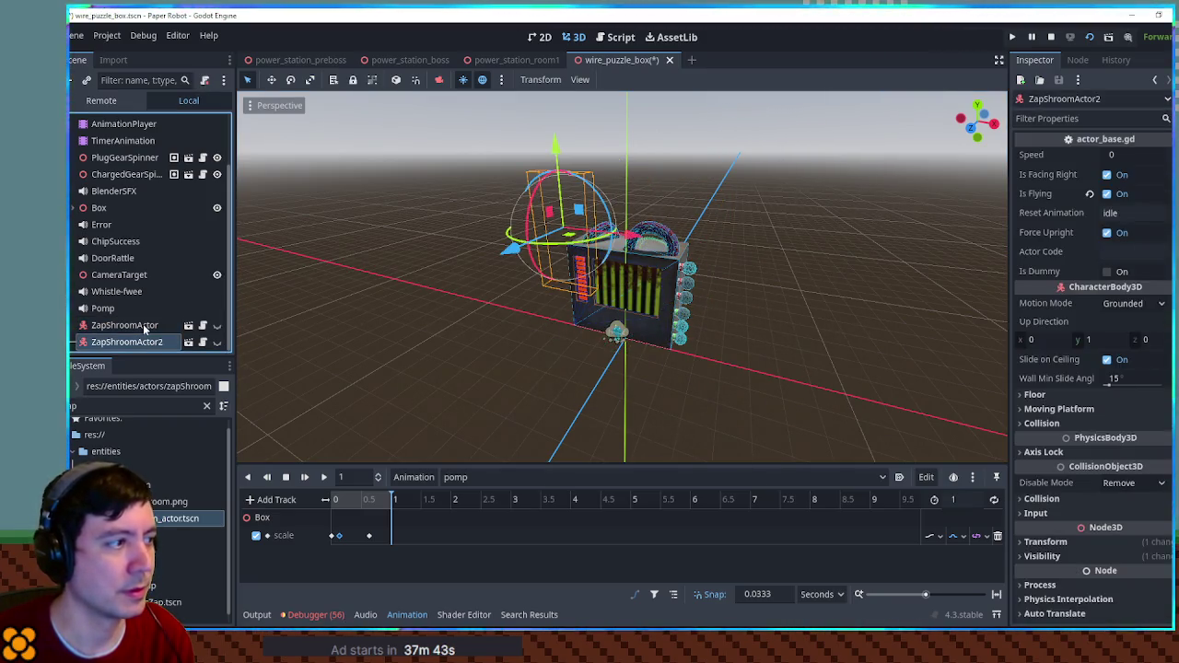
left_click(144, 328)
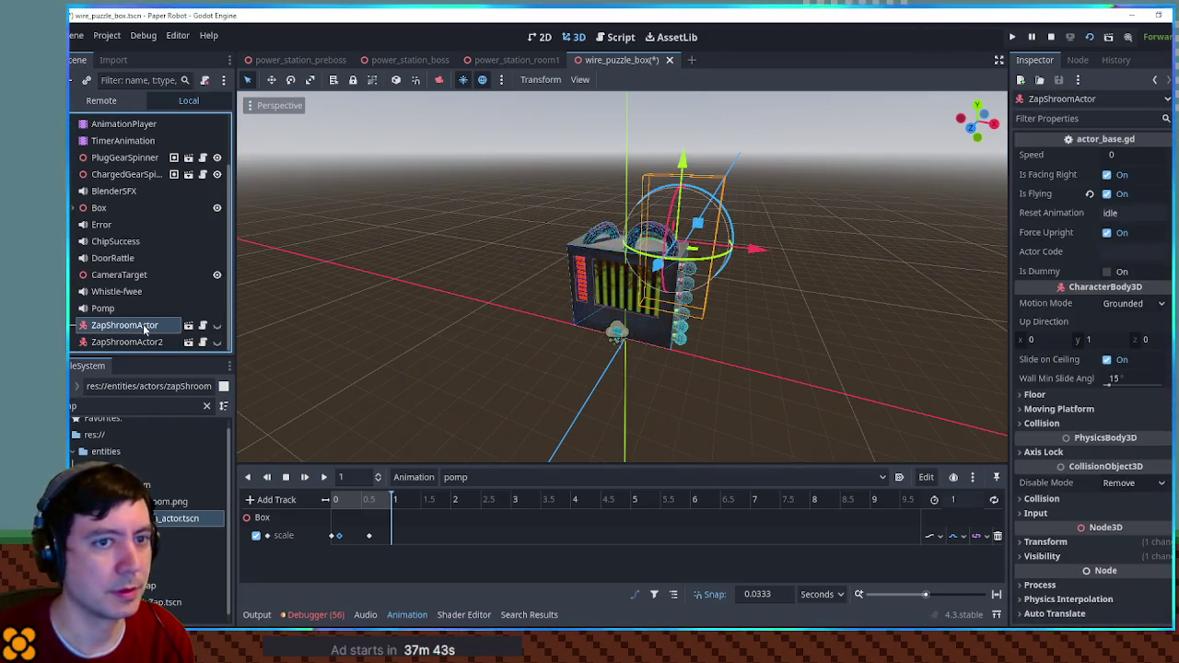
- Deselect everything in the viewport and save the wire_puzzle_box scene
left_click(833, 258)
key("ctrl+s")
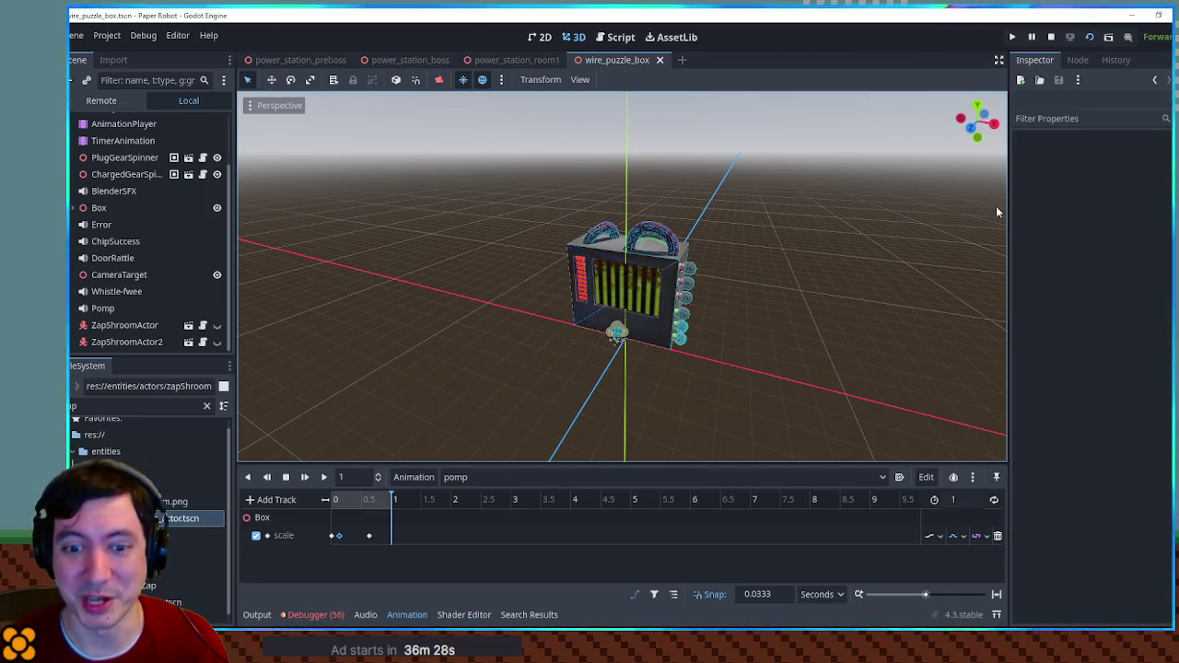
scroll(660, 303, "up", 5)
mouse_move(721, 320)
left_mouse_down()
mouse_move(899, 349)
mouse_move(704, 332)
left_mouse_up()
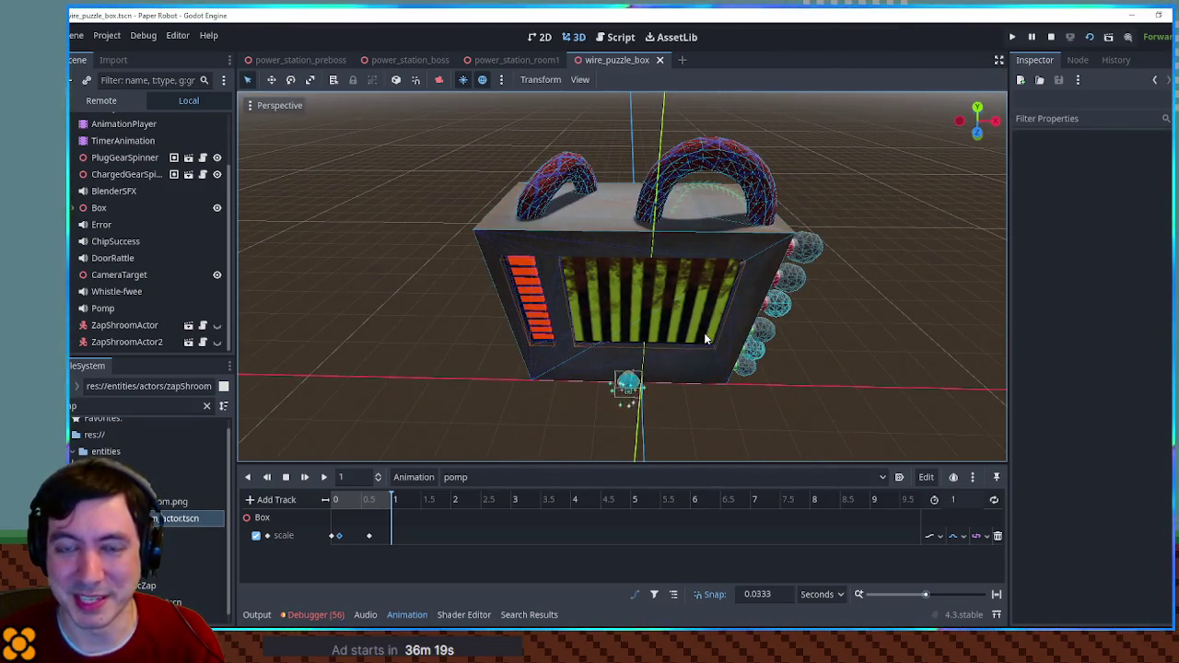
left_click_drag(704, 333, 743, 345)
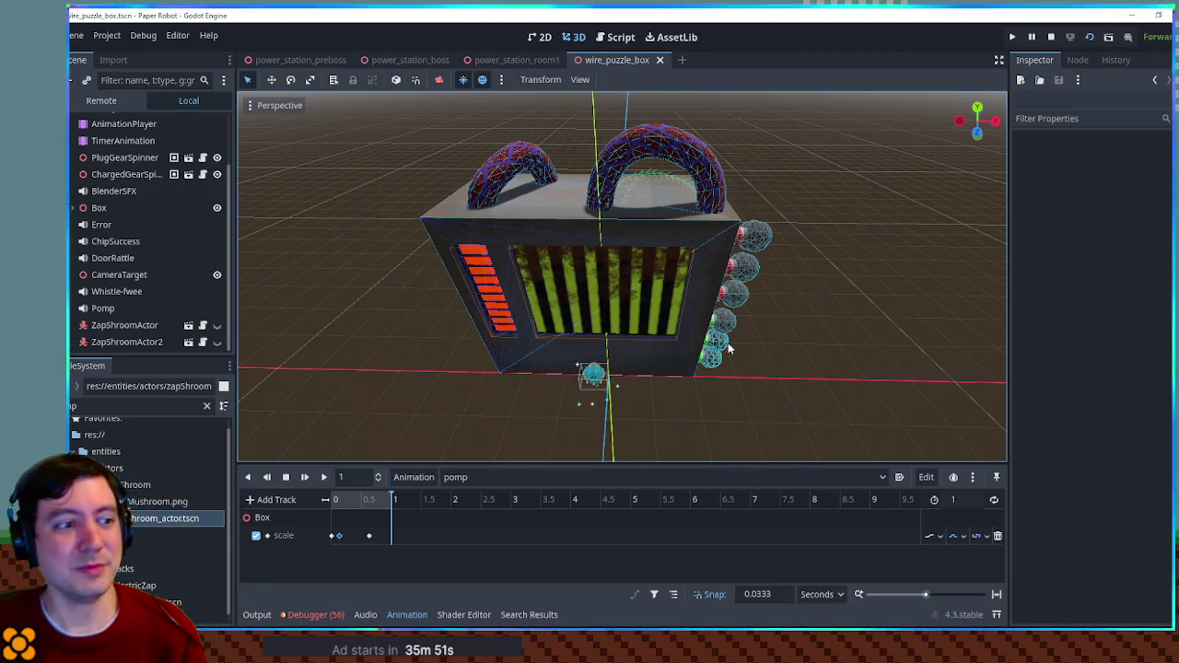
mouse_move(831, 362)
left_mouse_down()
mouse_move(808, 353)
mouse_move(771, 369)
mouse_move(788, 353)
left_mouse_up()
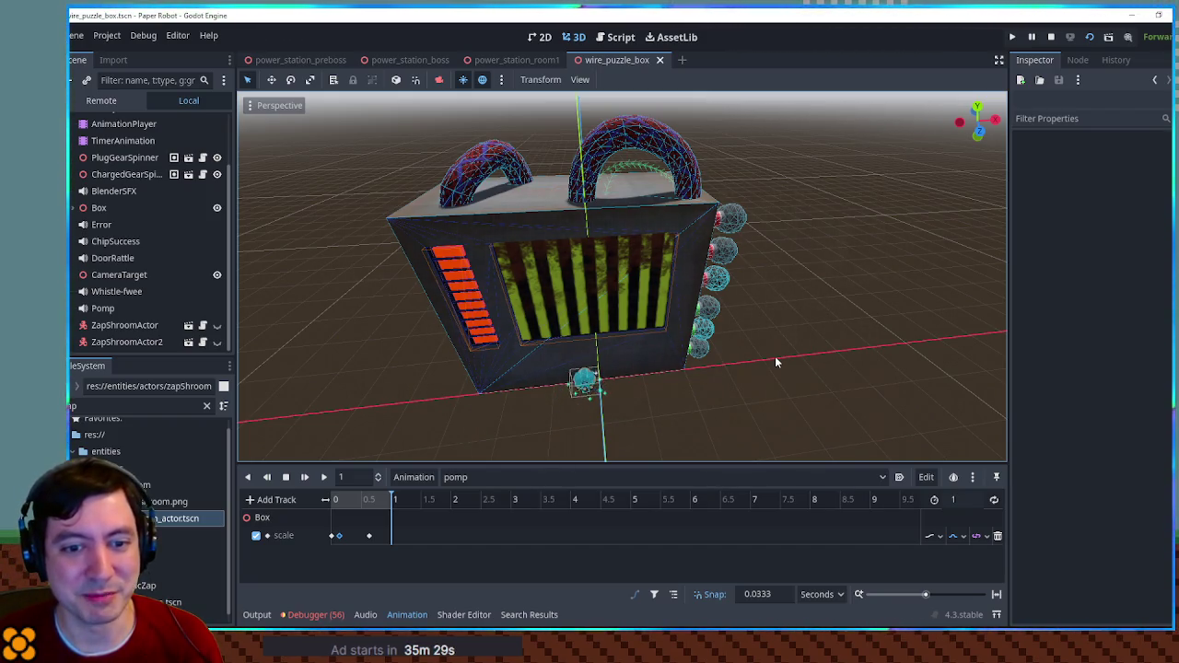
scroll(772, 362, "up", 1)
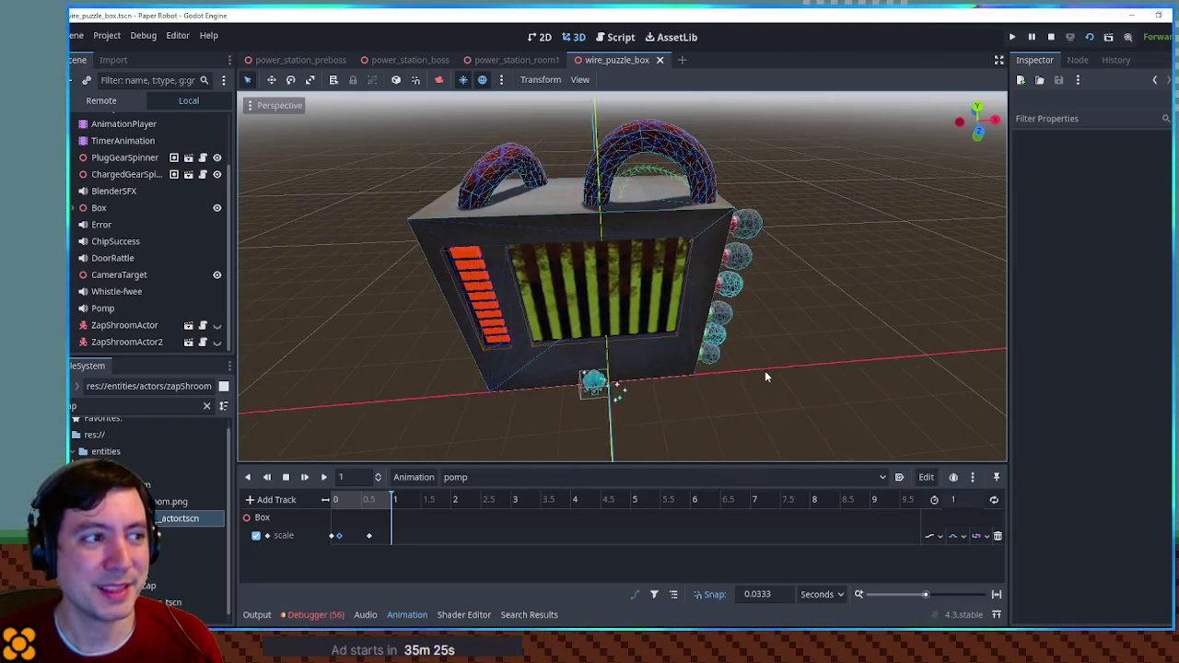
scroll(764, 374, "up", 2)
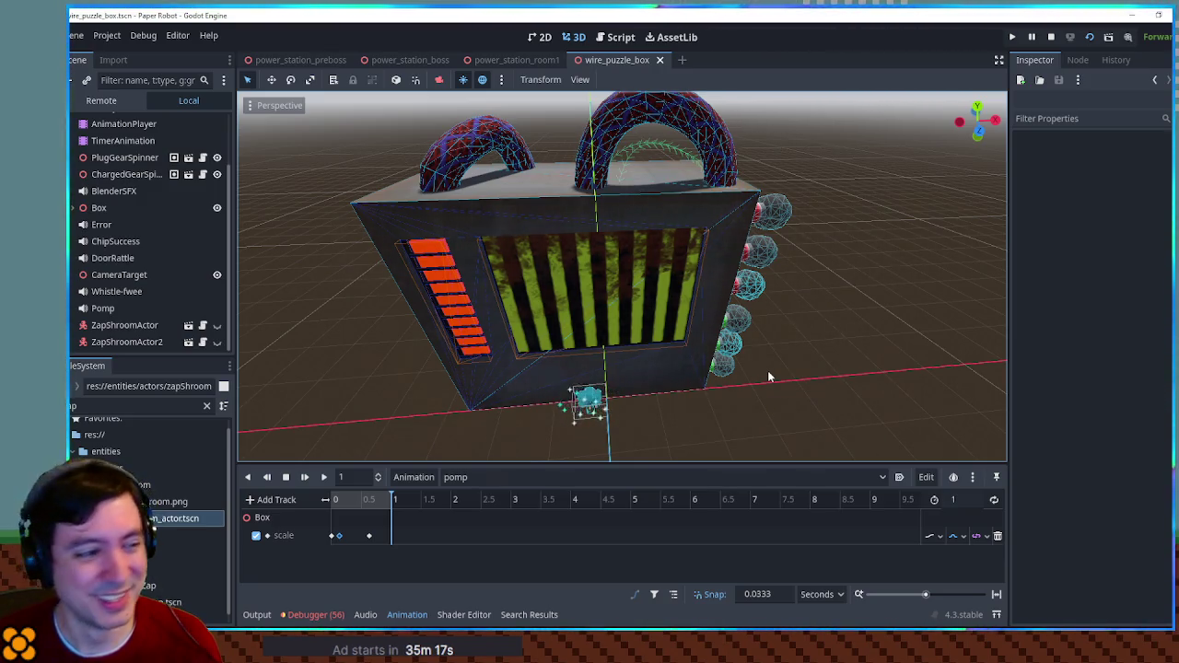
scroll(737, 368, "up", 2)
scroll(752, 356, "down", 2)
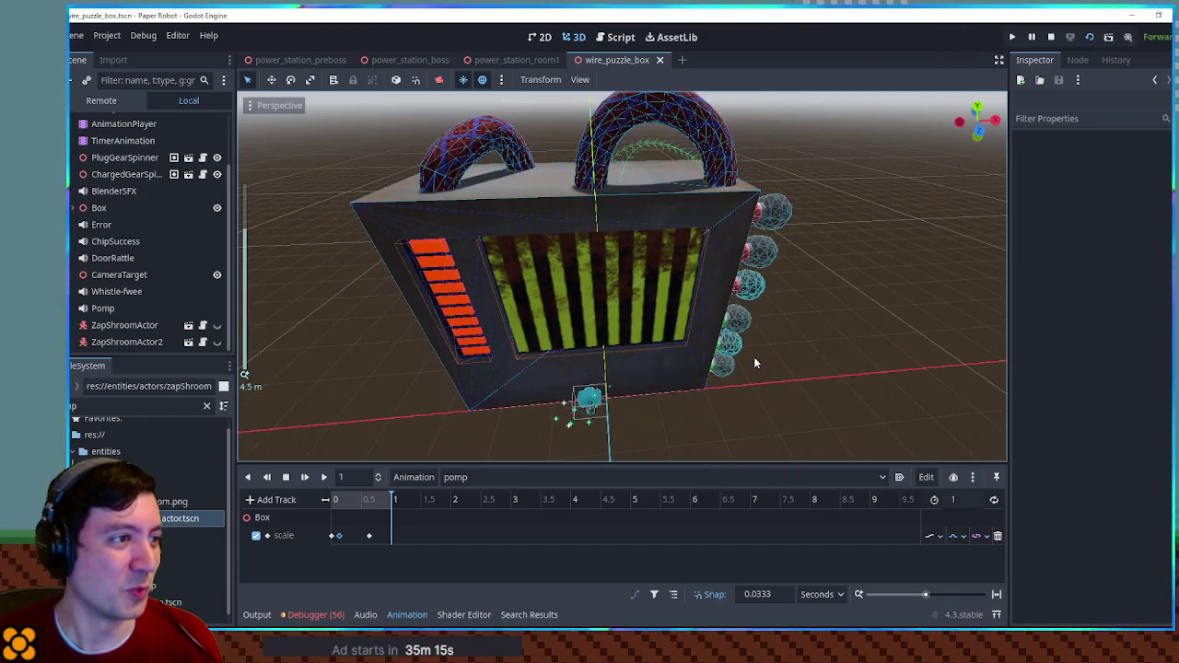
scroll(788, 394, "up", 1)
scroll(771, 411, "down", 3)
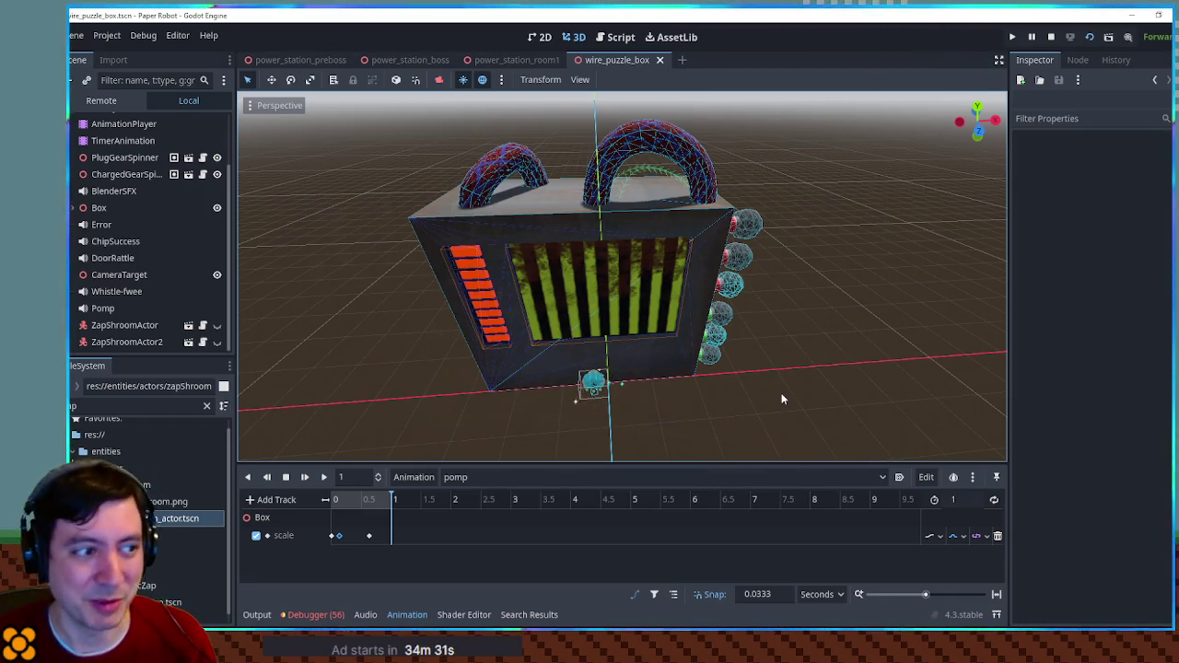
mouse_move(774, 397)
left_mouse_down()
mouse_move(495, 337)
mouse_move(631, 351)
mouse_move(417, 364)
mouse_move(741, 373)
left_mouse_up()
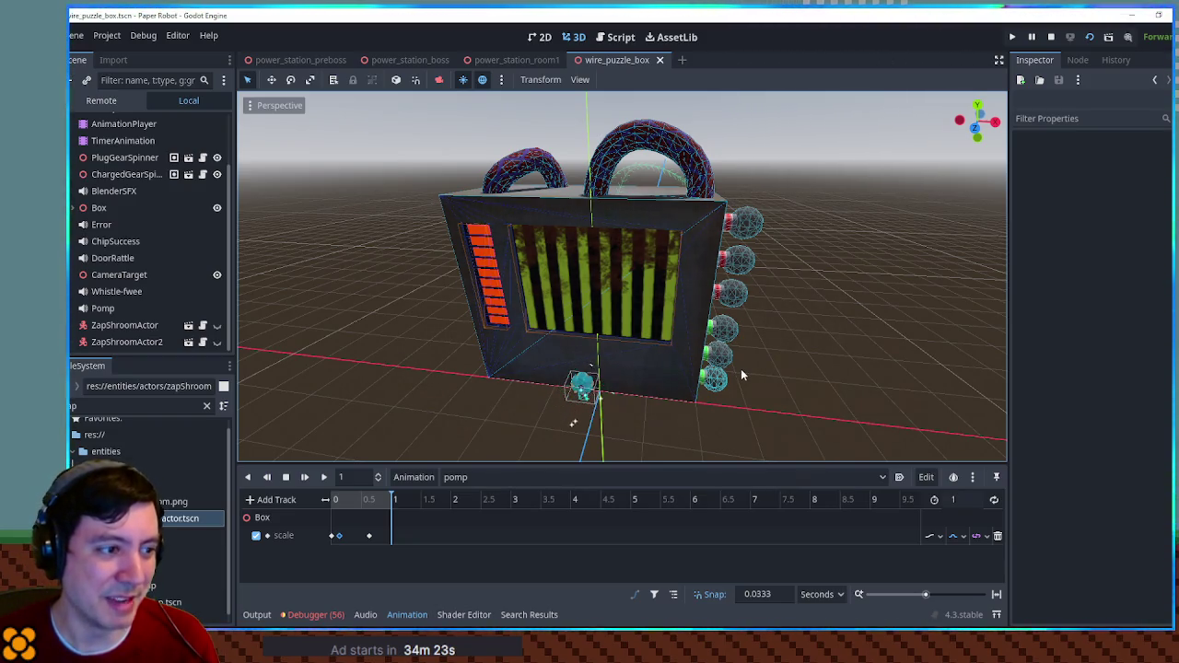
mouse_move(449, 357)
left_mouse_down()
mouse_move(643, 369)
mouse_move(513, 351)
left_mouse_up()
mouse_move(608, 362)
left_mouse_down()
mouse_move(710, 350)
mouse_move(414, 331)
mouse_move(517, 339)
left_mouse_up()
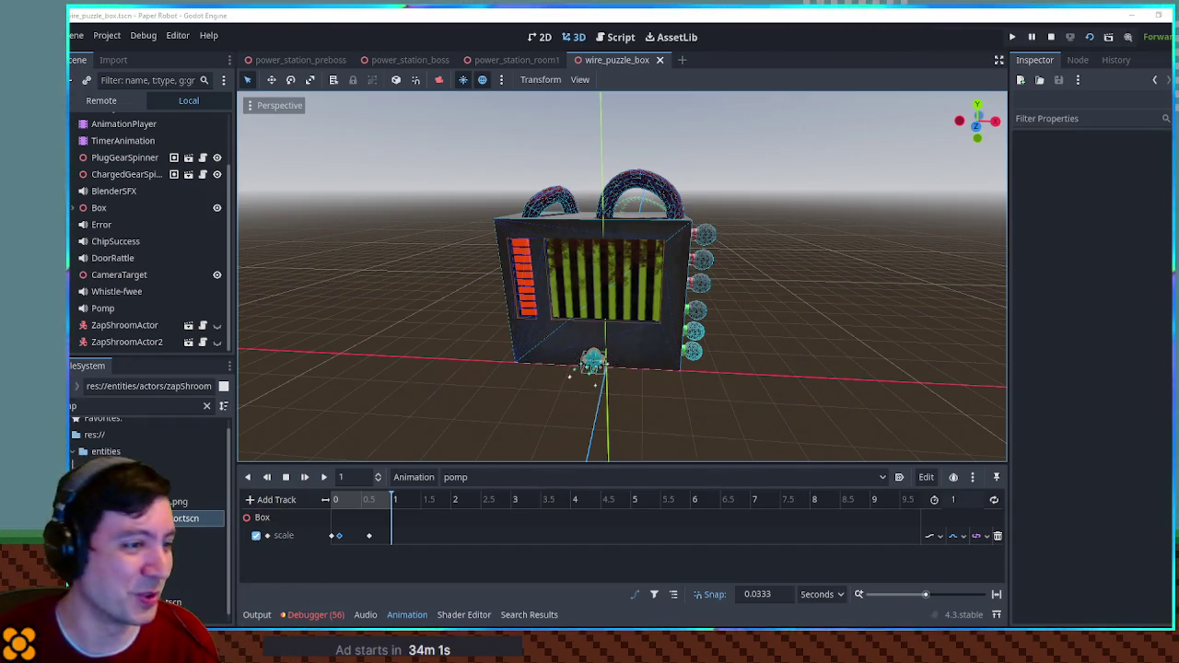
scroll(811, 297, "up", 2)
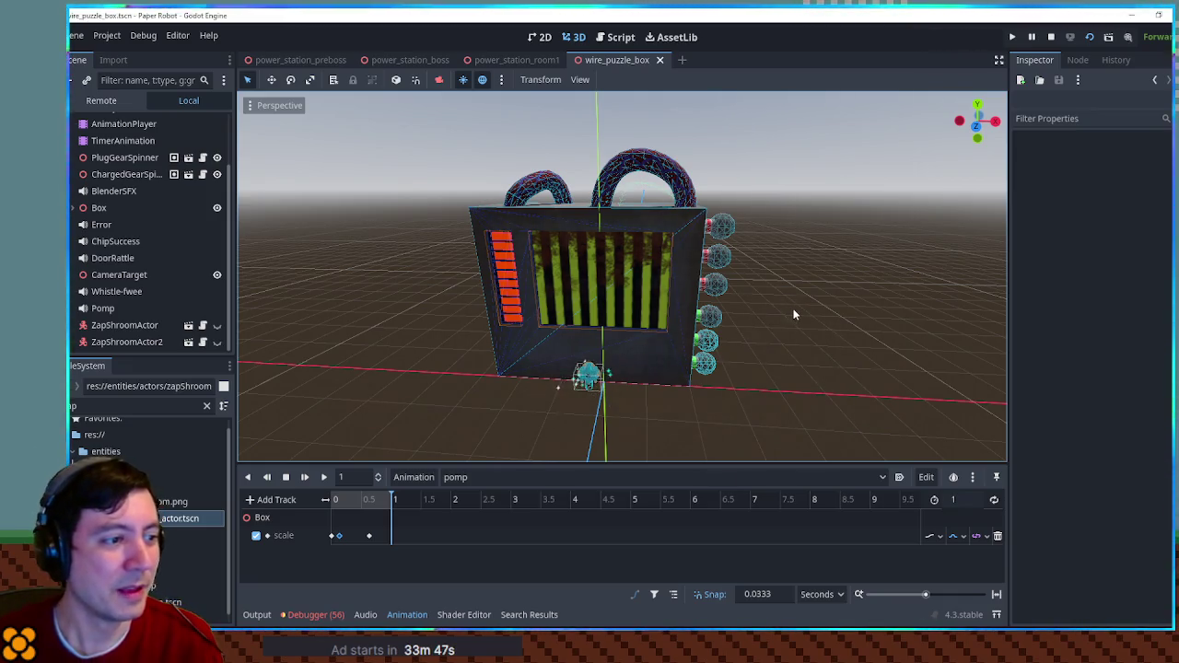
- Orbit the 3D view around the box, then open wire_puzzle_box.gd in the script editor
scroll(674, 345, "up", 2)
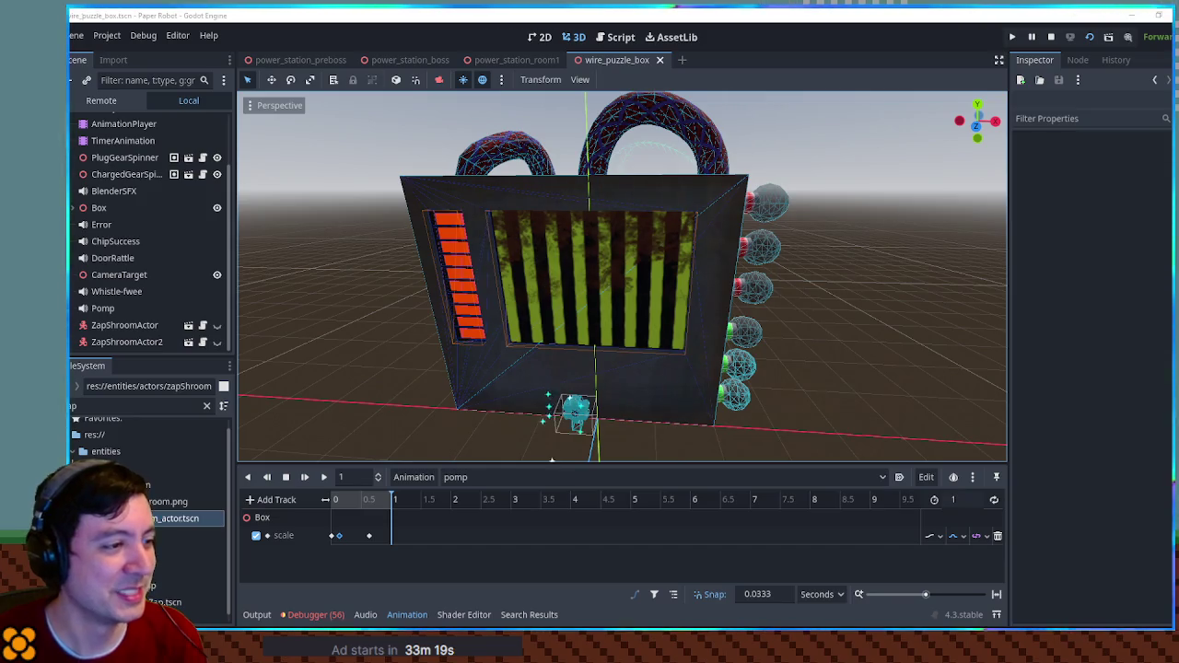
scroll(831, 366, "up", 2)
scroll(784, 350, "down", 2)
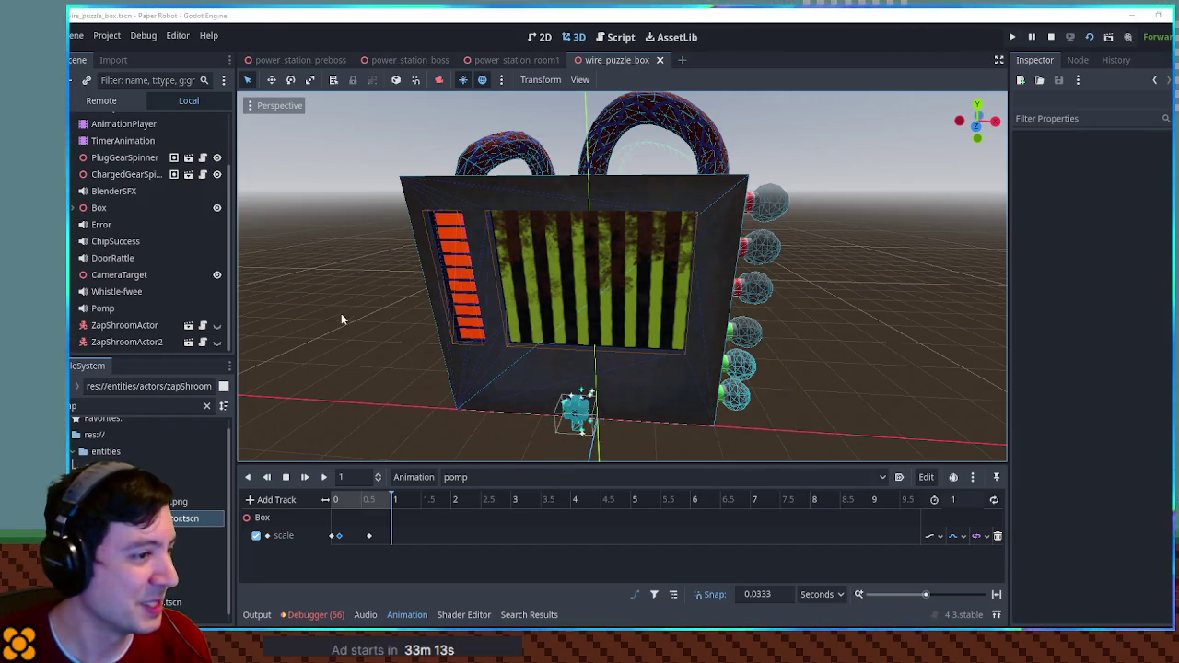
mouse_move(387, 384)
left_mouse_down()
mouse_move(613, 350)
mouse_move(289, 358)
mouse_move(406, 356)
left_mouse_up()
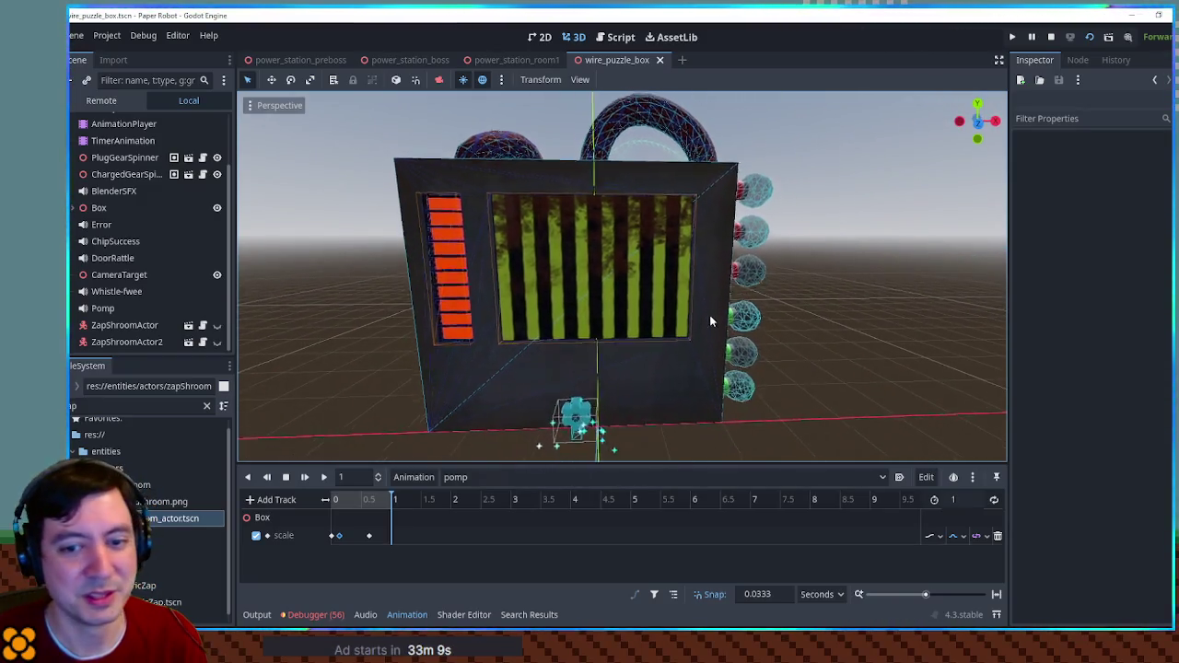
scroll(691, 304, "up", 3)
mouse_move(681, 303)
left_mouse_down()
mouse_move(612, 342)
mouse_move(646, 339)
mouse_move(589, 350)
left_mouse_up()
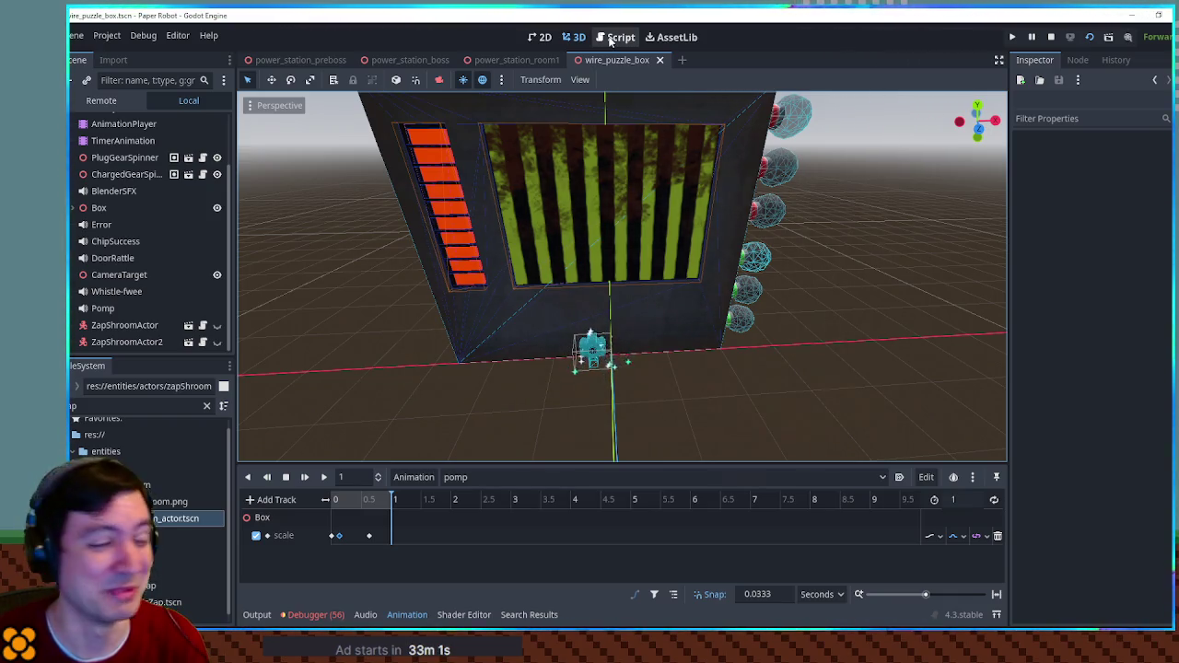
left_click(609, 41)
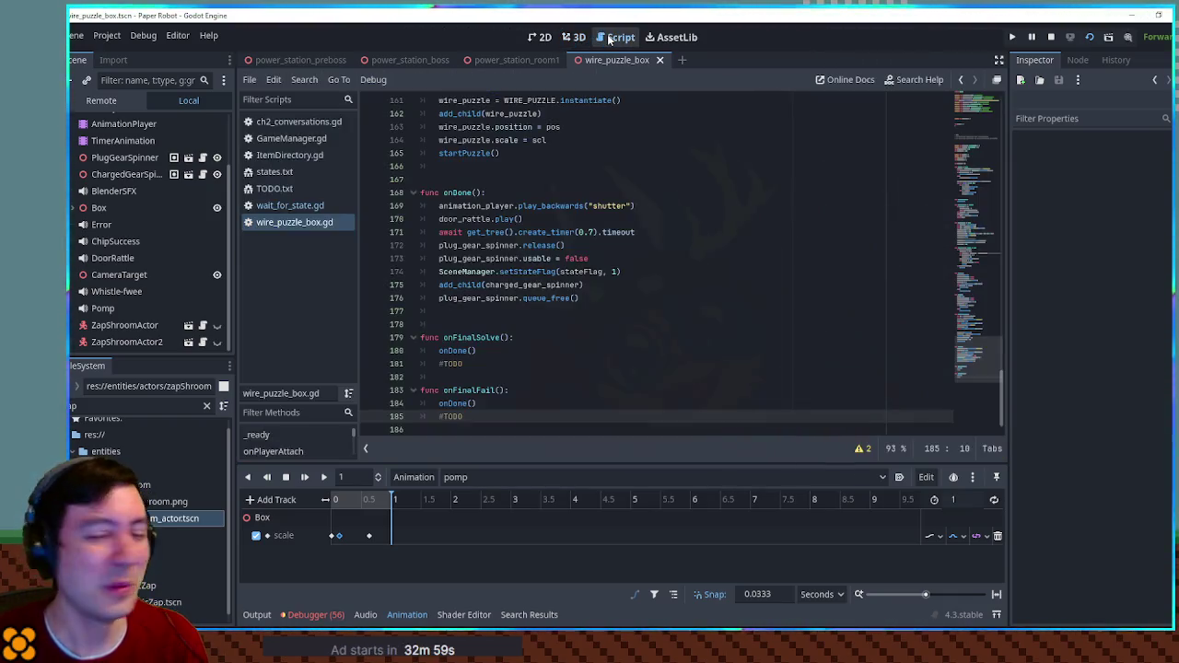